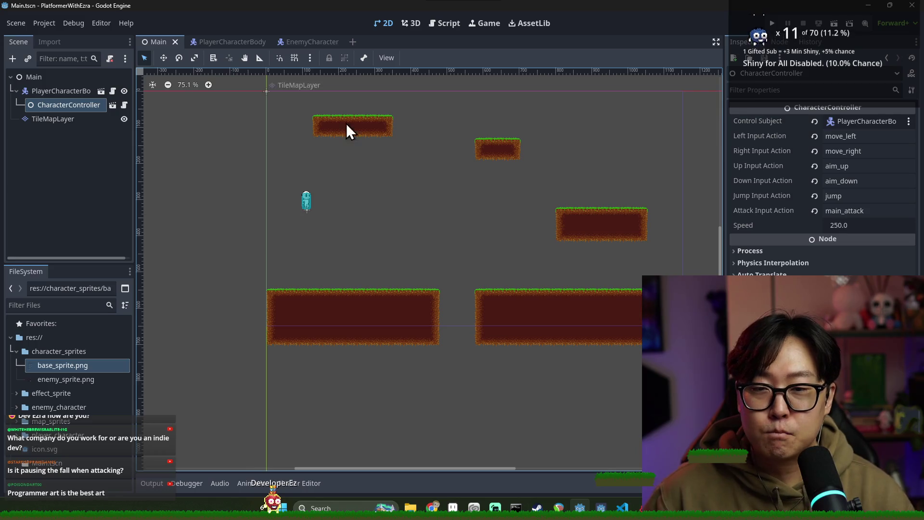
- Open the PlayerCharacterBody scene and expand Hitbox to inspect LeftSlash and UpCollision
left_click(227, 44)
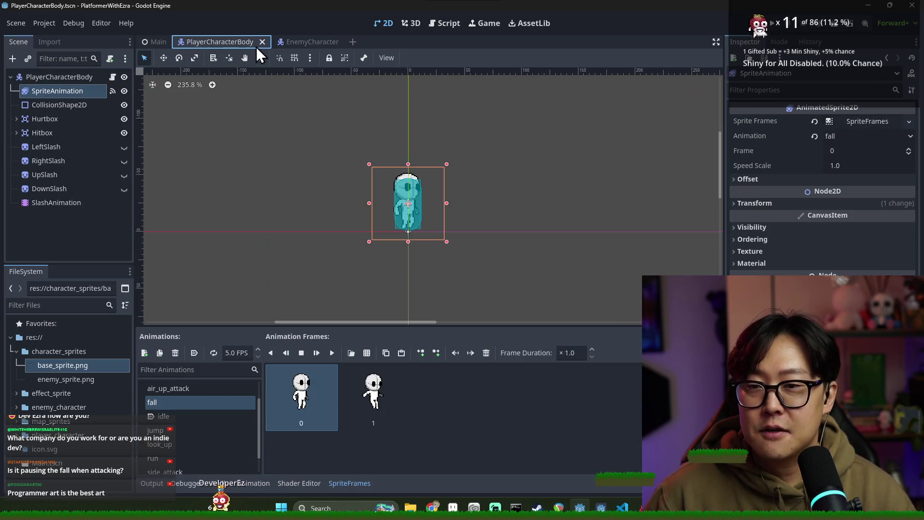
left_click(61, 145)
left_click(14, 132)
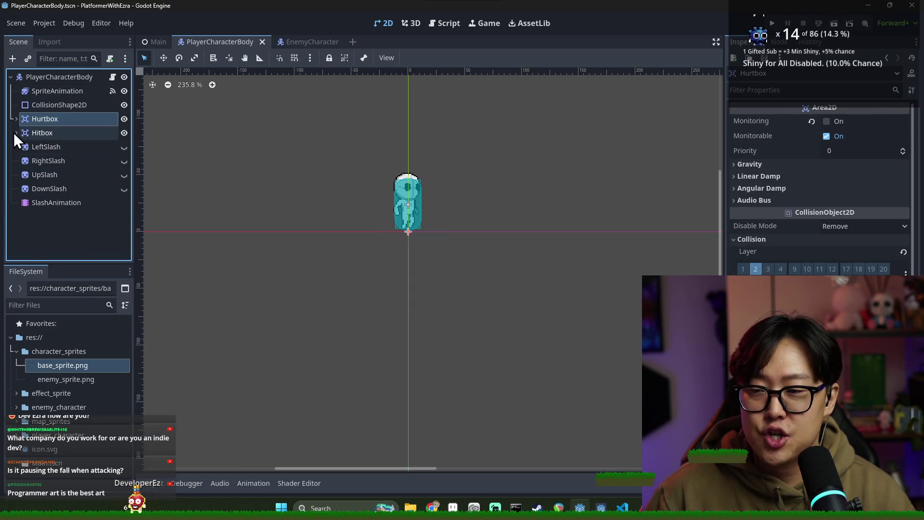
left_click(17, 133)
left_click(53, 175)
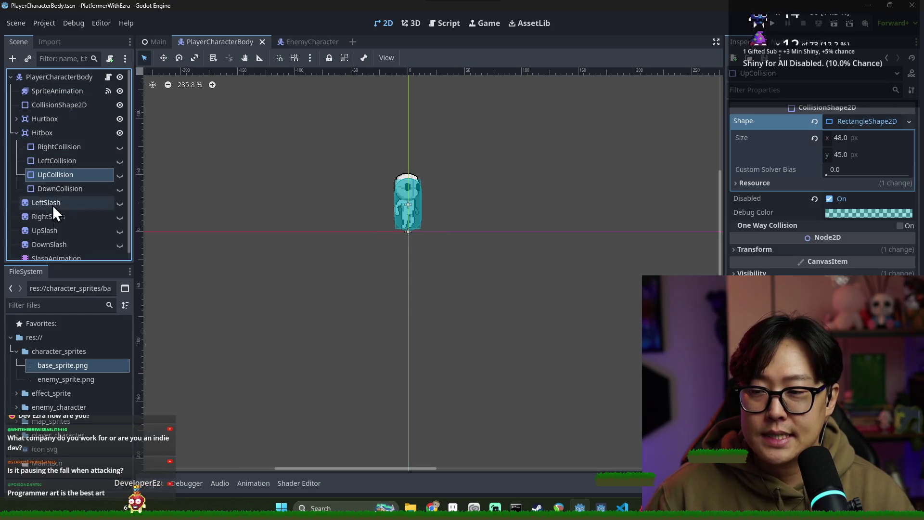
- Show and hide the Right, Left, Up and Down hitbox collisions to check their positions
left_click(120, 147)
left_click(120, 146)
left_click(120, 161)
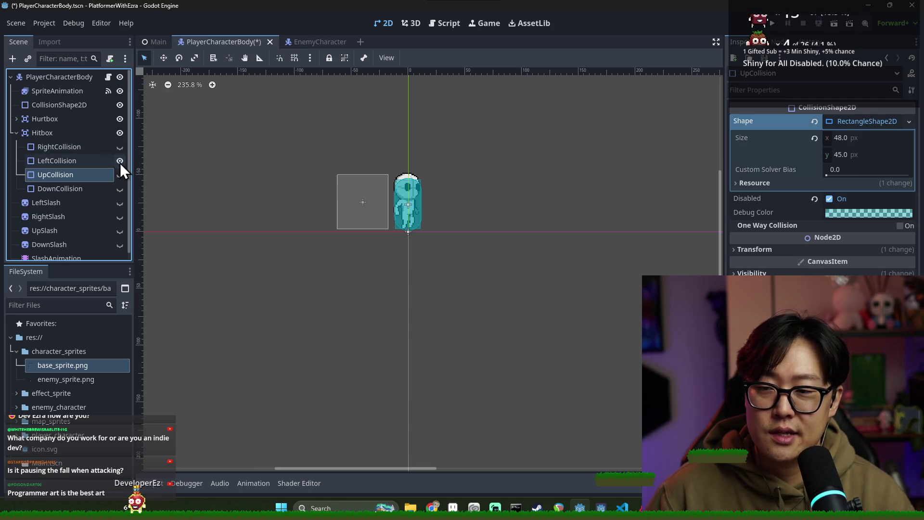
left_click(120, 160)
left_click(120, 175)
left_click(120, 175)
left_click(120, 189)
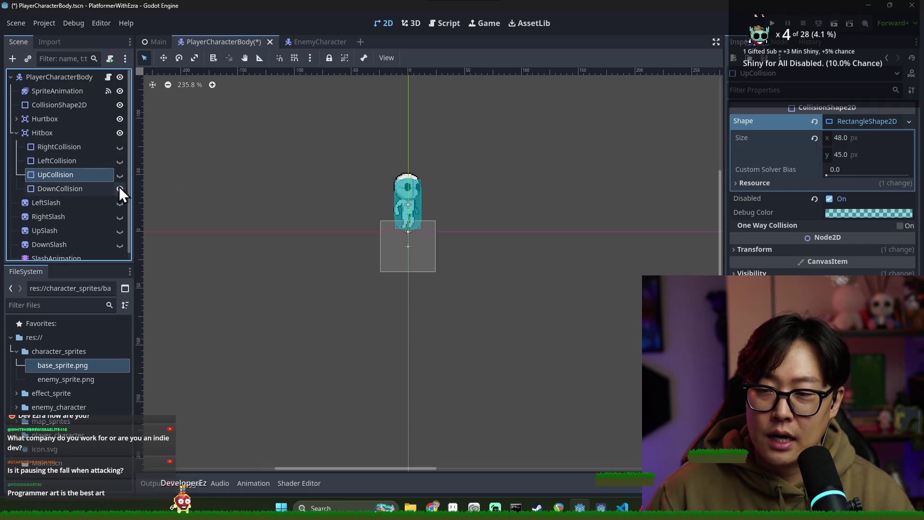
left_click(120, 188)
left_click(120, 180)
left_click(120, 180)
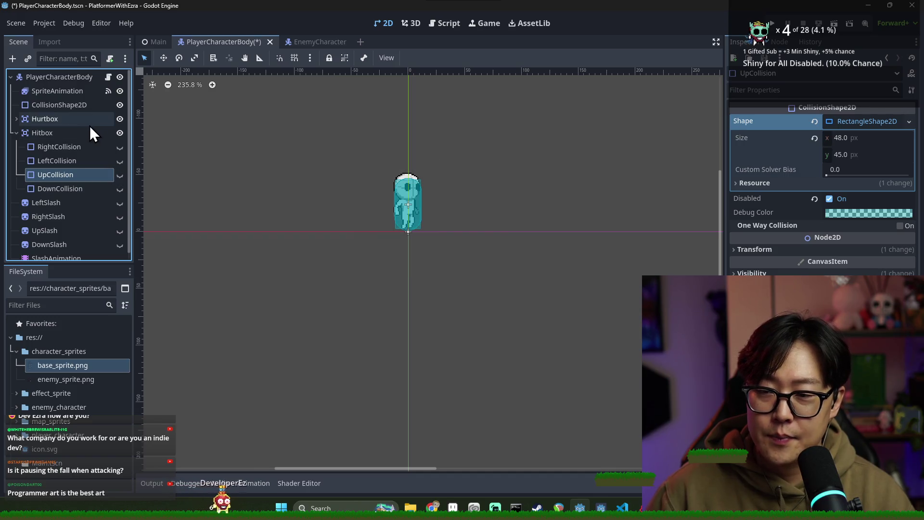
left_click(17, 133)
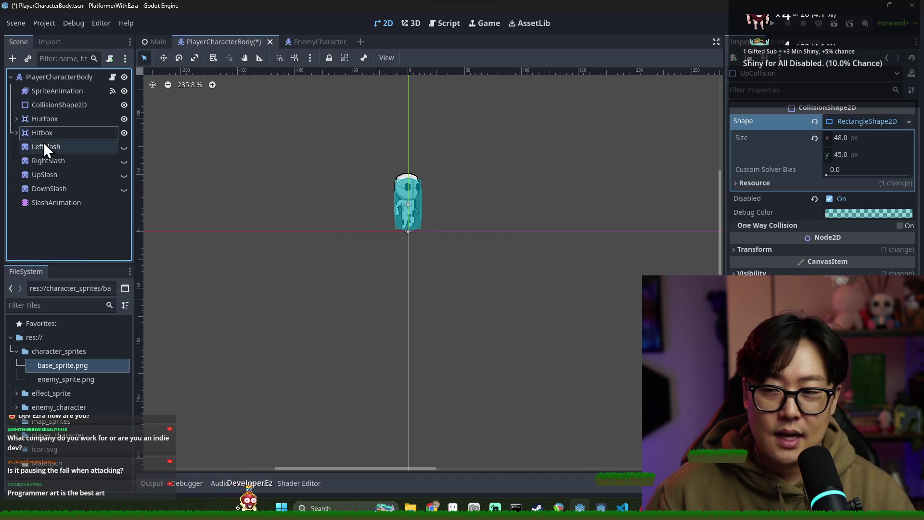
- Show and hide the Left, Right, Up and Down slash sprites around the player
left_click(123, 148)
left_click(123, 148)
left_click(123, 161)
left_click(124, 162)
left_click(125, 175)
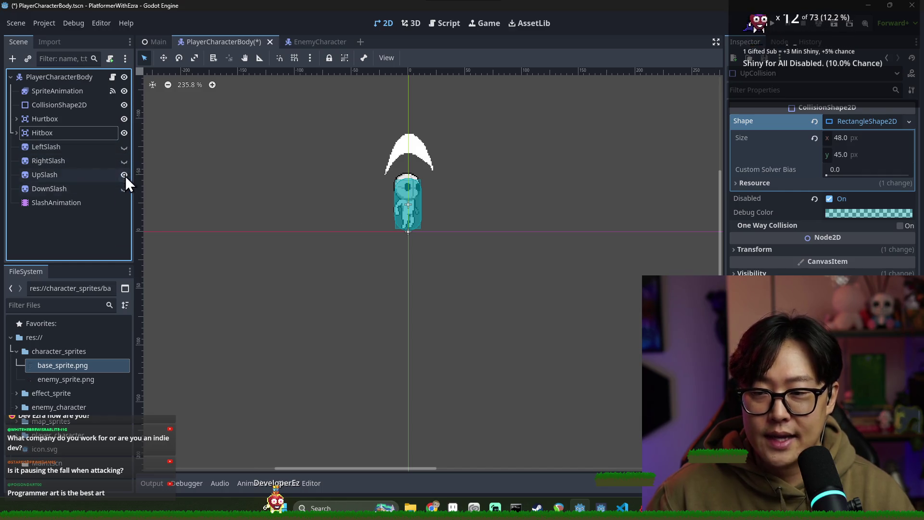
left_click(123, 190)
left_click(125, 175)
left_click(125, 175)
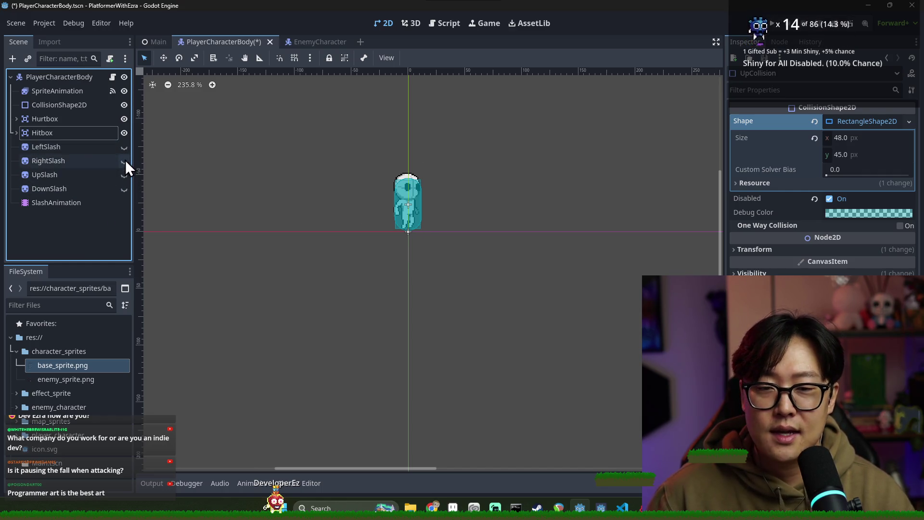
left_click(125, 160)
left_click(125, 161)
- Inspect the SlashAnimation tracks, then save the PlayerCharacterBody scene
left_click(71, 202)
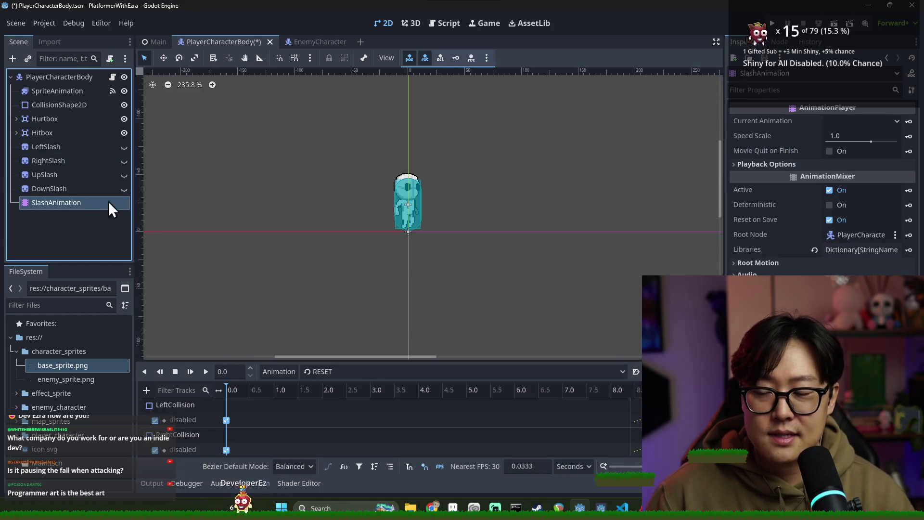
scroll(331, 244, "down", 2)
scroll(350, 246, "up", 1)
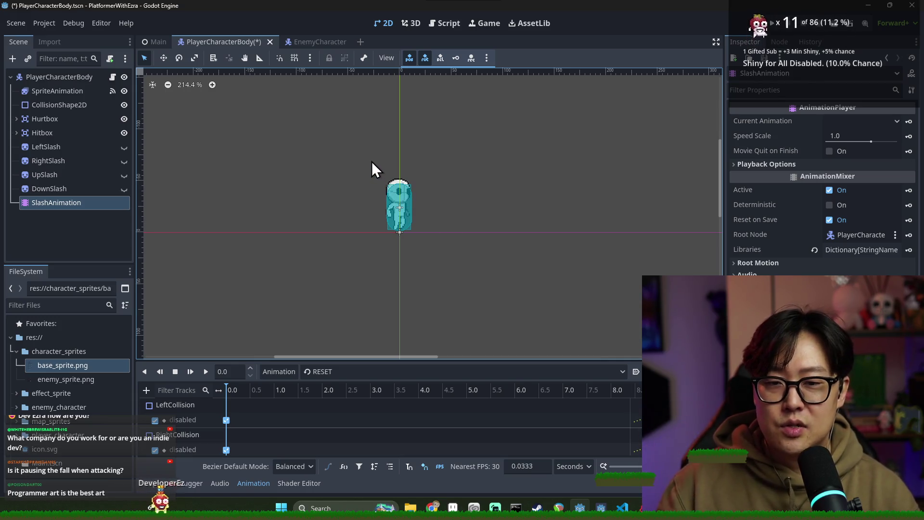
key("ctrl+s")
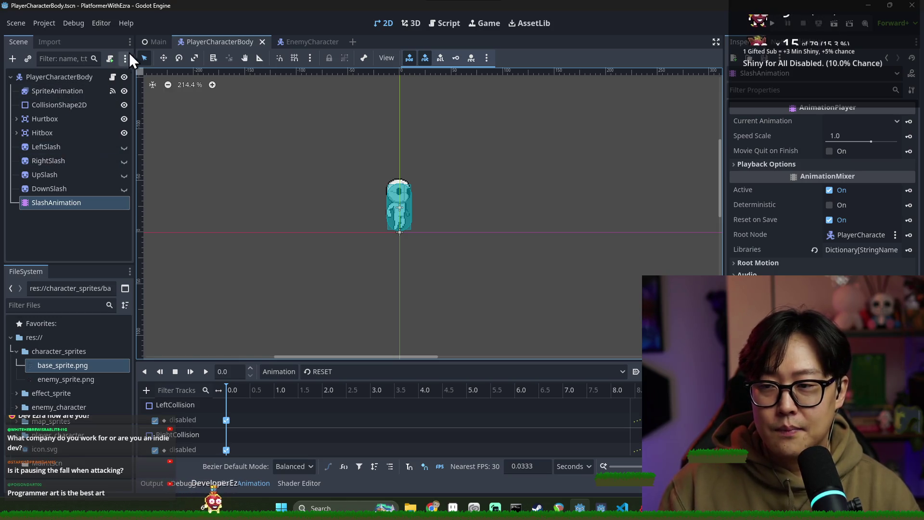
- Close the PlayerCharacterBody scene and open the EnemyCharacter scene
left_click(156, 43)
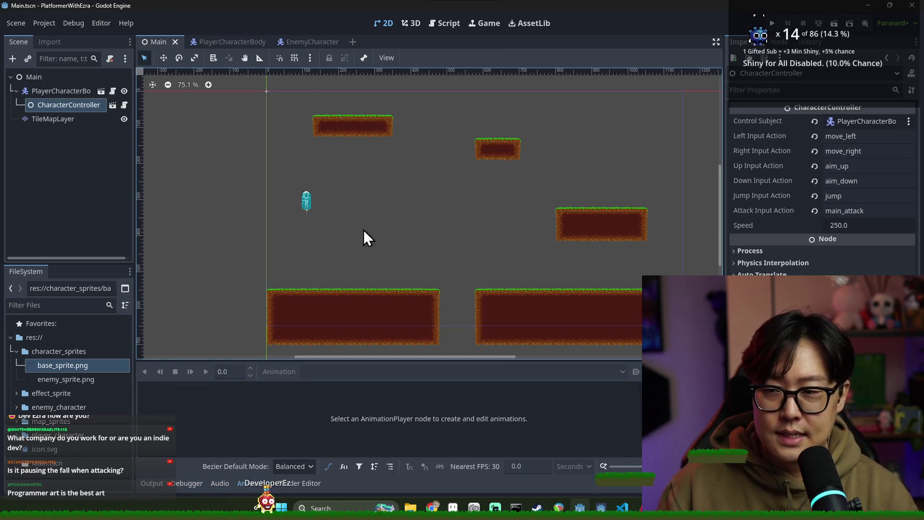
left_click(223, 42)
left_click(261, 42)
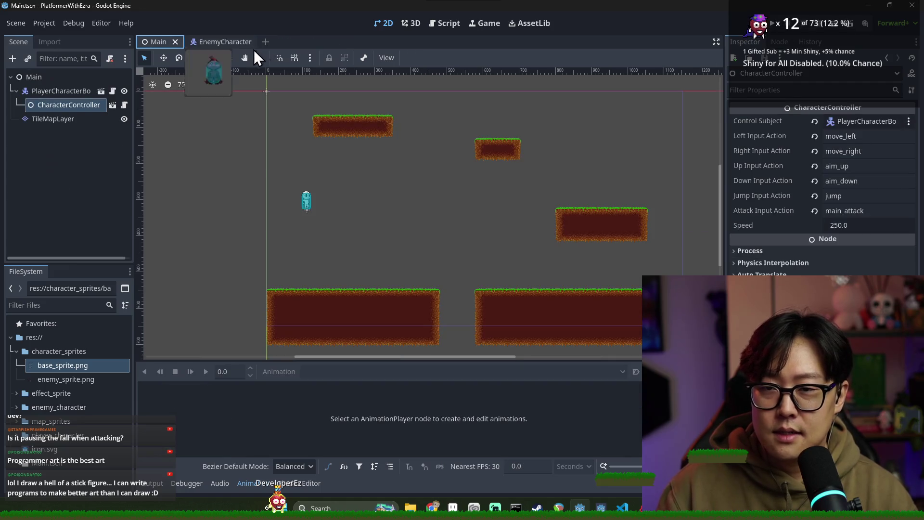
left_click(210, 43)
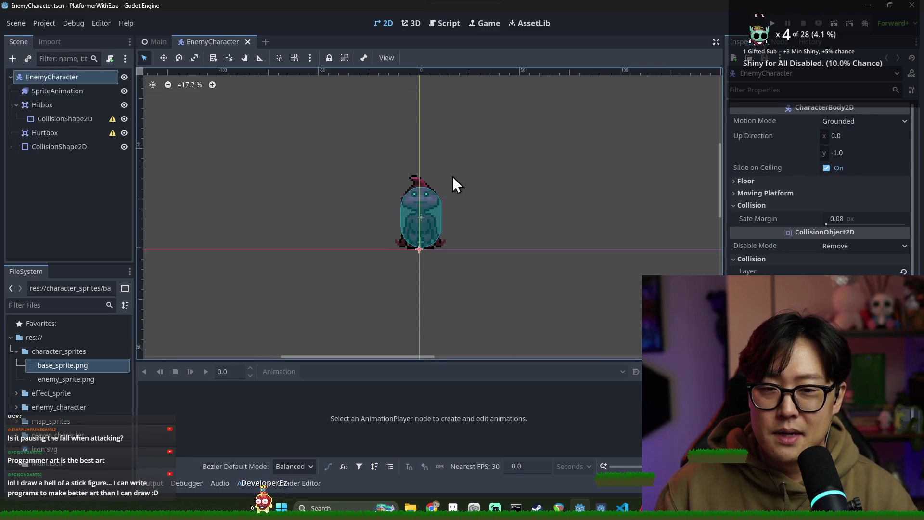
- Inspect the enemy's Hurtbox, capsule collision shape and EnemyCharacter body properties
left_click(62, 134)
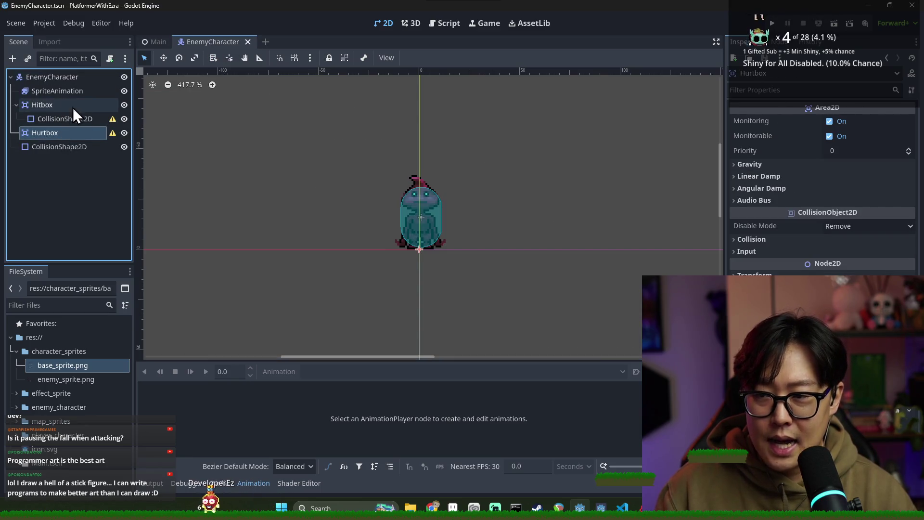
left_click(147, 42)
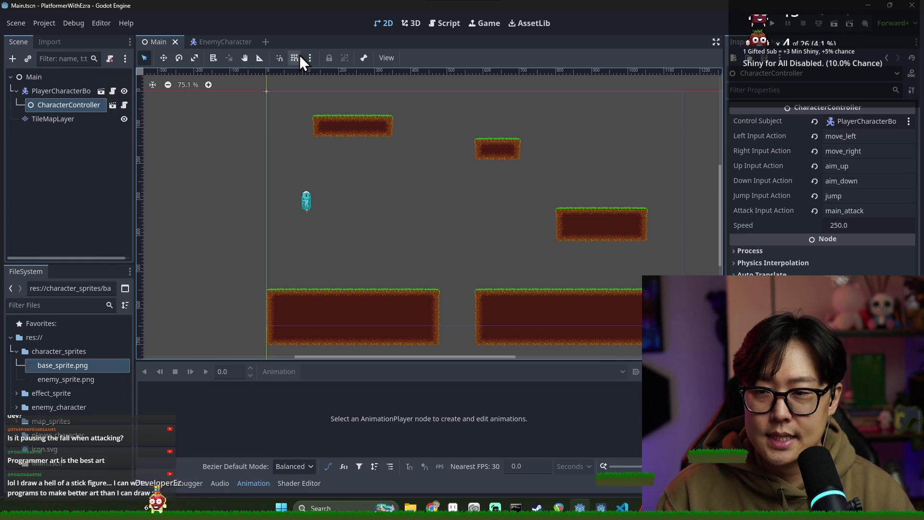
left_click(207, 43)
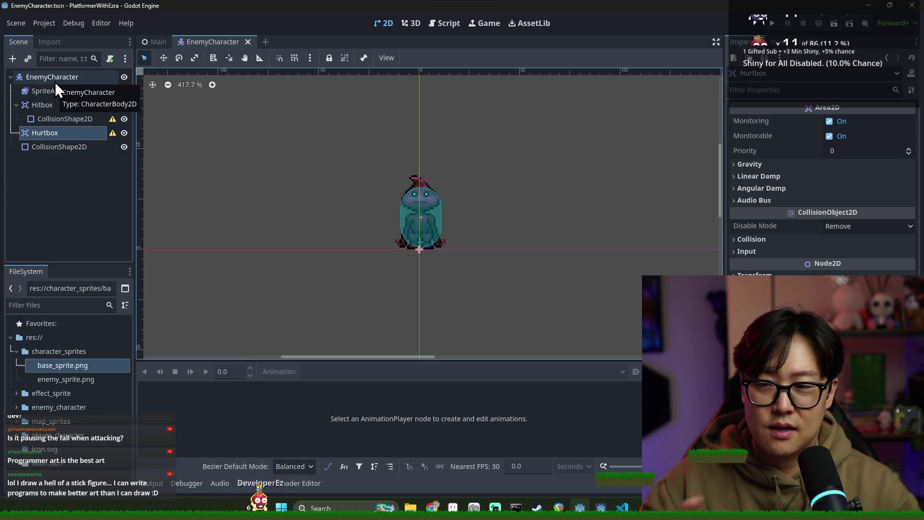
left_click(87, 148)
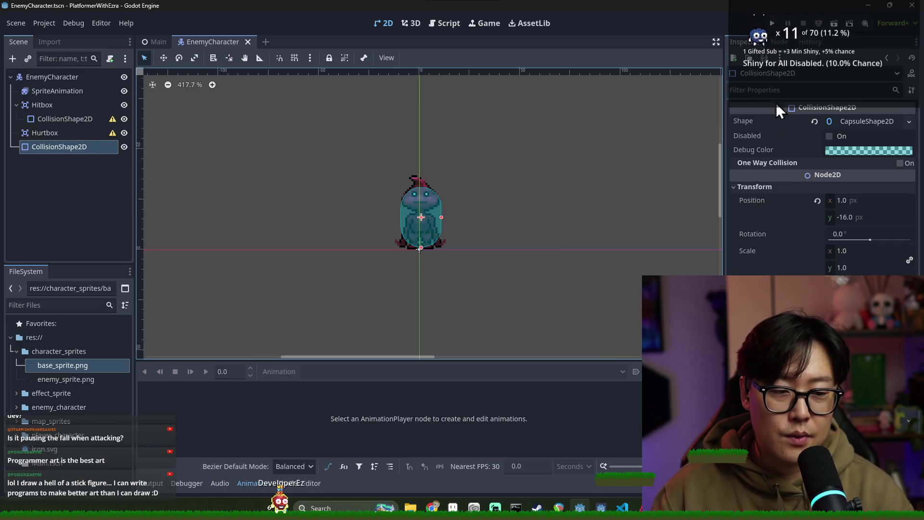
left_click(32, 76)
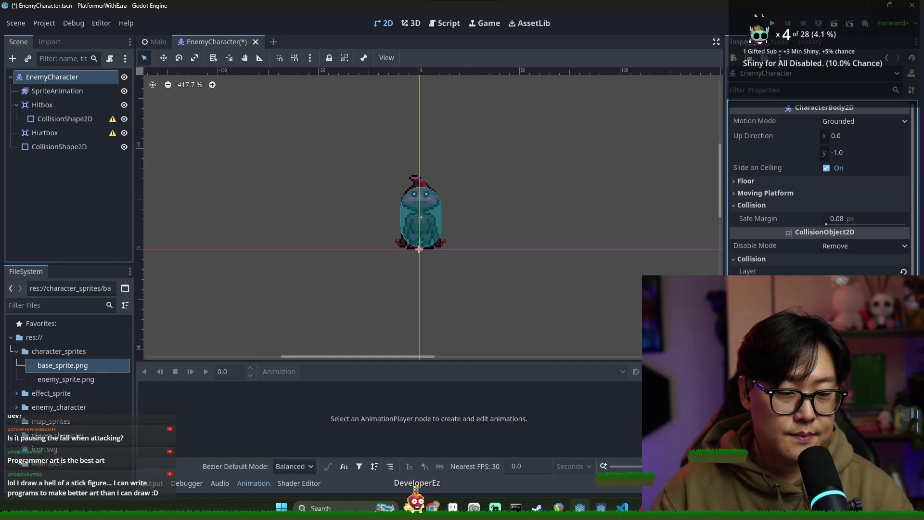
- Open the PlayerCharacterBody scene from Main, then return to the Main scene
left_click(163, 44)
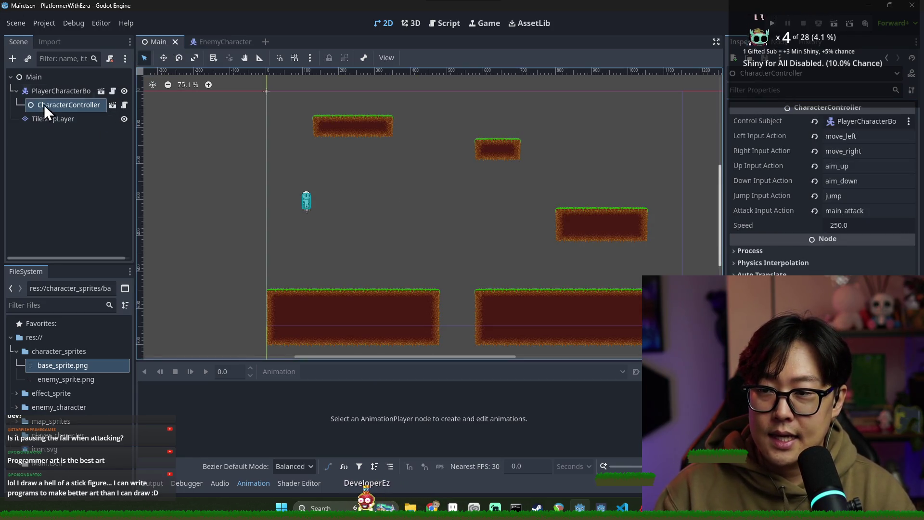
left_click(101, 91)
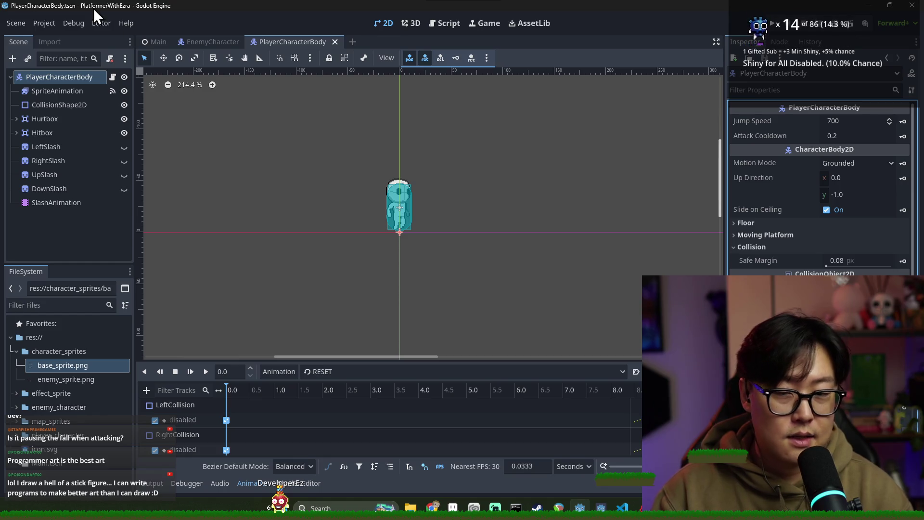
left_click(150, 41)
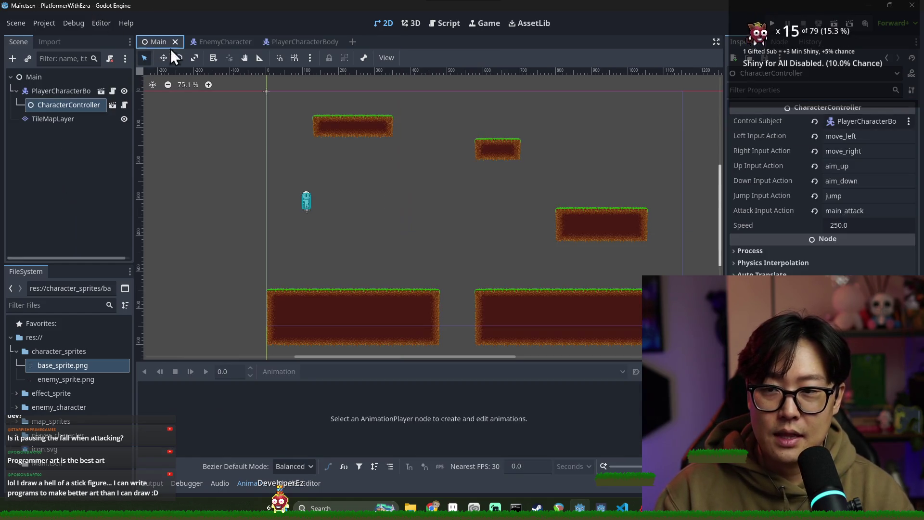
- Select the TileMapLayer to view the tile grid and save the Main scene
left_click(75, 117)
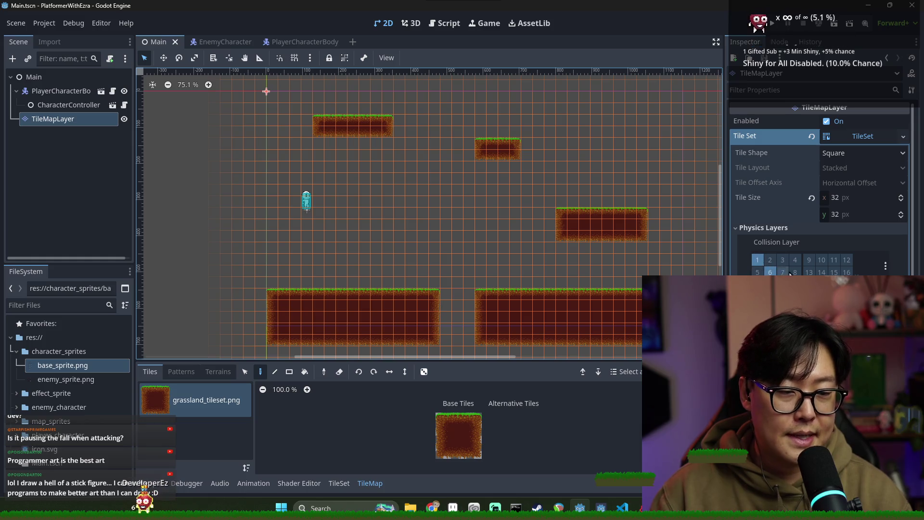
key("ctrl+s")
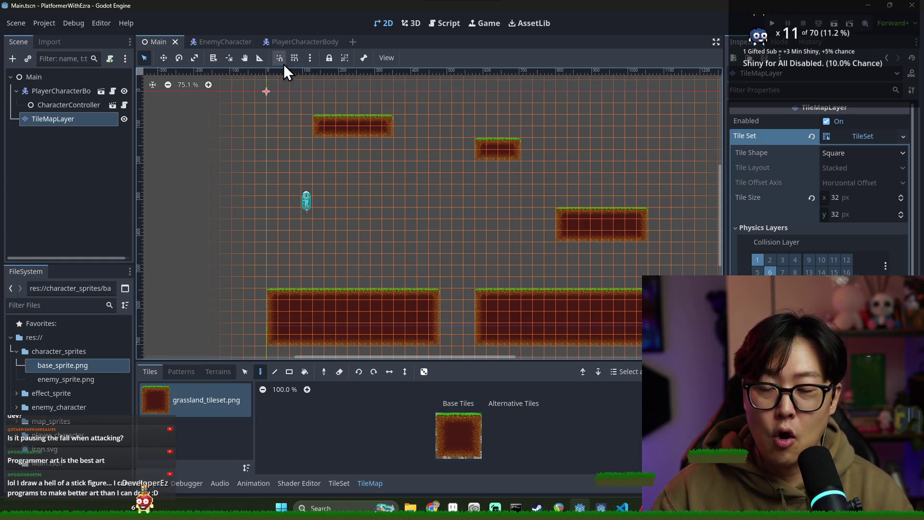
left_click(227, 42)
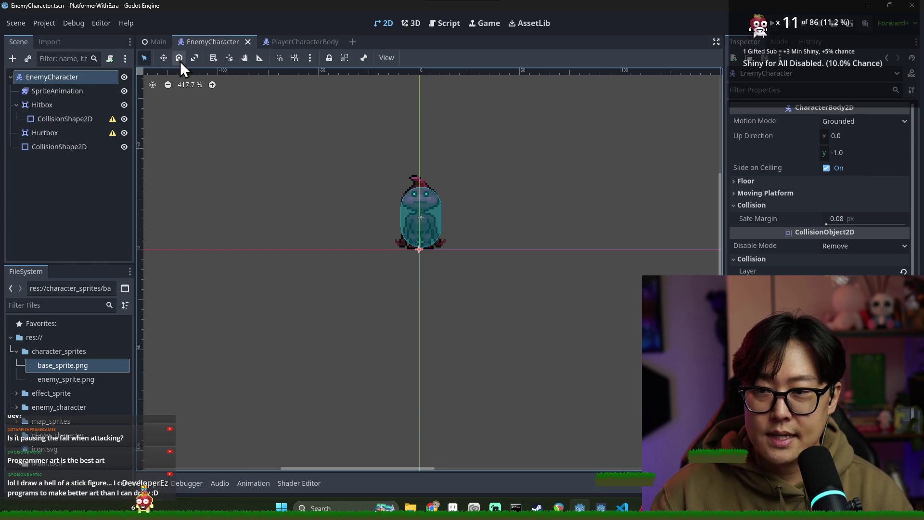
left_click(157, 42)
- Filter files by 'enemy', drop an EnemyCharacter onto the ground platform, save, and run
left_click(69, 305)
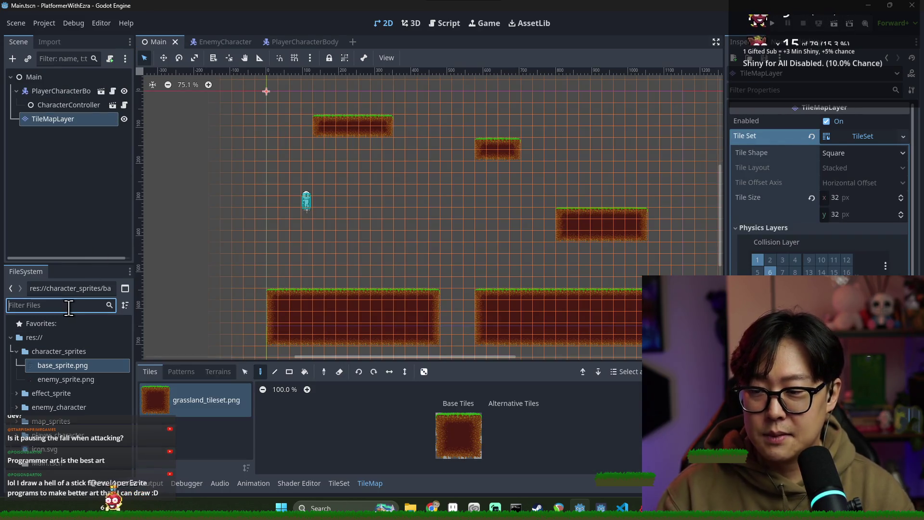
type("enemy")
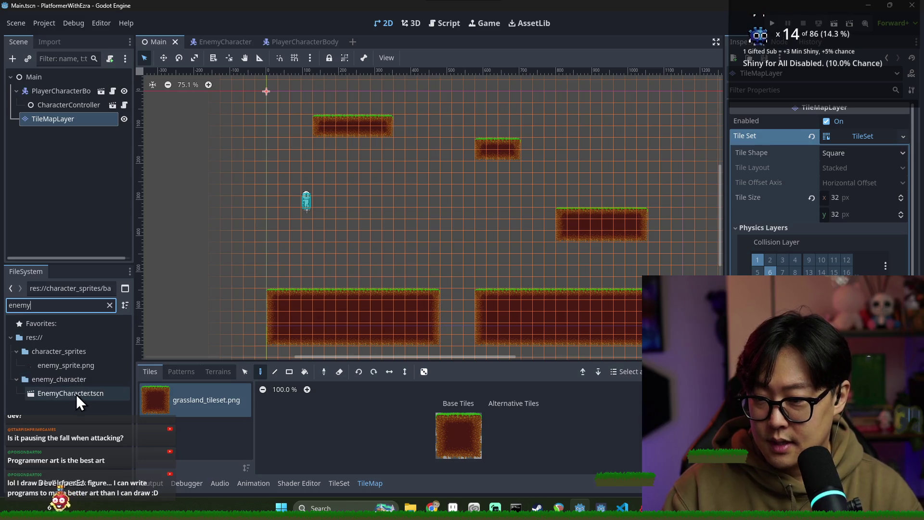
mouse_move(76, 394)
left_mouse_down()
mouse_move(385, 253)
mouse_move(358, 281)
left_mouse_up()
scroll(352, 277, "up", 4)
scroll(353, 276, "up", 8)
left_click(164, 57)
left_click_drag(406, 302, 417, 335)
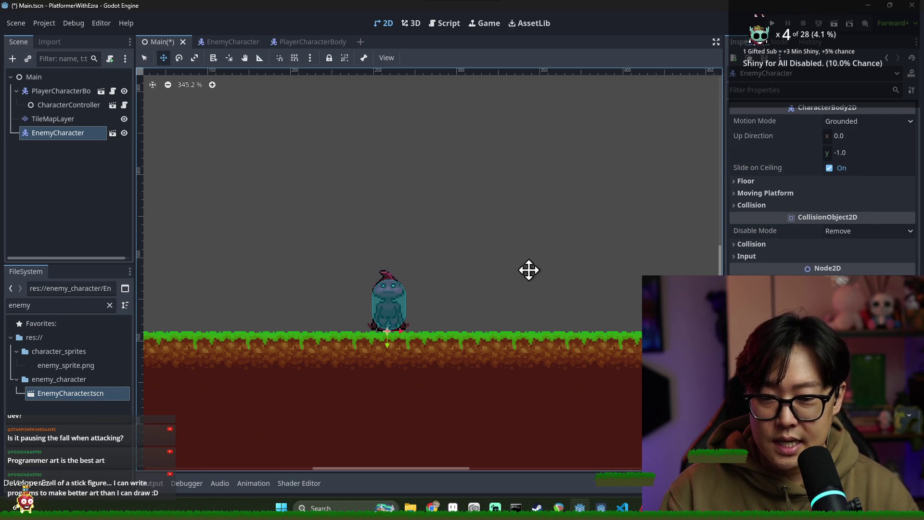
key("ctrl+s")
key("F5")
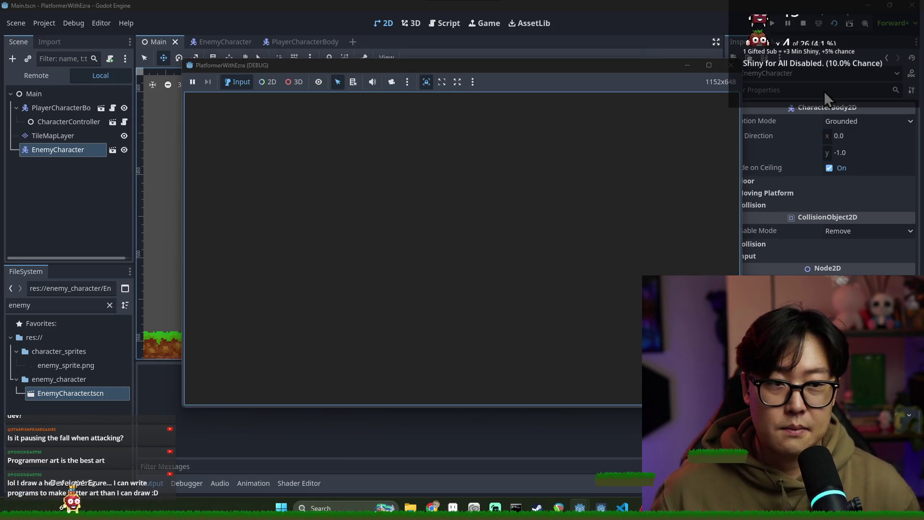
- Walk and jump the player left and right around and over the enemy
key("Left")
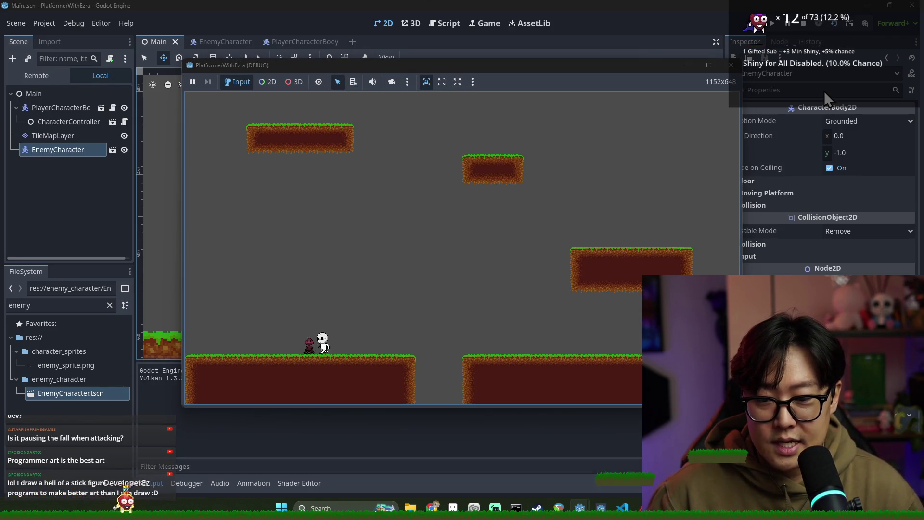
key("Right")
key("space")
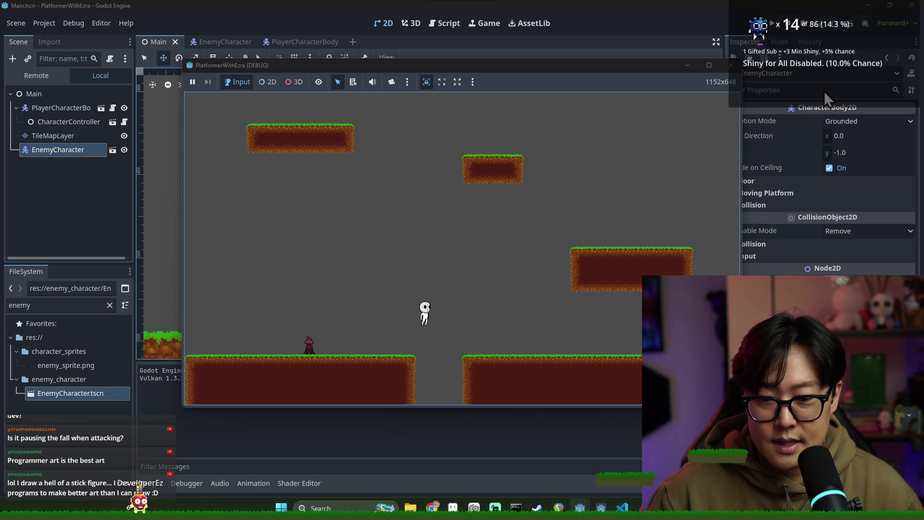
key("Left")
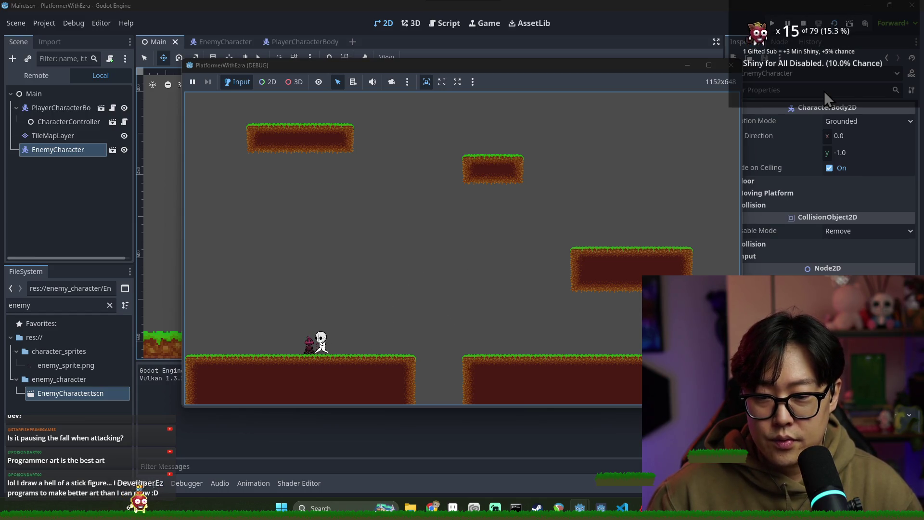
key("Right")
key("Left")
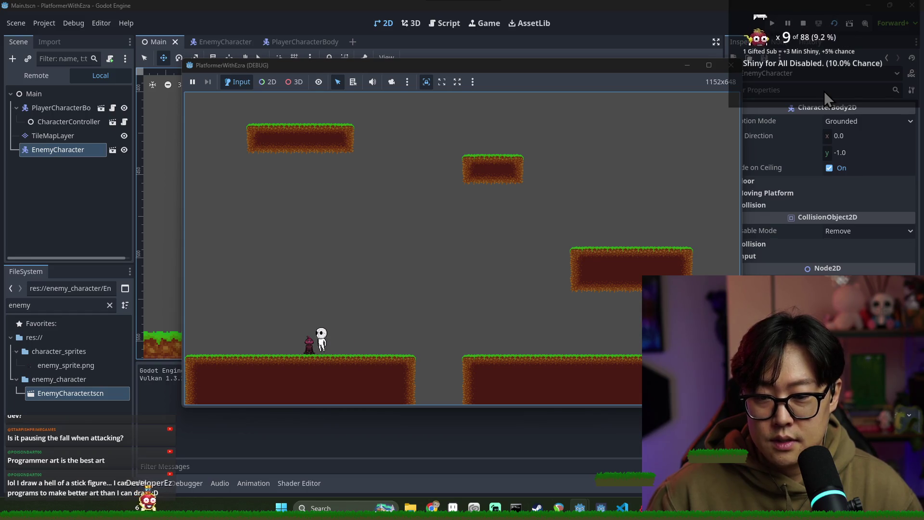
key("space")
key("Right")
key("space")
key("Left")
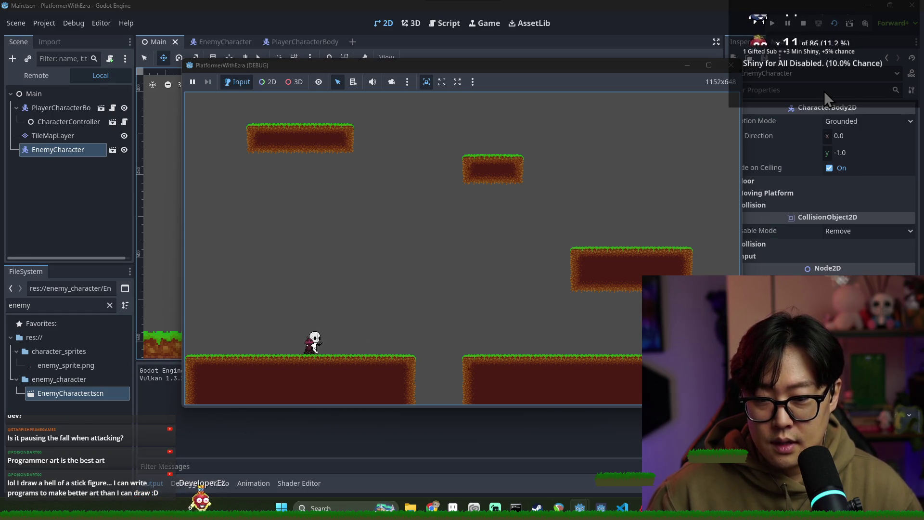
key("space")
key("Right")
key("space")
key("Left")
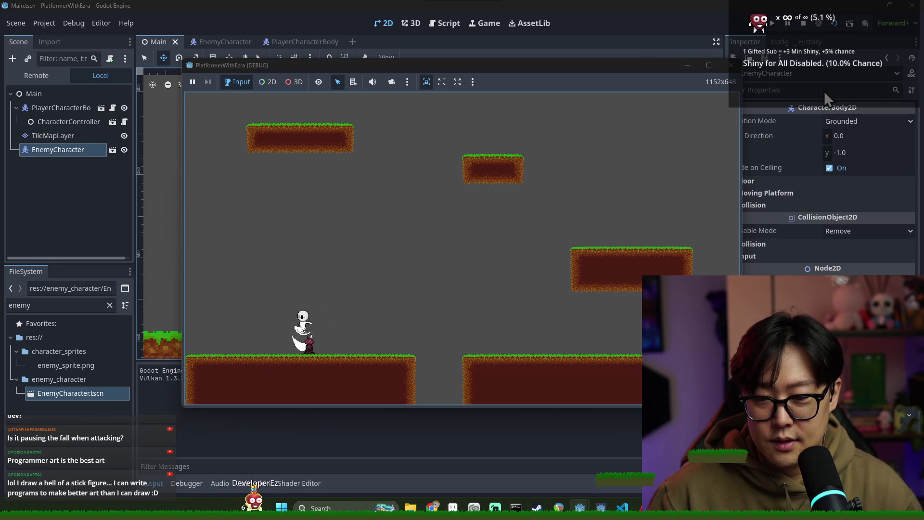
key("space")
key("Right")
key("Left")
key("Right")
key("space")
key("Left")
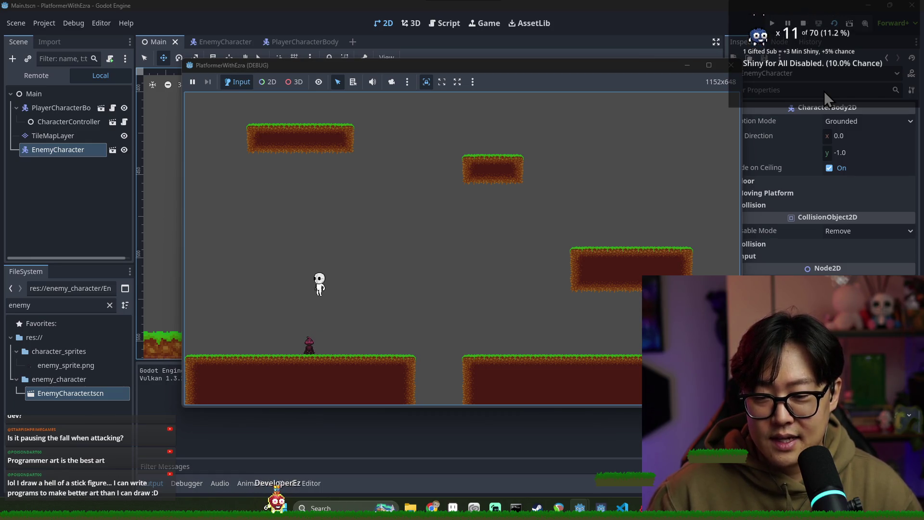
key("space")
key("Right")
key("Left")
key("space")
key("Right")
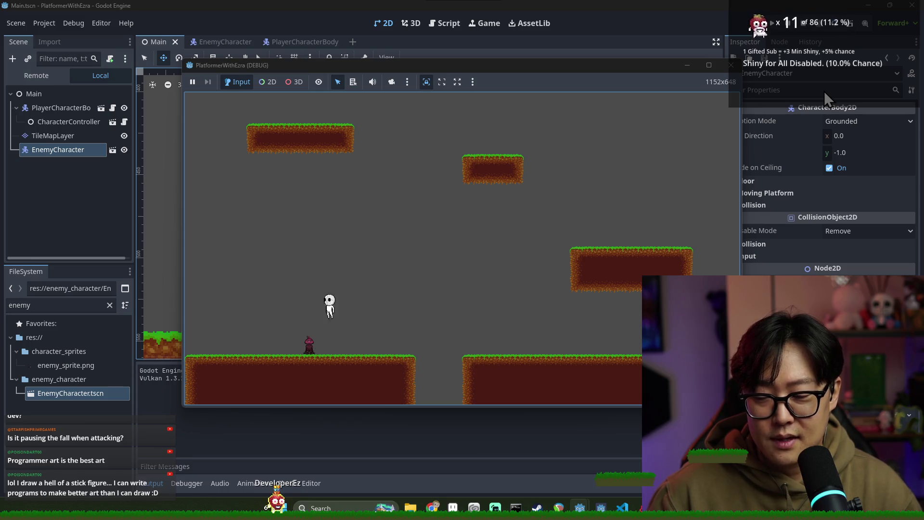
key("Left")
key("Right")
key("space")
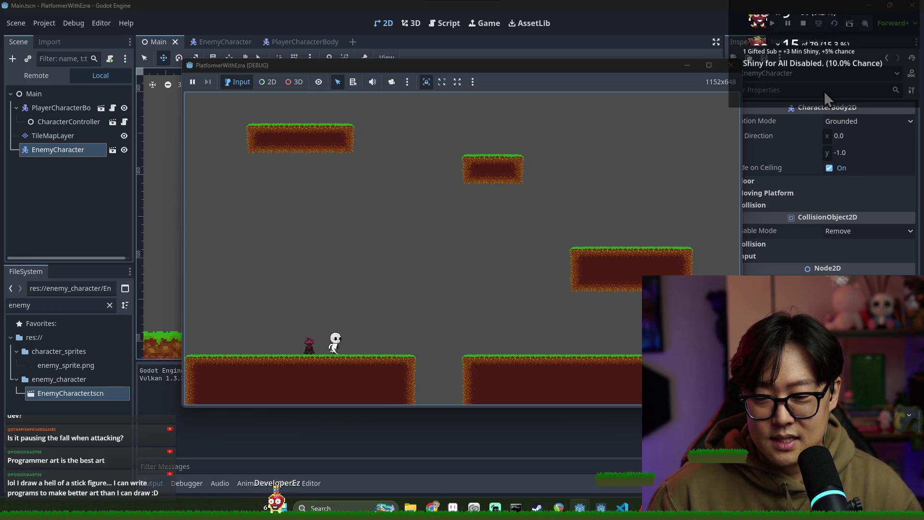
key("space")
key("Left")
key("space")
key("Right")
key("Left")
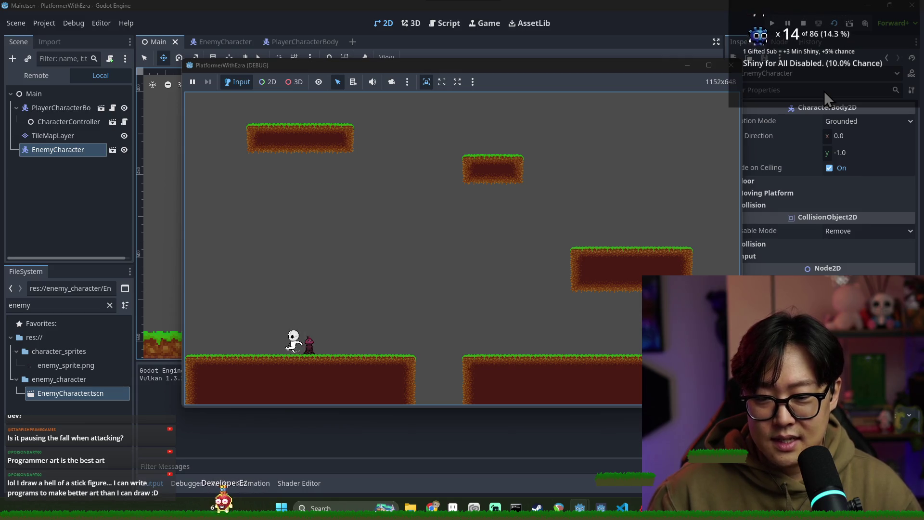
key("Right")
key("Left")
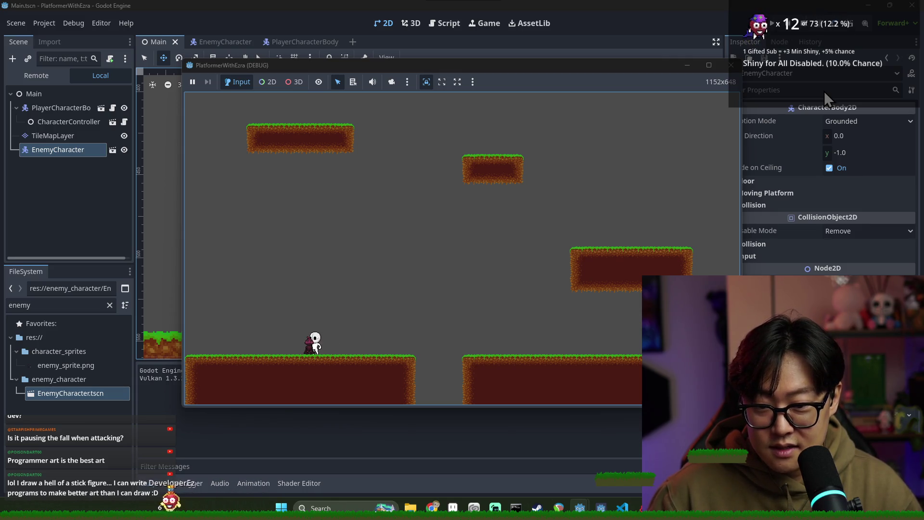
key("space")
key("Right")
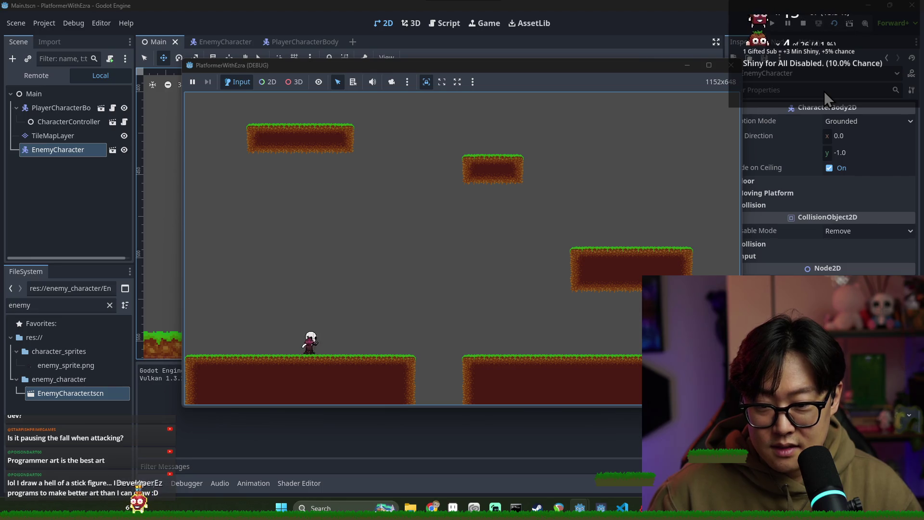
key("space")
key("Right")
key("space")
key("Right")
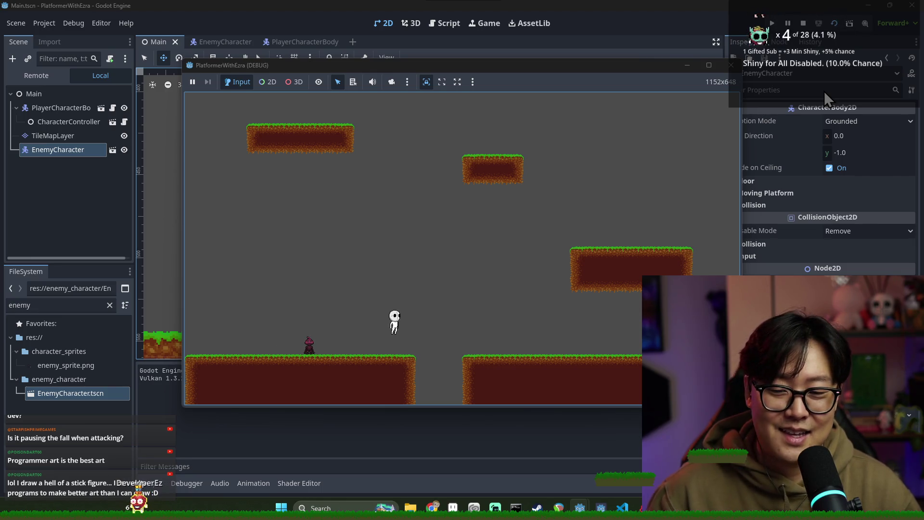
key("Left")
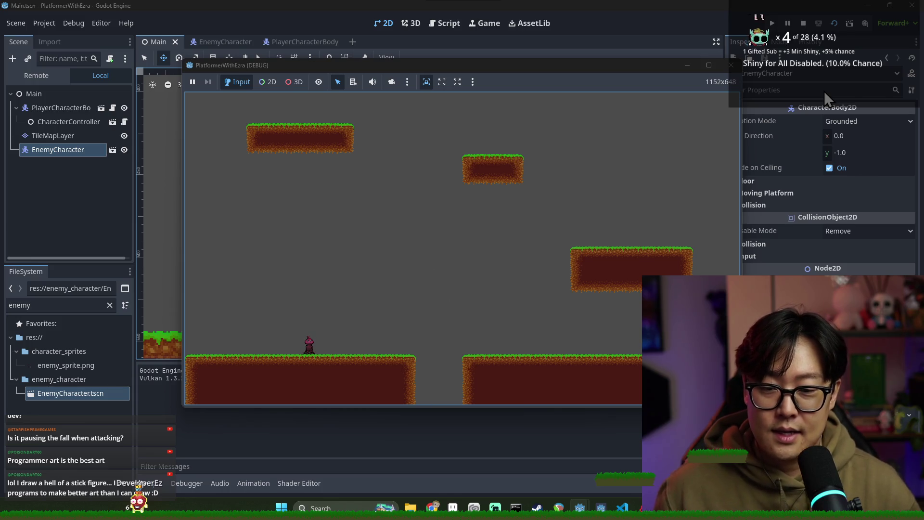
- Stop the running game, then open and save the EnemyCharacter scene
key("F8")
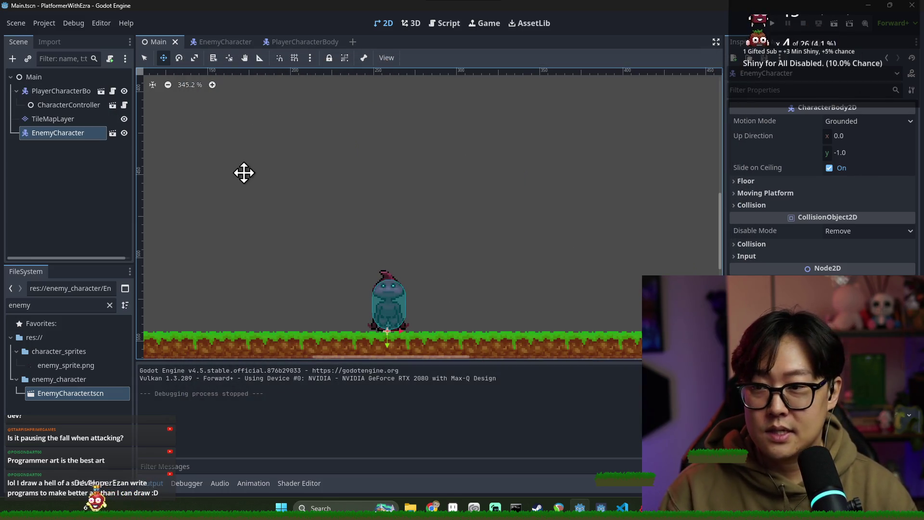
left_click(115, 134)
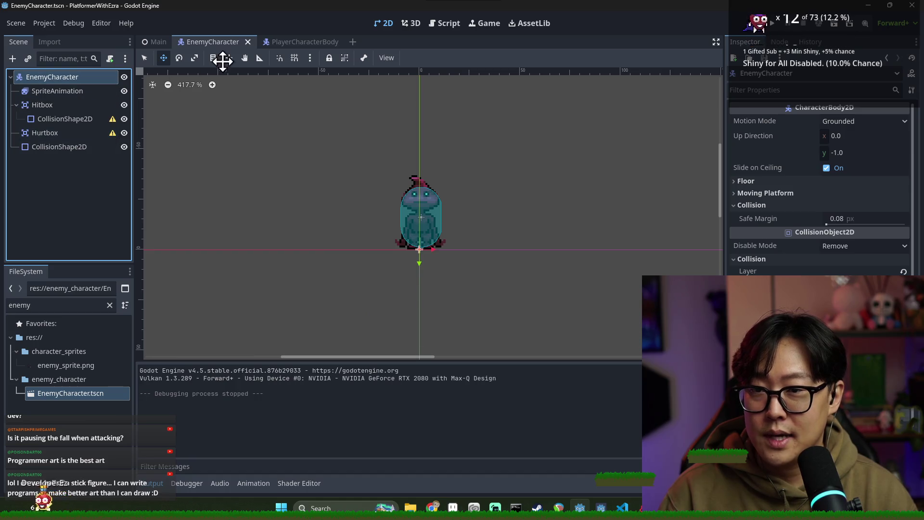
key("ctrl+s")
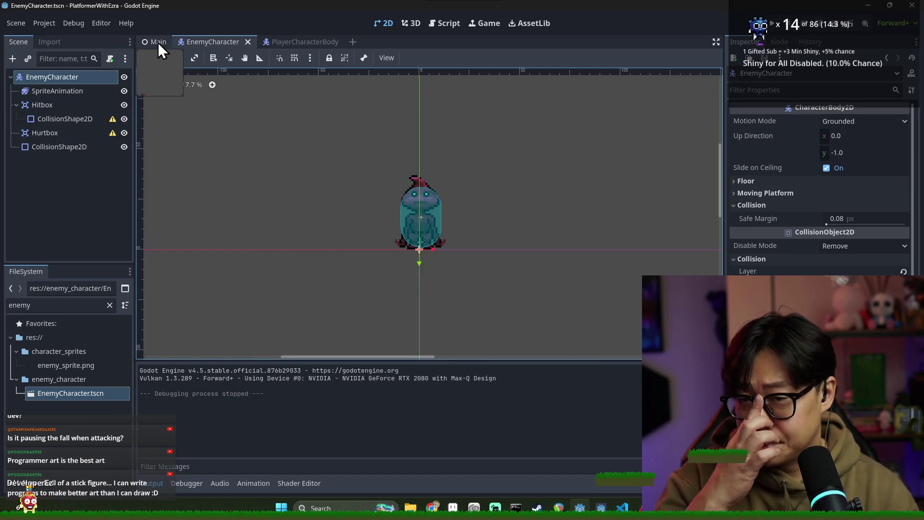
- Open the CharacterController's script from the Main scene, then select the PlayerCharacterBody node
left_click(159, 42)
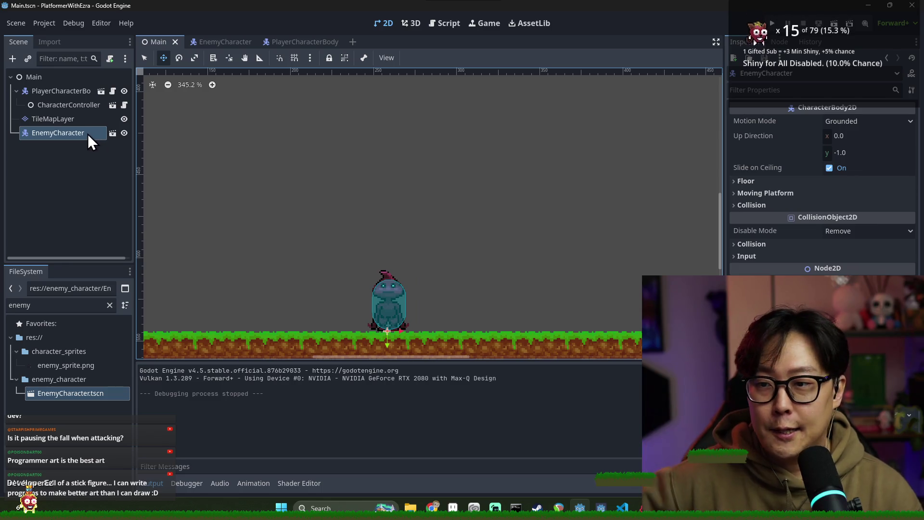
left_click(121, 105)
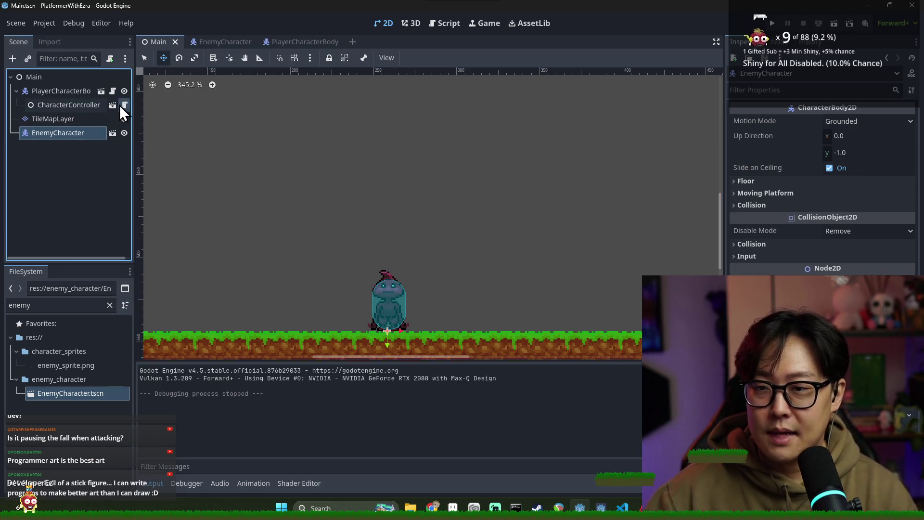
key("ctrl+s")
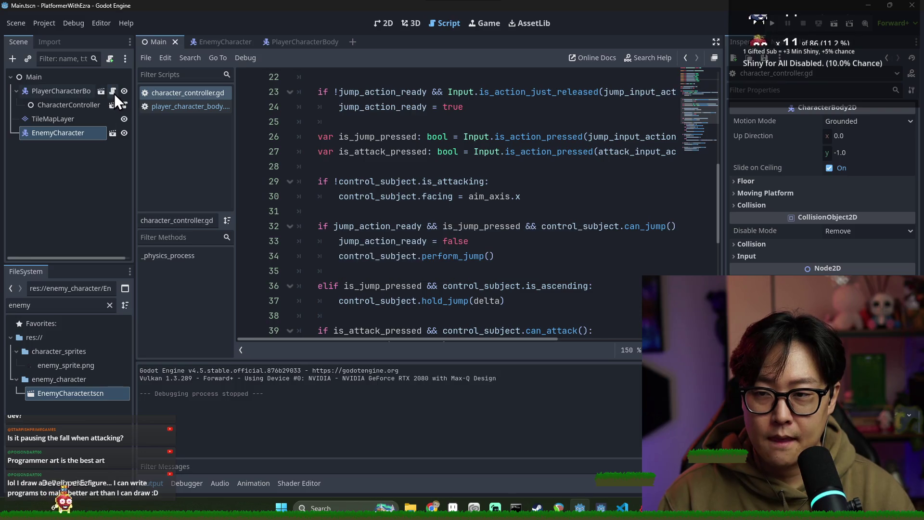
scroll(425, 211, "down", 7)
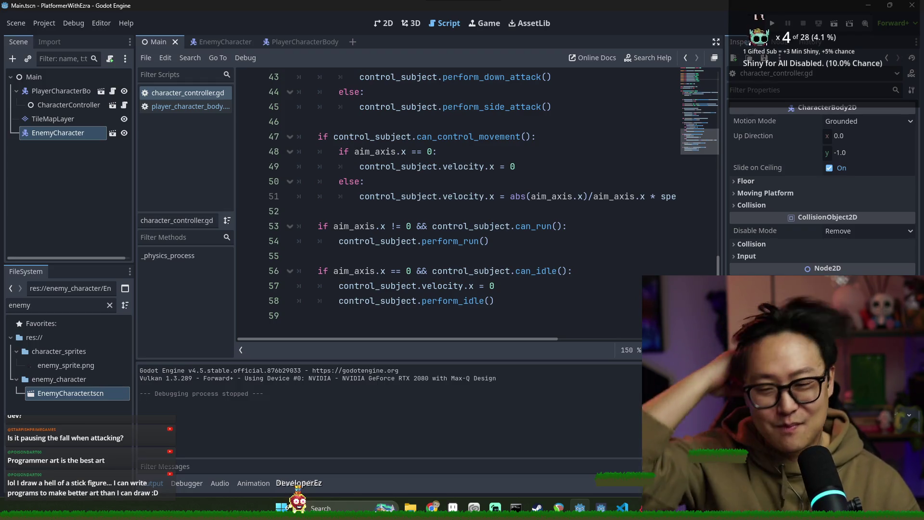
key("alt+Tab")
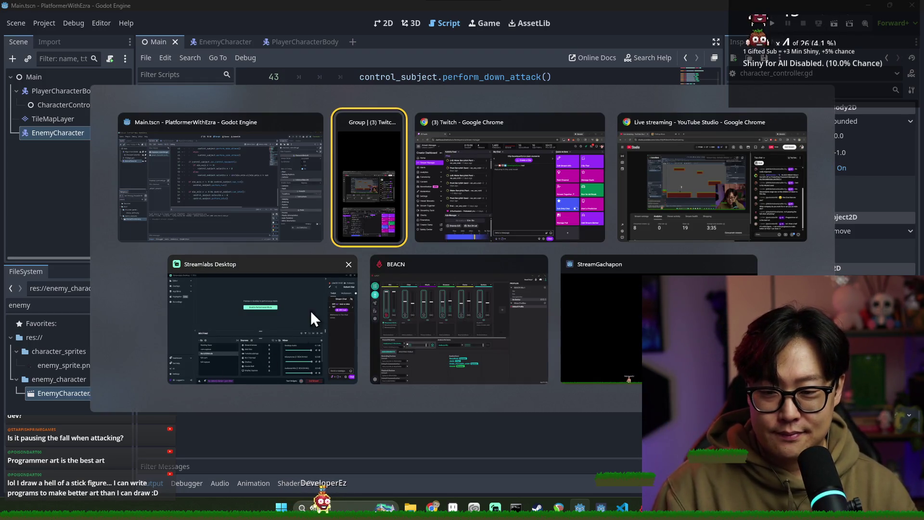
left_click(268, 220)
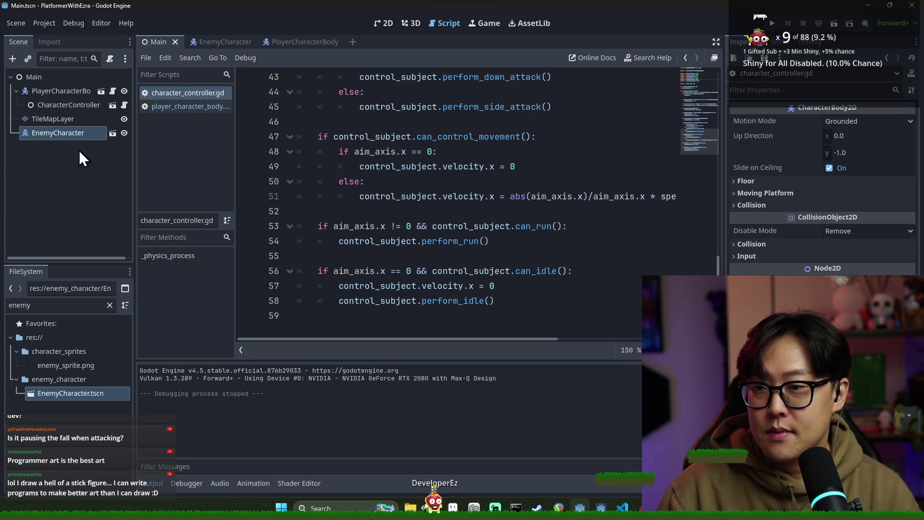
left_click(70, 93)
- Open player_character_body.gd and review its ascending and falling velocity lines
left_click(112, 91)
scroll(412, 207, "down", 10)
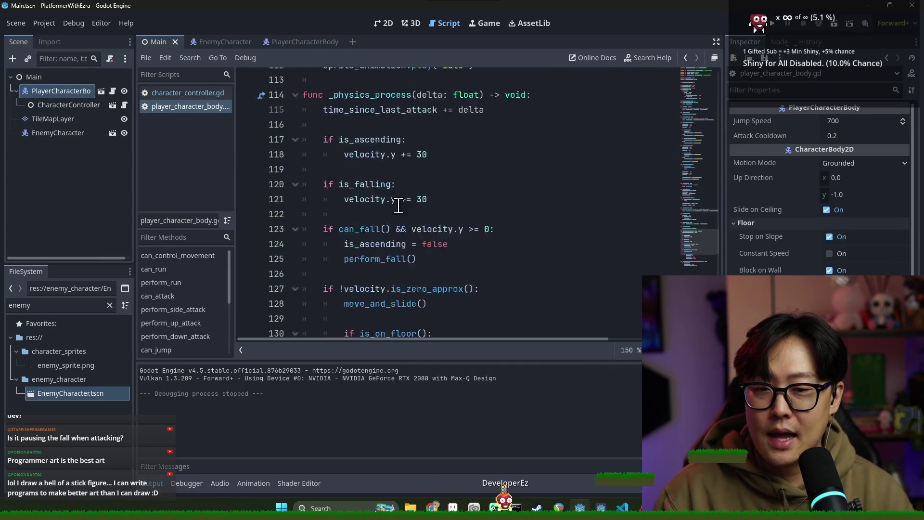
scroll(413, 219, "up", 4)
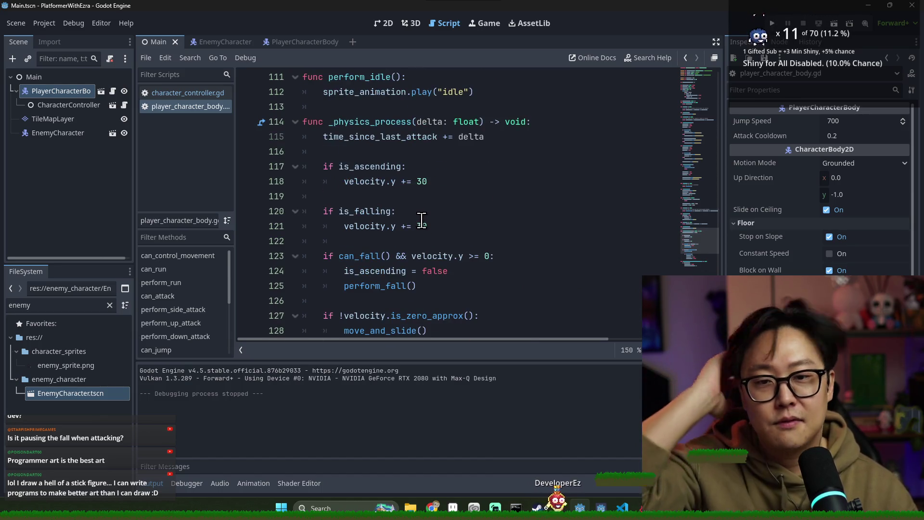
scroll(398, 202, "down", 1)
left_click_drag(322, 121, 431, 191)
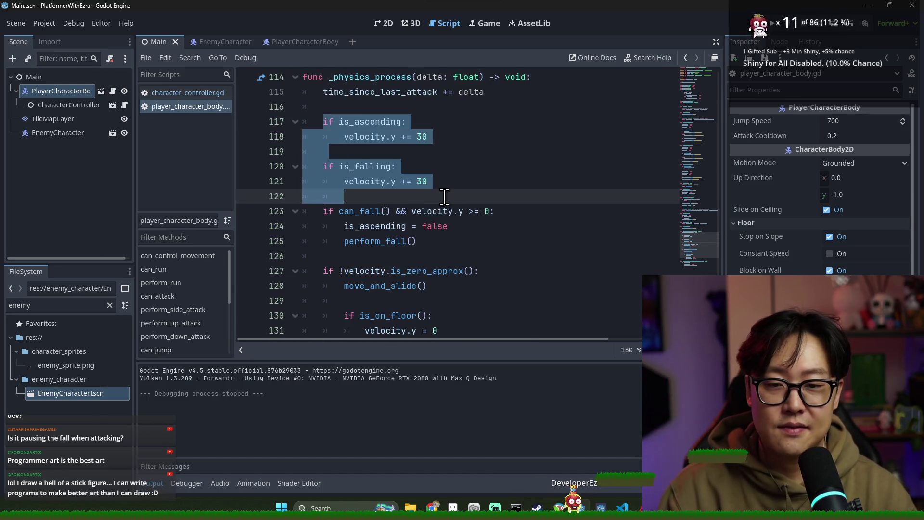
left_click(444, 196)
scroll(422, 224, "up", 1)
scroll(423, 224, "up", 20)
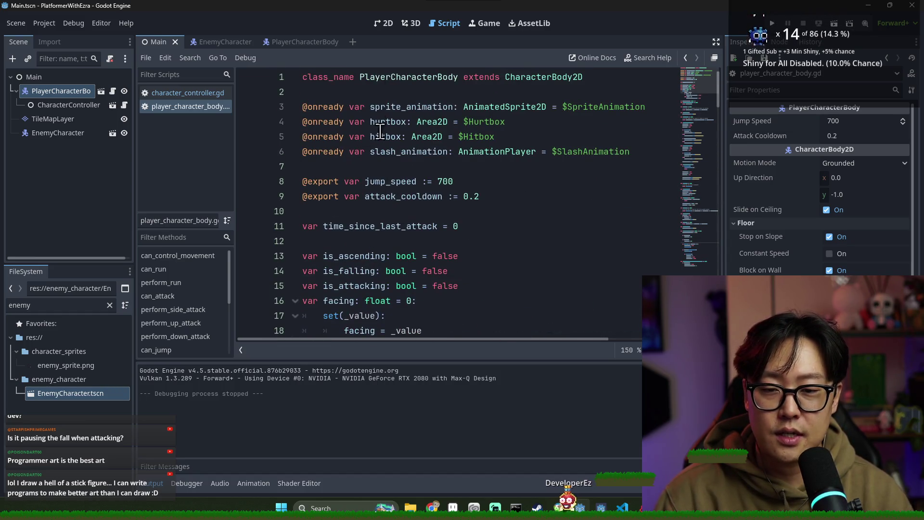
- Select the PlayerCharacterBody class name on line 1 and scroll through the script
double_click(401, 78)
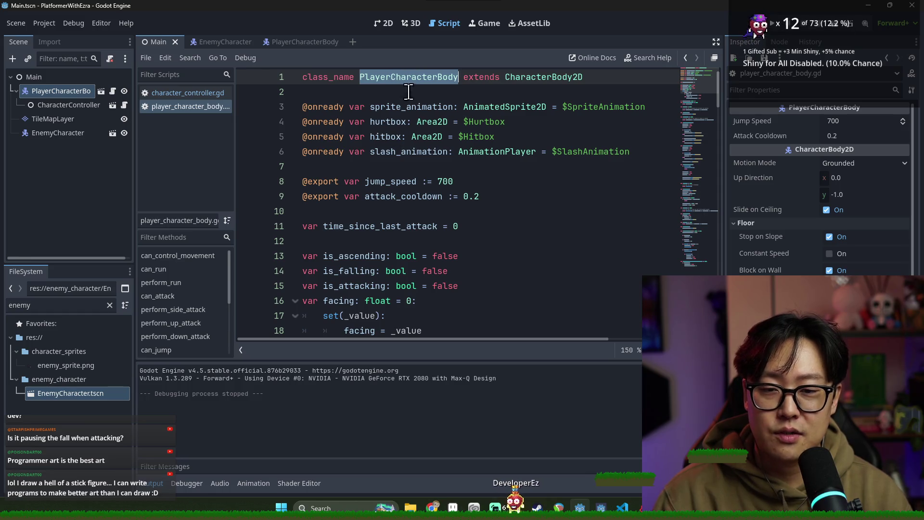
scroll(408, 91, "down", 20)
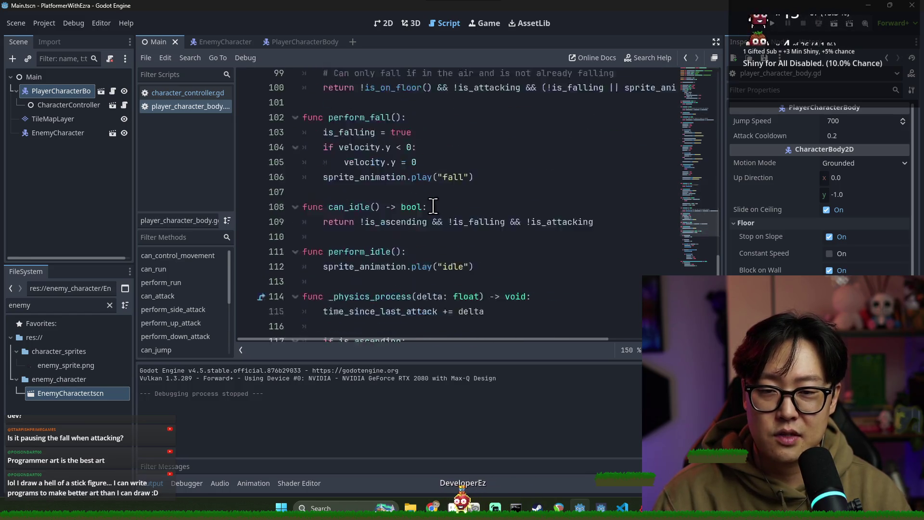
scroll(433, 206, "down", 7)
scroll(431, 198, "up", 20)
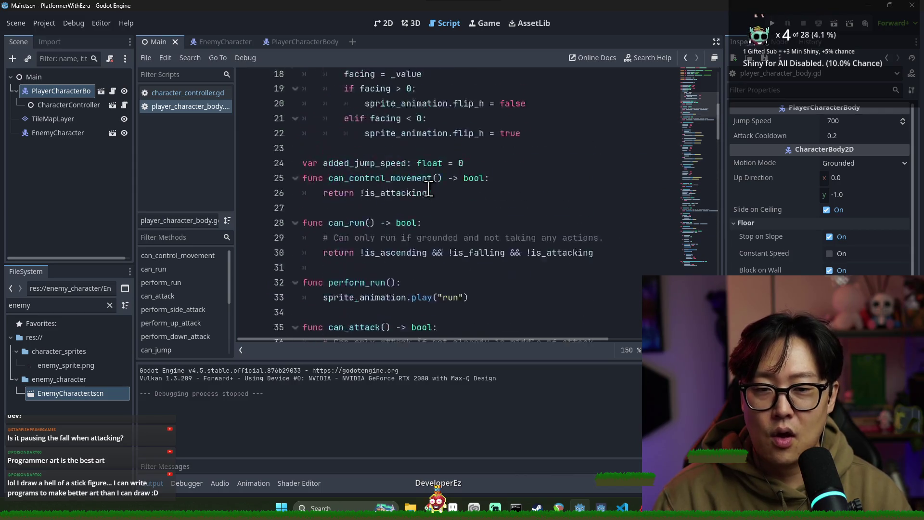
scroll(409, 188, "up", 6)
scroll(351, 160, "down", 9)
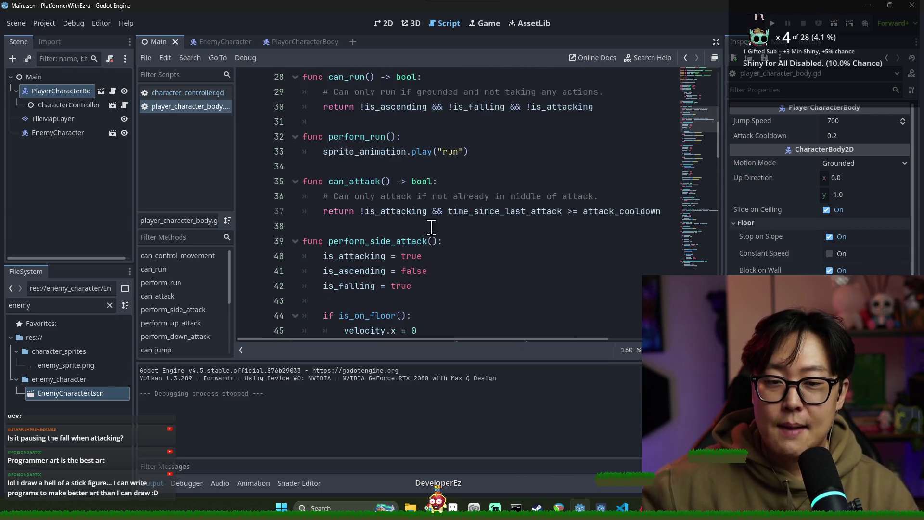
- Highlight the side_attack and air_side_attack animation names, then select the CharacterController node
left_click(448, 151)
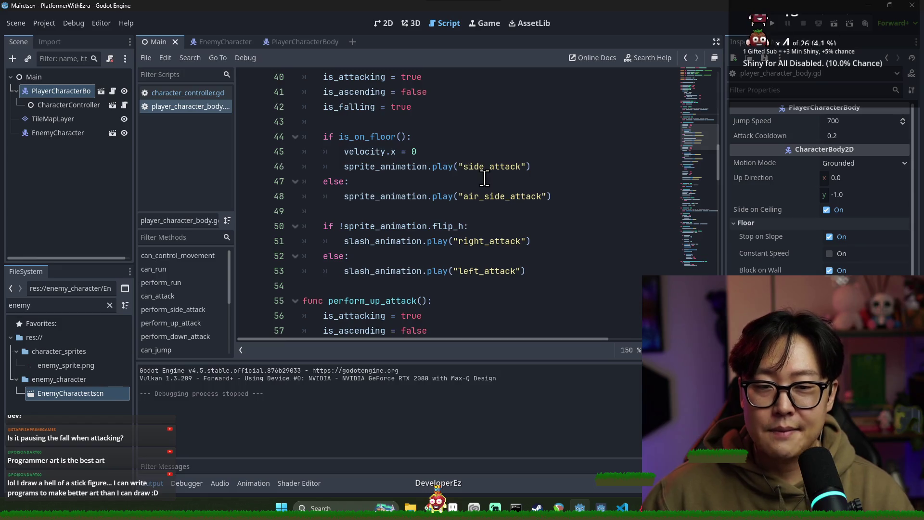
double_click(474, 166)
double_click(488, 195)
double_click(474, 165)
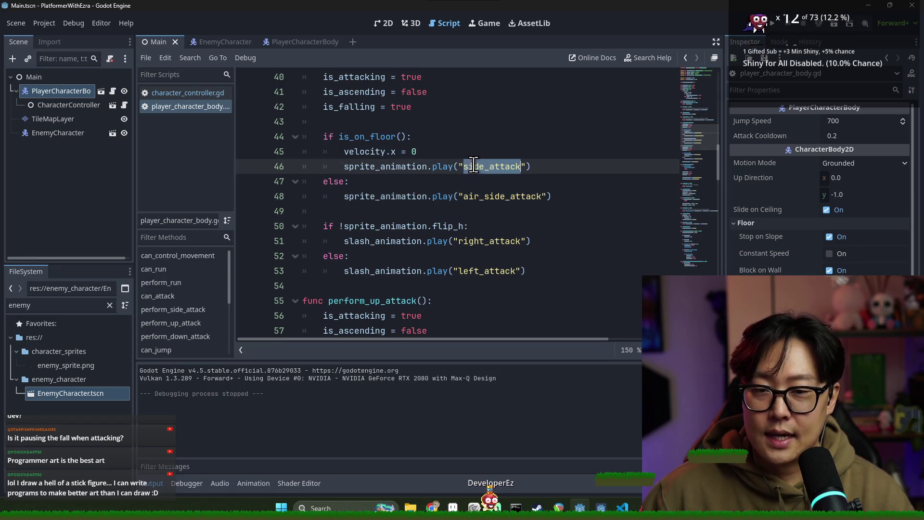
scroll(474, 165, "down", 20)
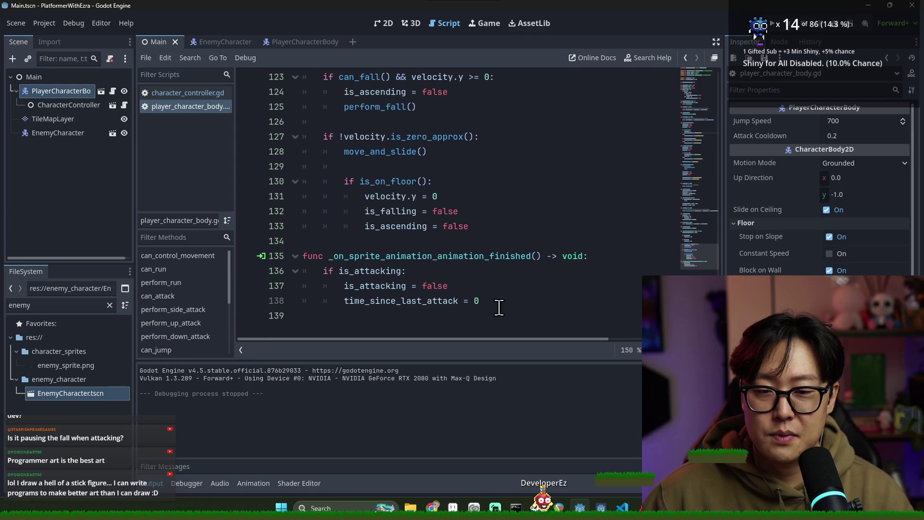
scroll(479, 302, "up", 20)
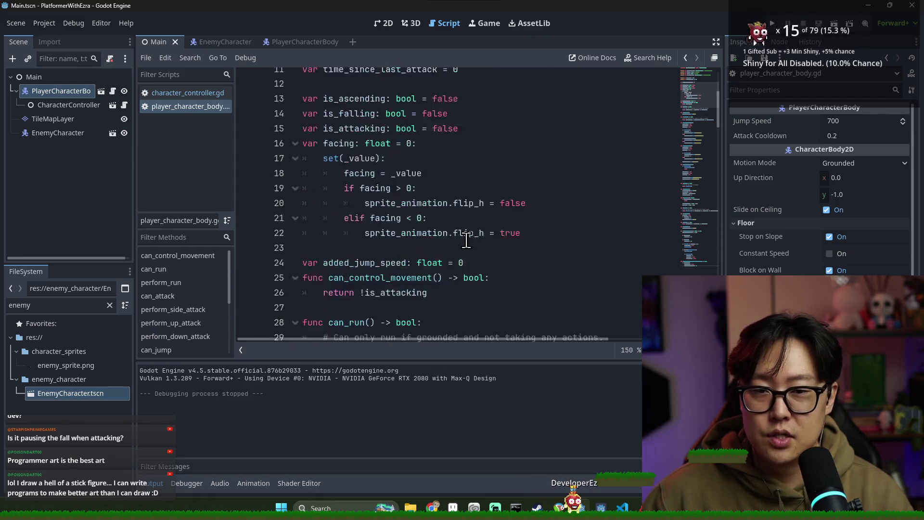
scroll(466, 239, "up", 4)
scroll(508, 124, "down", 8)
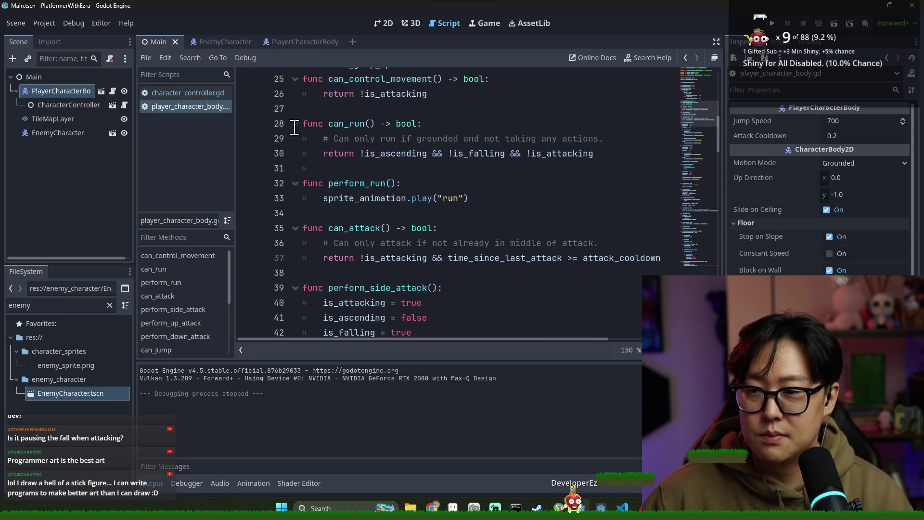
left_click(68, 104)
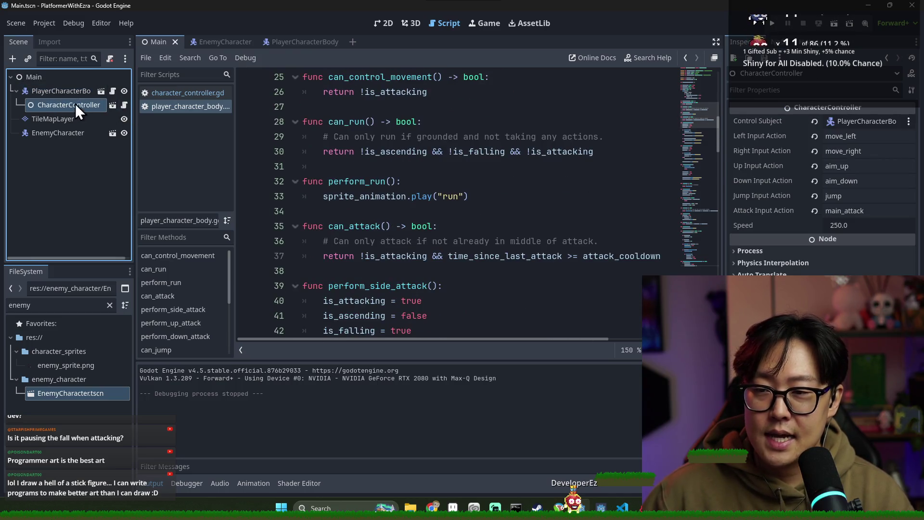
- Open character_controller.gd and read through it down to the speed export line
left_click(122, 106)
scroll(462, 241, "up", 8)
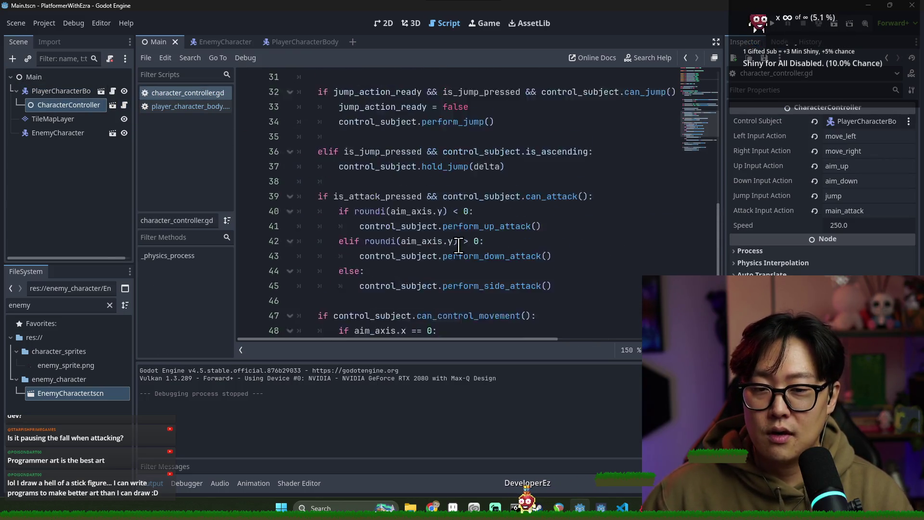
scroll(469, 241, "up", 4)
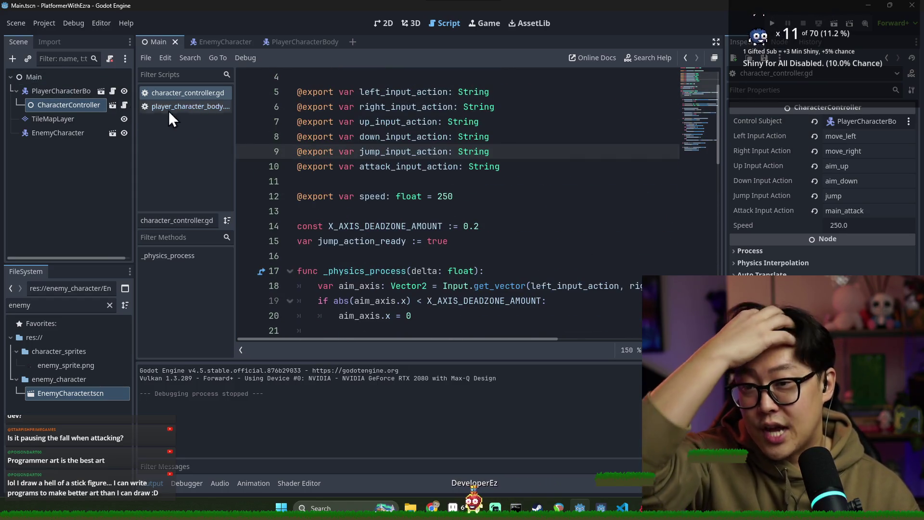
scroll(376, 160, "down", 13)
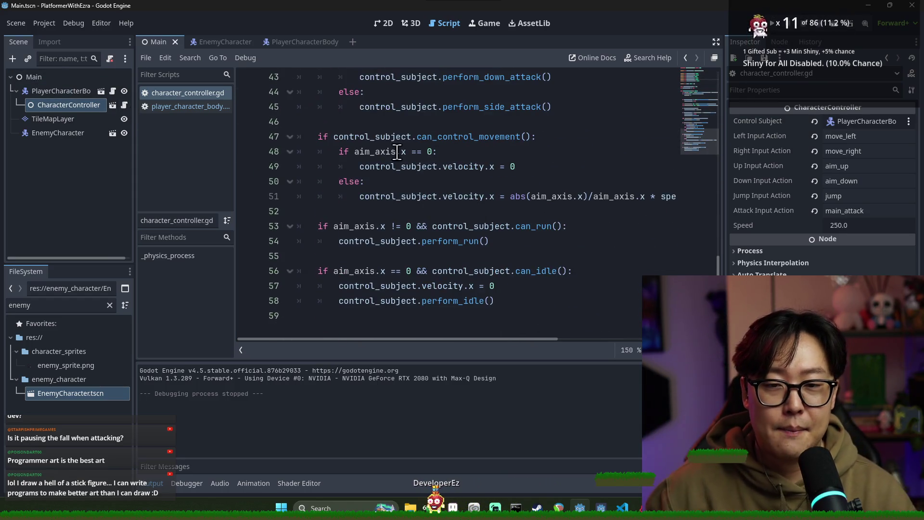
scroll(483, 243, "up", 4)
scroll(520, 248, "up", 9)
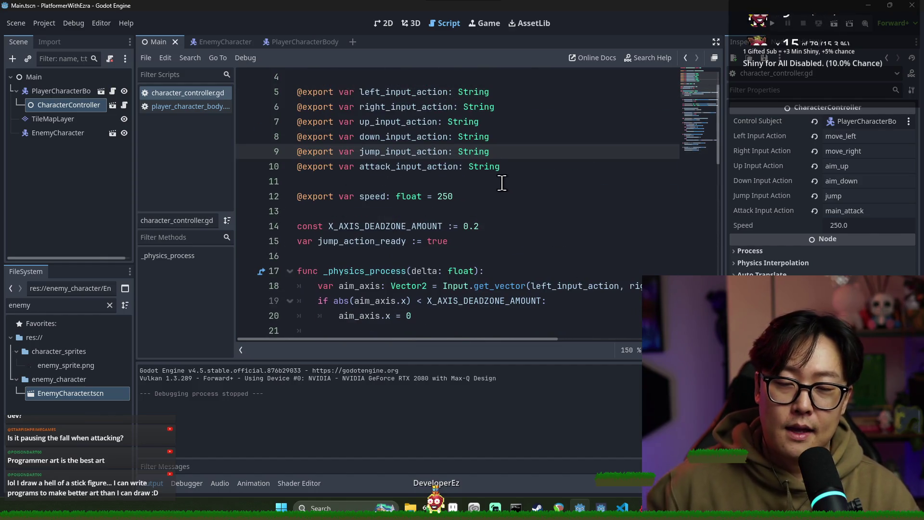
scroll(444, 148, "up", 1)
scroll(443, 147, "down", 10)
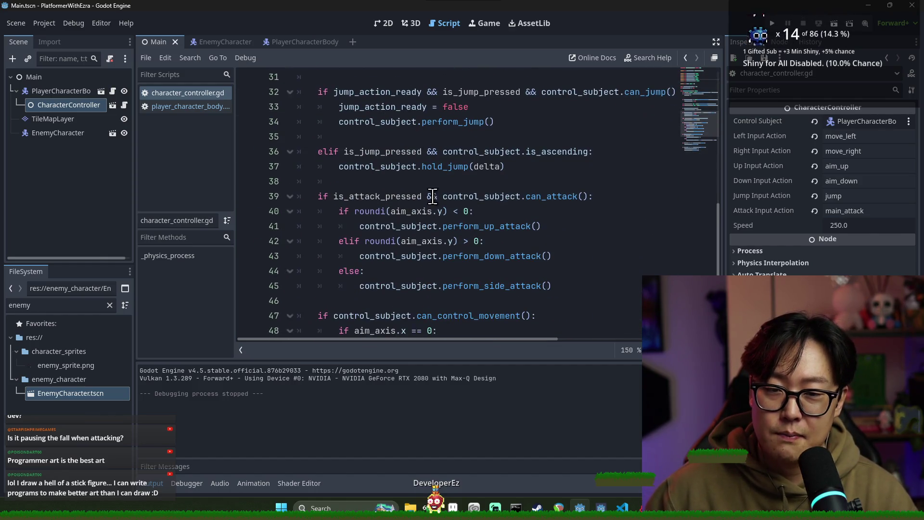
scroll(324, 186, "up", 8)
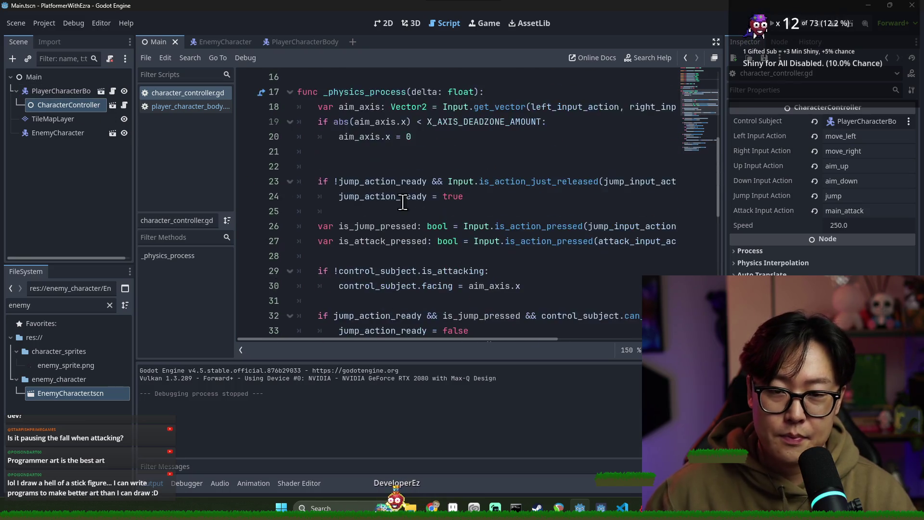
key("Down")
key("Down")
key("Down")
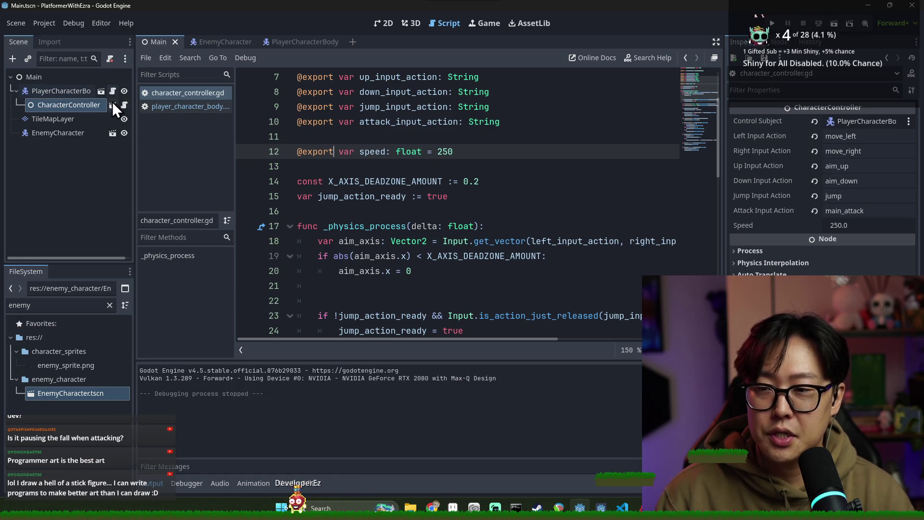
- Return to player_character_body.gd at line 1 and save the scene
left_click(113, 91)
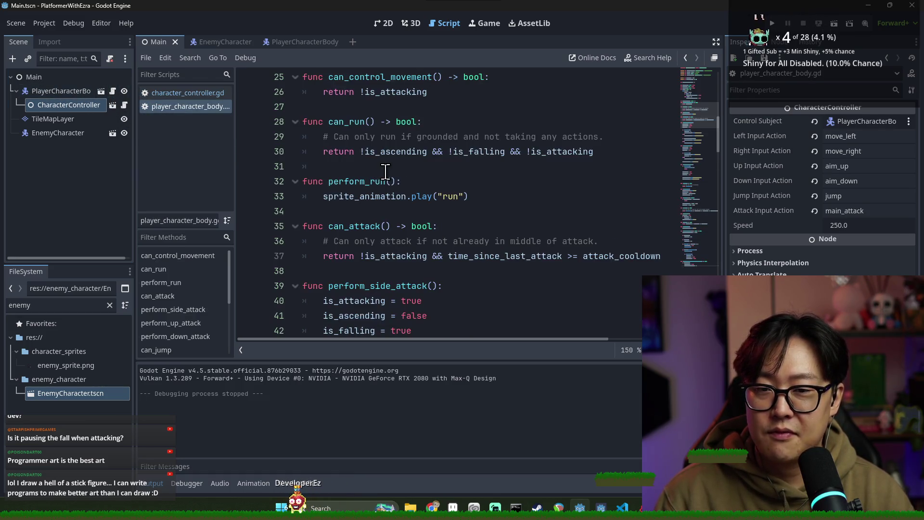
scroll(389, 181, "up", 7)
key("ctrl+s")
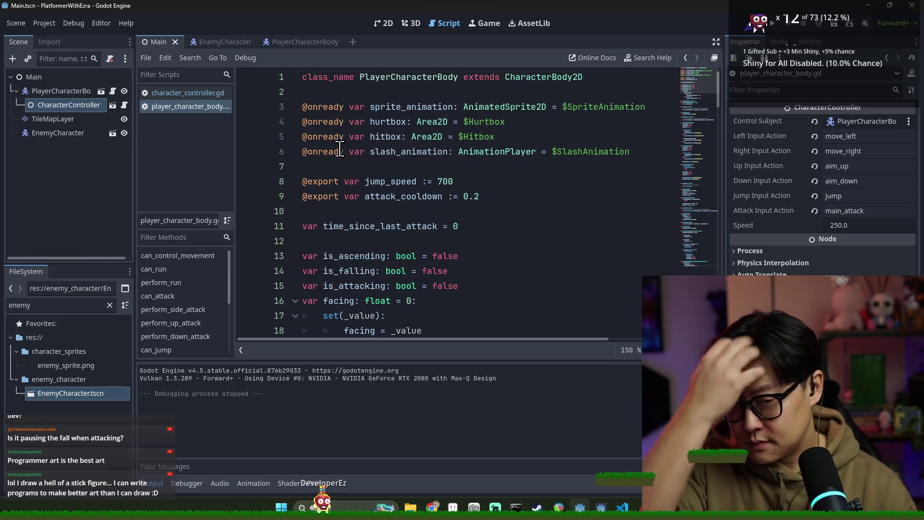
- Try adding a child node to the EnemyCharacter instance, then cancel it
right_click(68, 134)
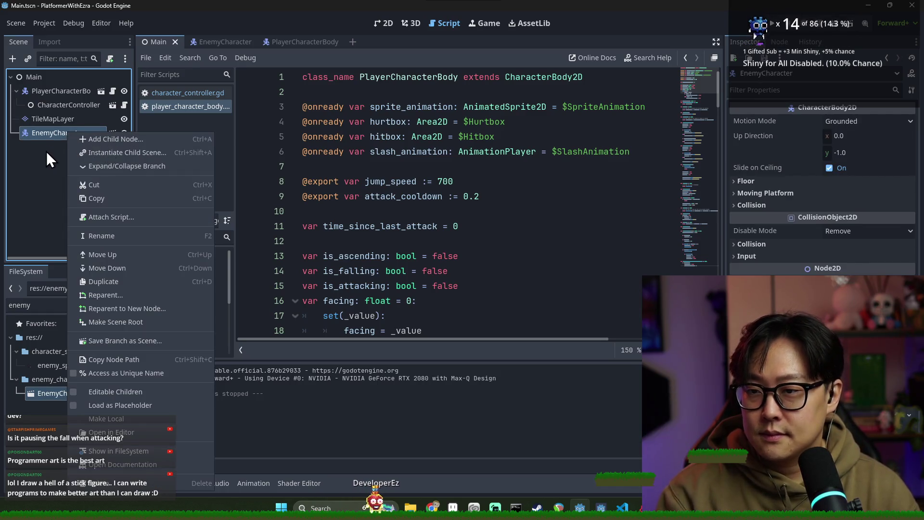
left_click(54, 134)
right_click(54, 134)
left_click(34, 139)
right_click(42, 136)
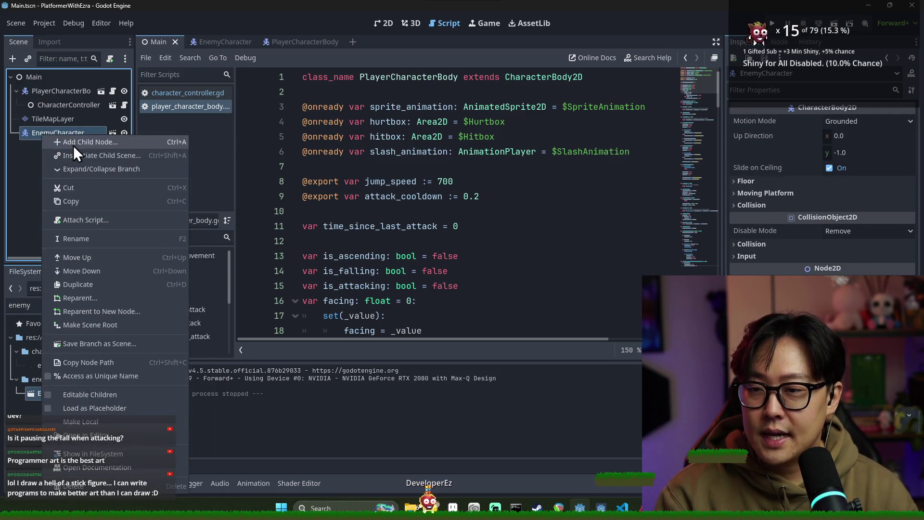
left_click(73, 145)
key("Escape")
- Open the EnemyCharacter scene and start adding a child node to its root
left_click(112, 133)
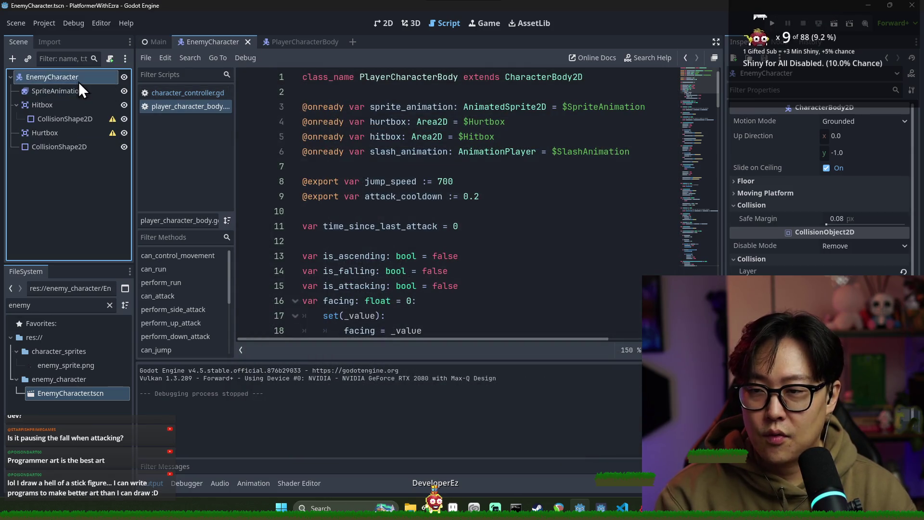
right_click(44, 80)
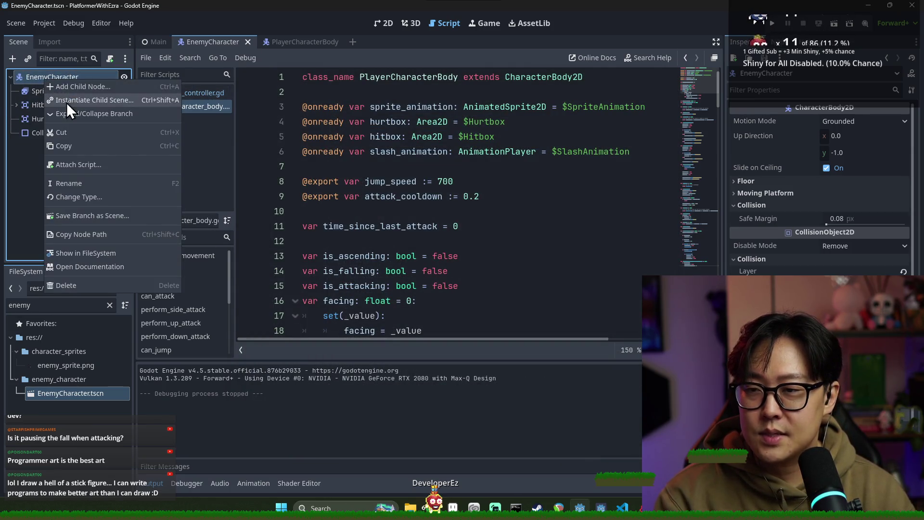
left_click(67, 86)
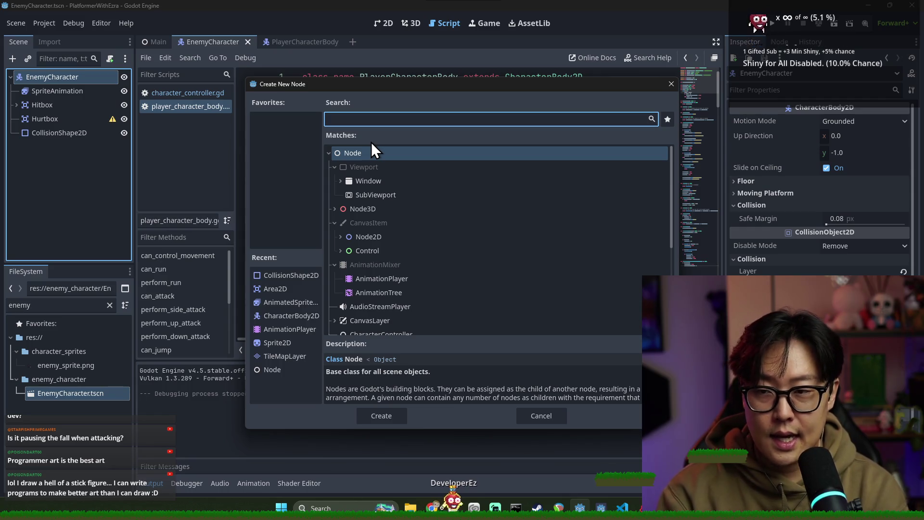
- Search the Create New Node list for 'CharacterMovementHandler', which finds no matching type
type("Moveme")
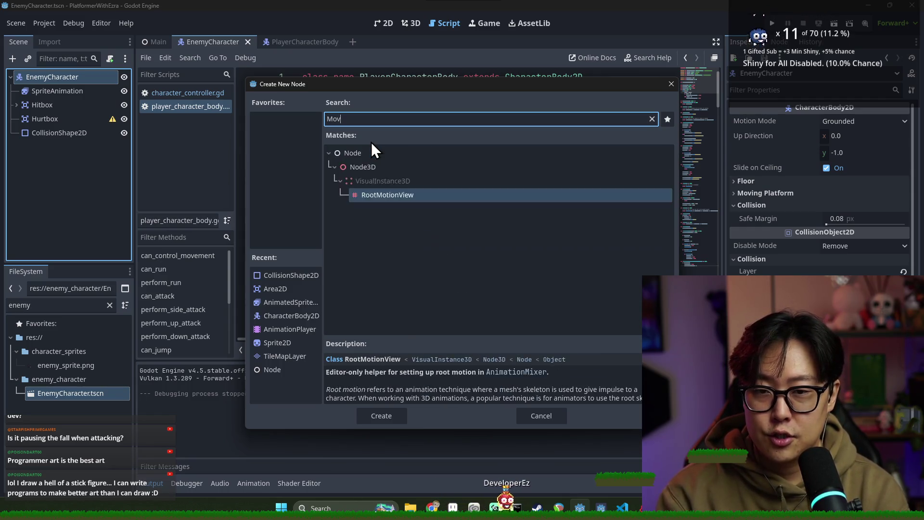
key("BackSpace")
key("BackSpace")
key("BackSpace")
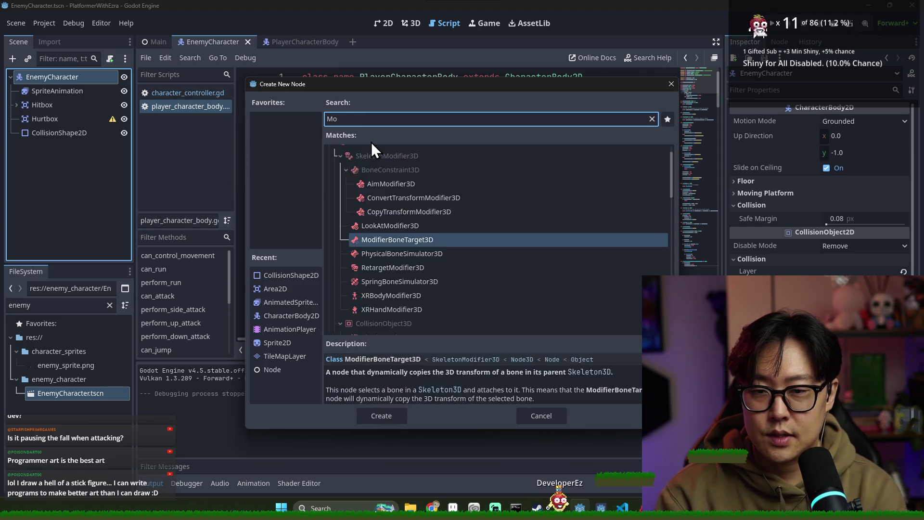
type("CharacterMovement")
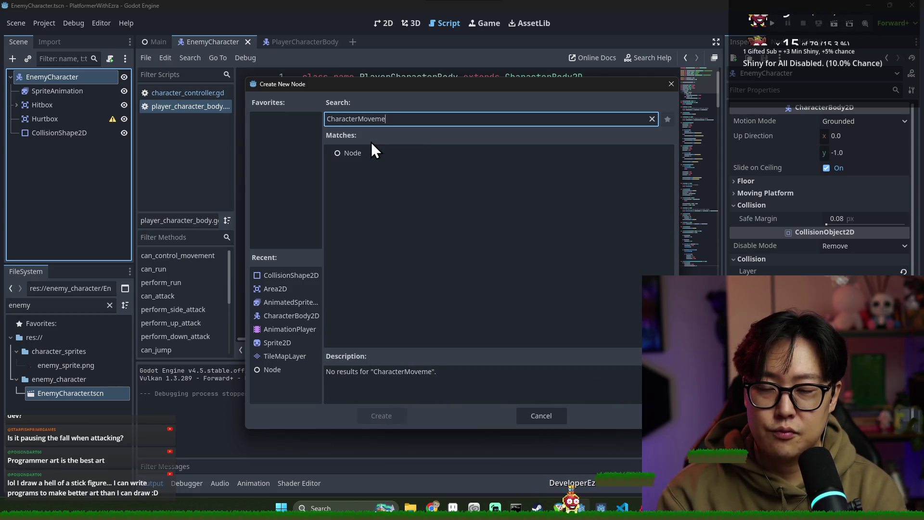
type("Handler")
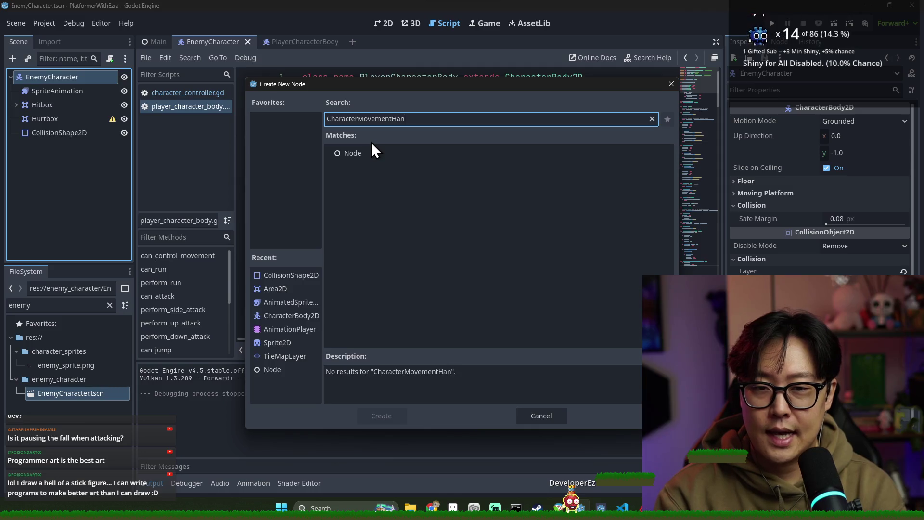
key("ctrl+a")
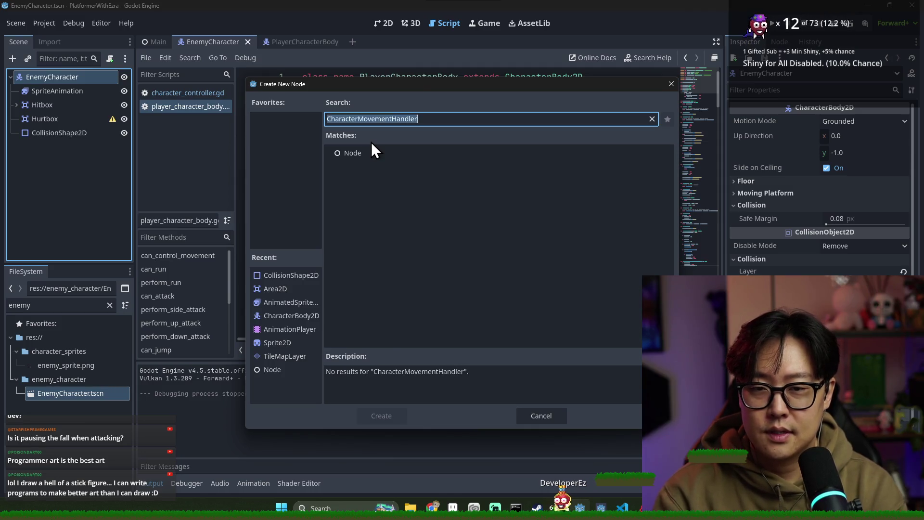
- Add a plain Node, move it first under EnemyCharacter and rename it CharacterMovementHandler
type("Node")
left_click(374, 156)
double_click(374, 156)
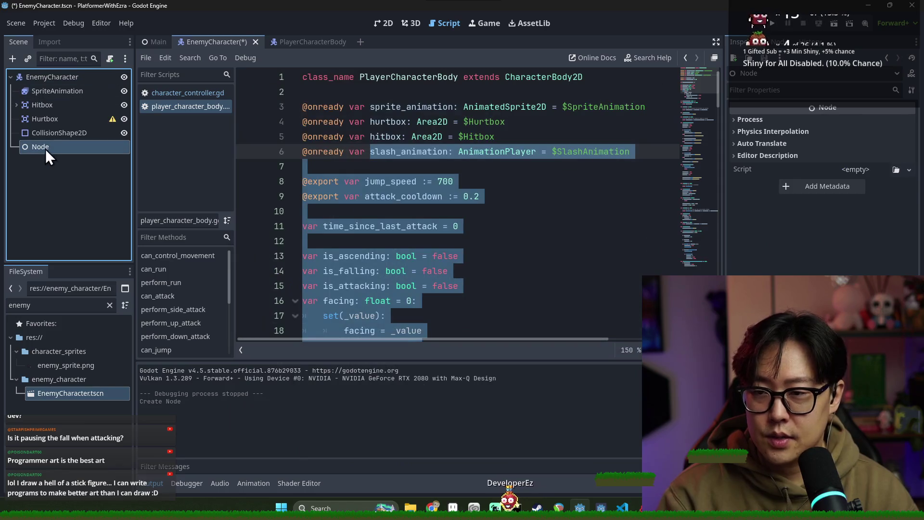
left_click_drag(45, 148, 67, 84)
left_click(64, 91)
type("CharacterMovem")
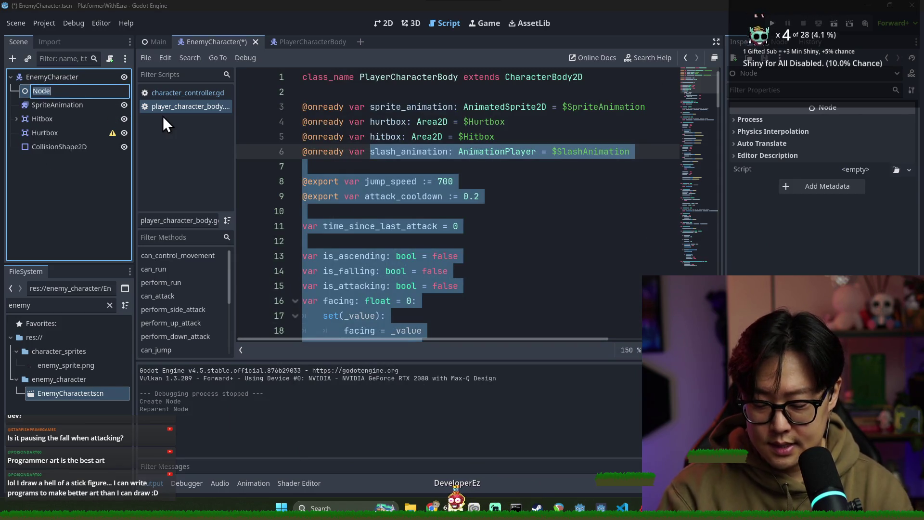
type("entHandler")
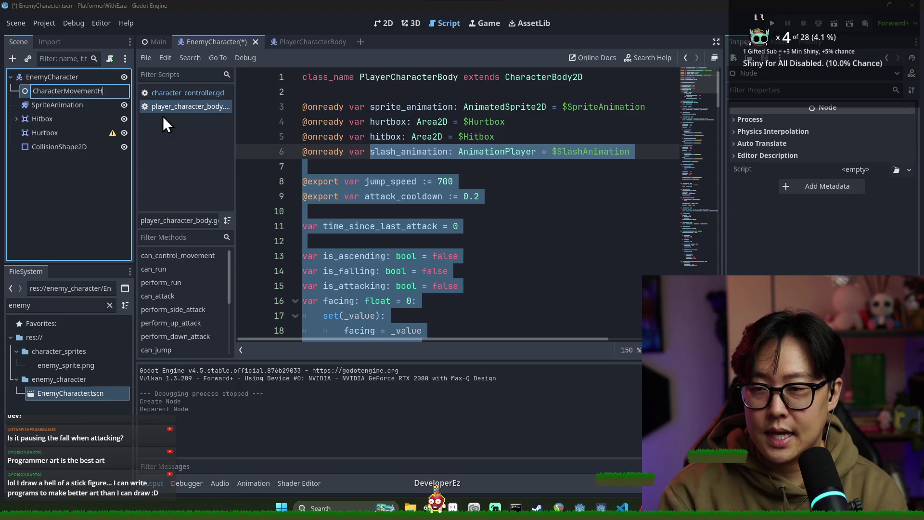
key("Return")
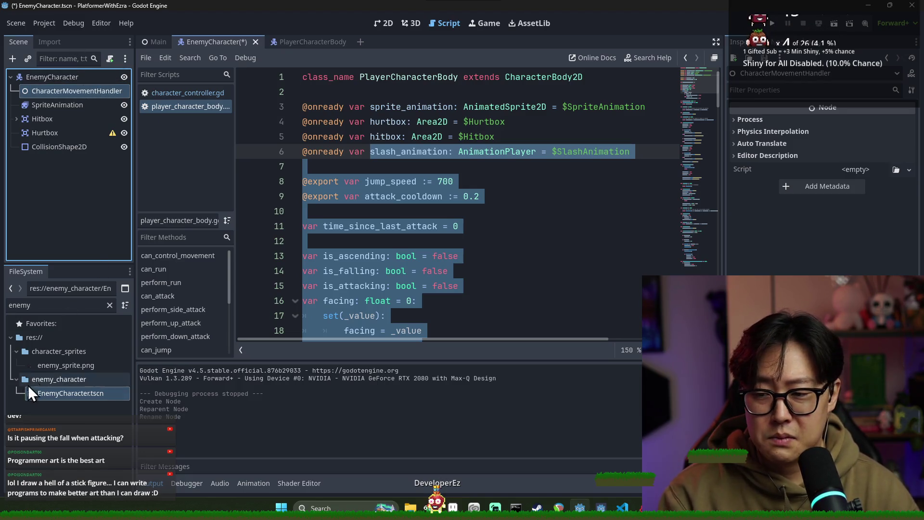
- Clear the FileSystem enemy filter and collapse the character_sprites, enemy_character and player_character folders
left_click(16, 351)
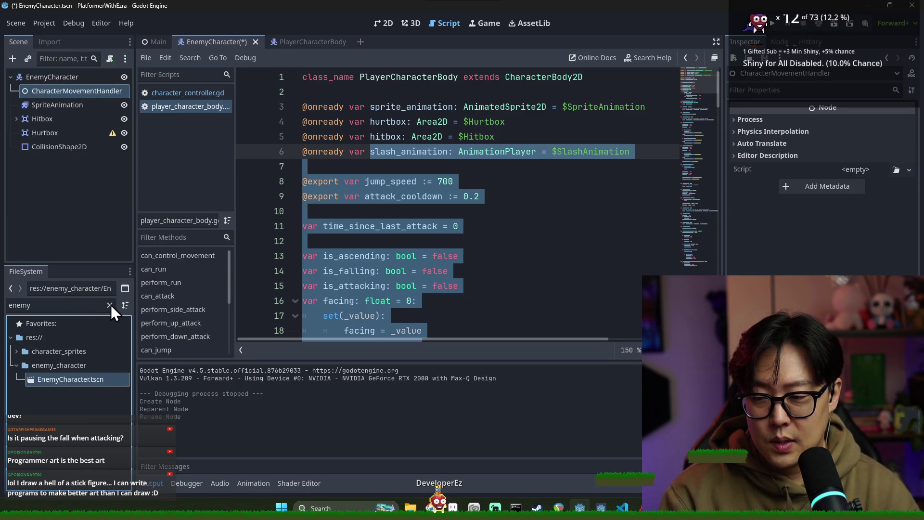
left_click(109, 304)
left_click(16, 351)
left_click(16, 379)
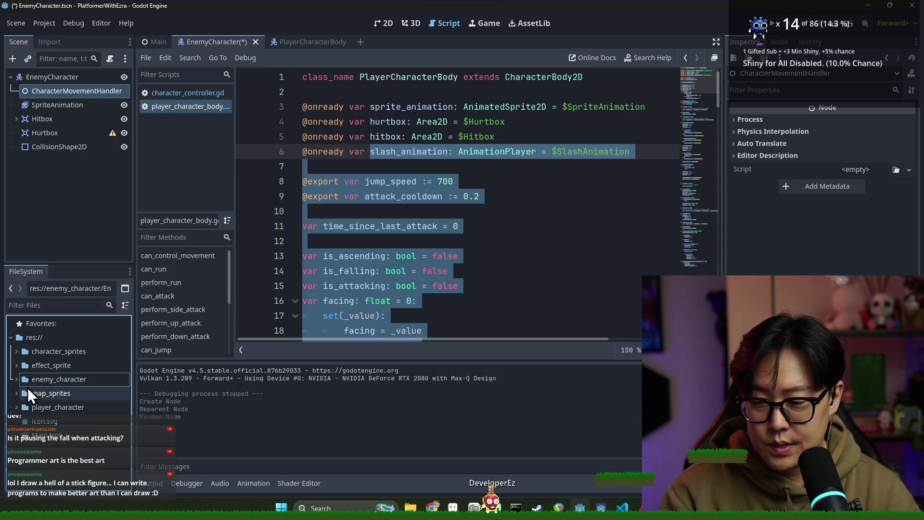
double_click(22, 405)
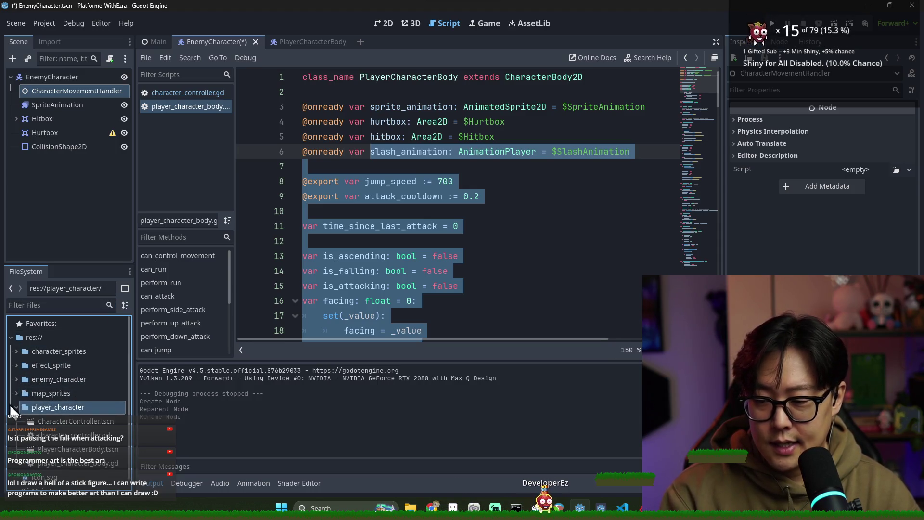
left_click(17, 407)
left_click(18, 380)
left_click(16, 380)
left_click(15, 379)
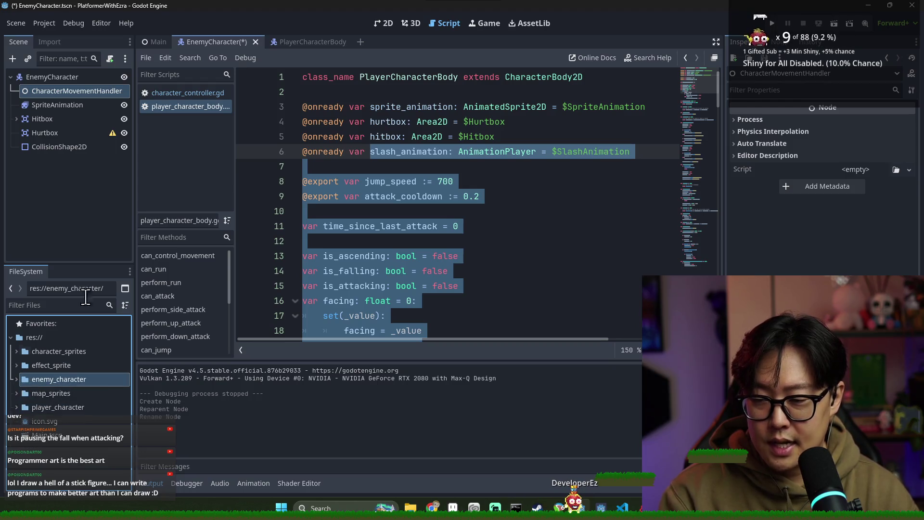
- Attach a new character_movement_handler.gd script to CharacterMovementHandler and save the enemy scene
right_click(81, 89)
key("Escape")
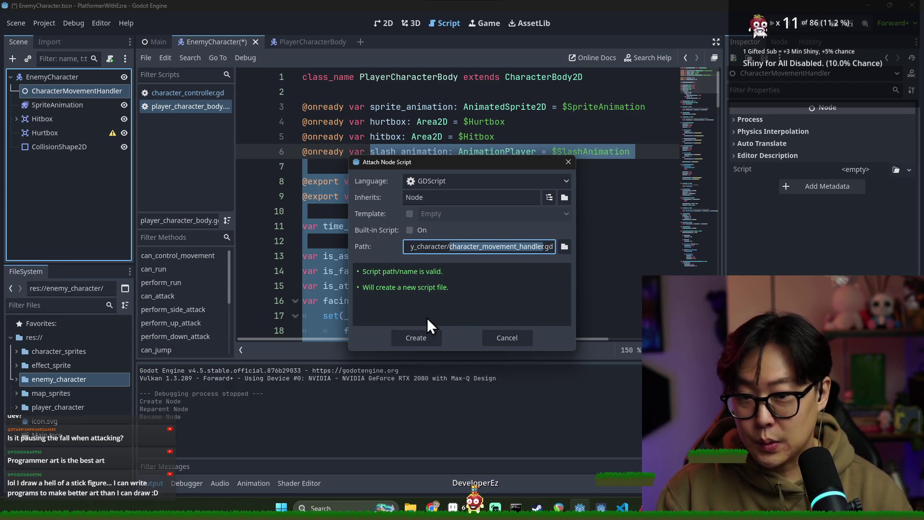
left_click(438, 343)
key("ctrl+s")
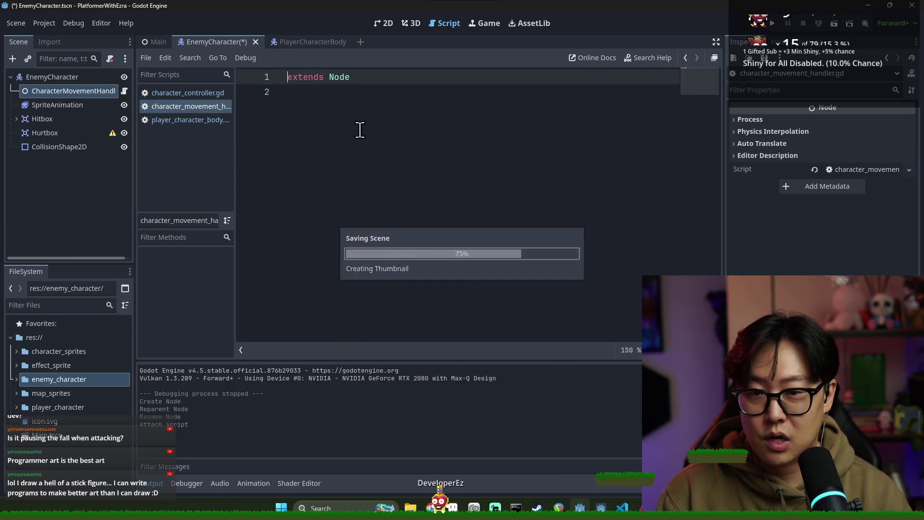
- Add 'class_name CharacterMovementHandler' above extends Node in the script
type("c")
key("BackSpace")
key("BackSpace")
key("BackSpace")
type("lass_)")
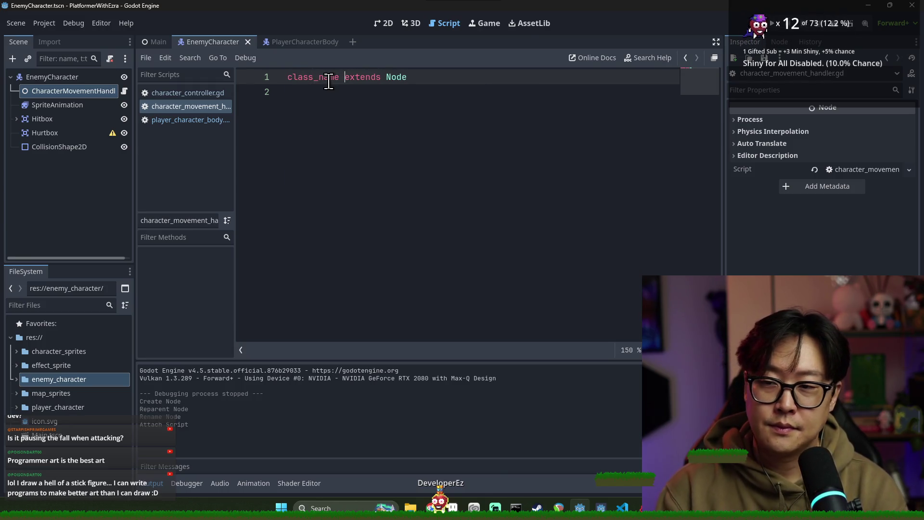
type("haracterMovementHa")
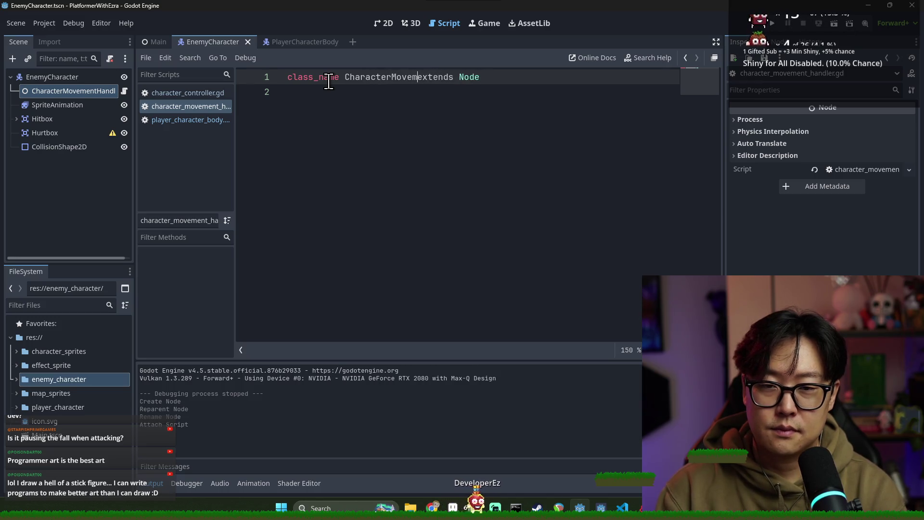
type("ndler e")
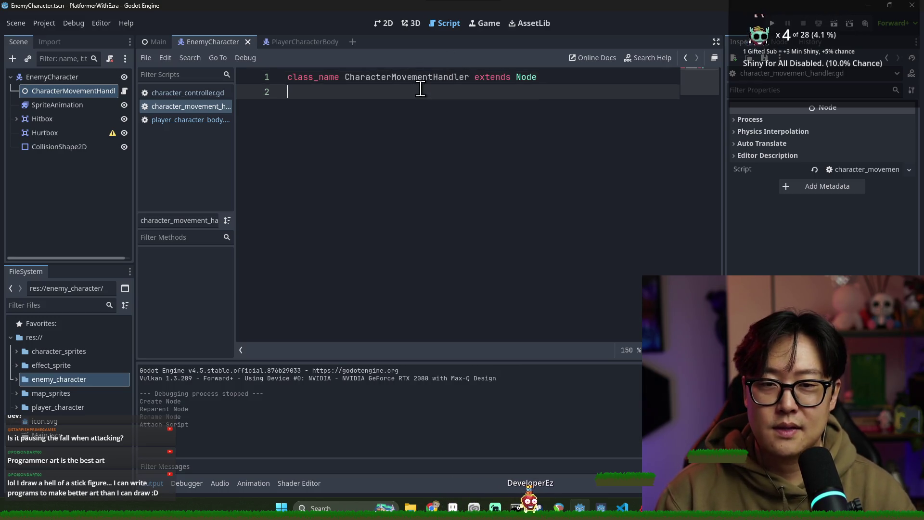
double_click(430, 77)
left_click(603, 81)
key("Return")
key("Return")
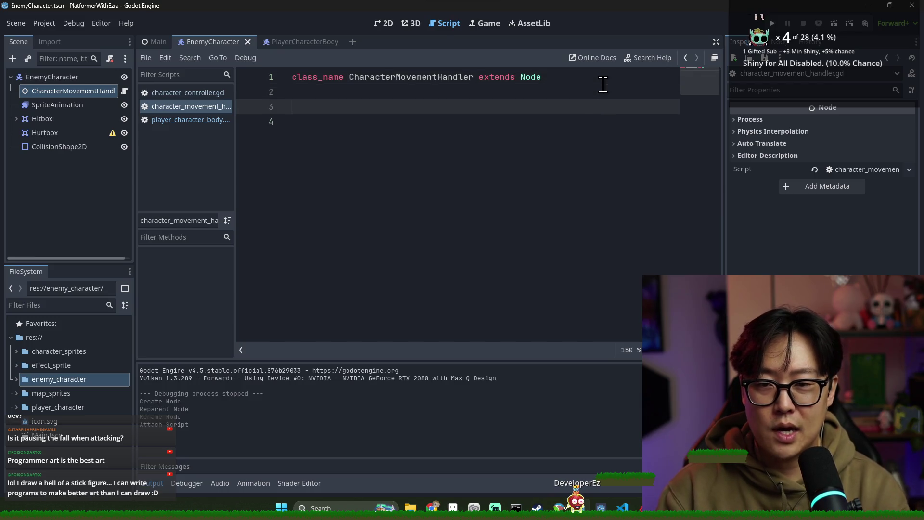
type("port var ")
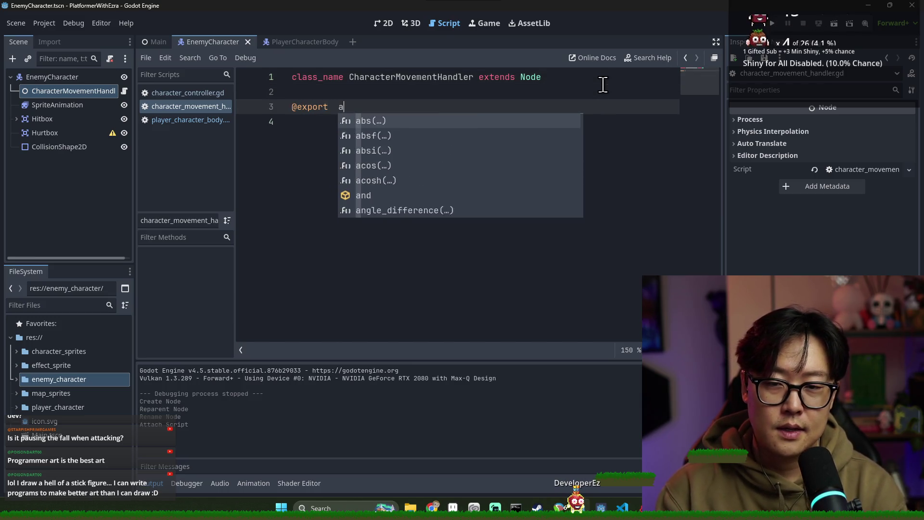
type("subject")
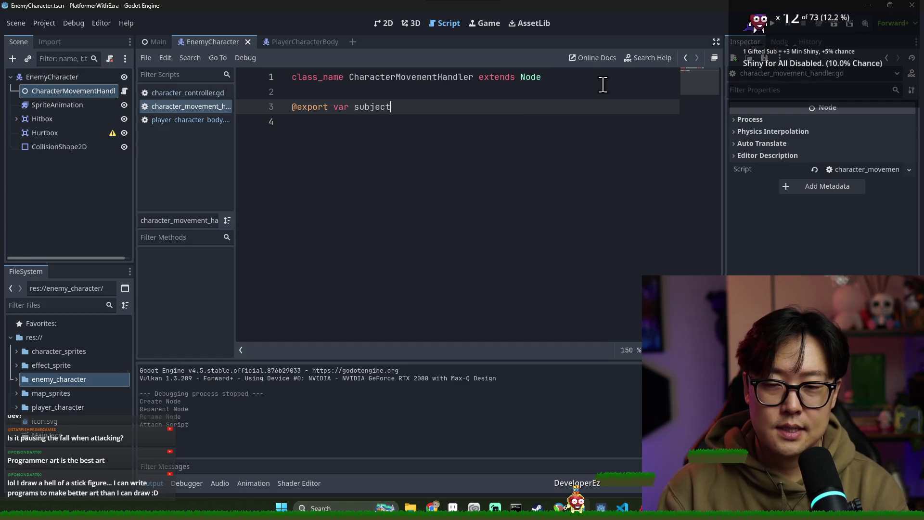
type(": ")
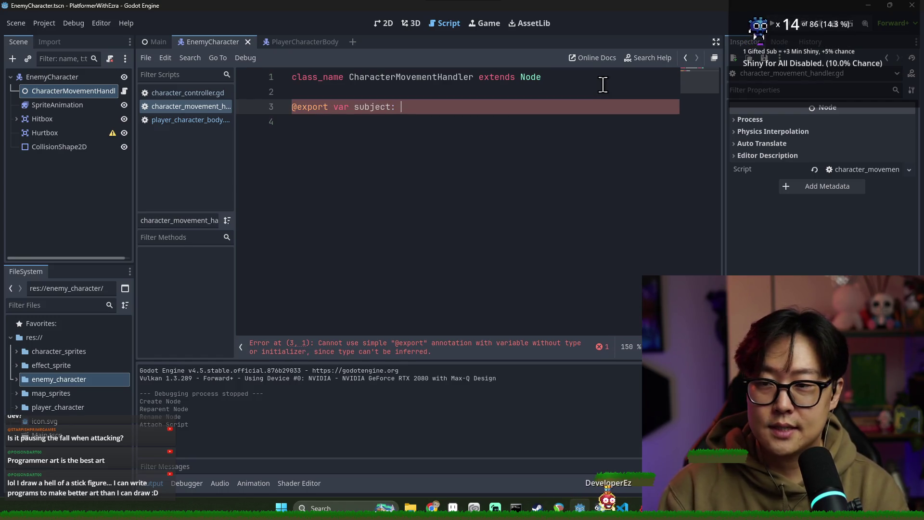
type("Character2D")
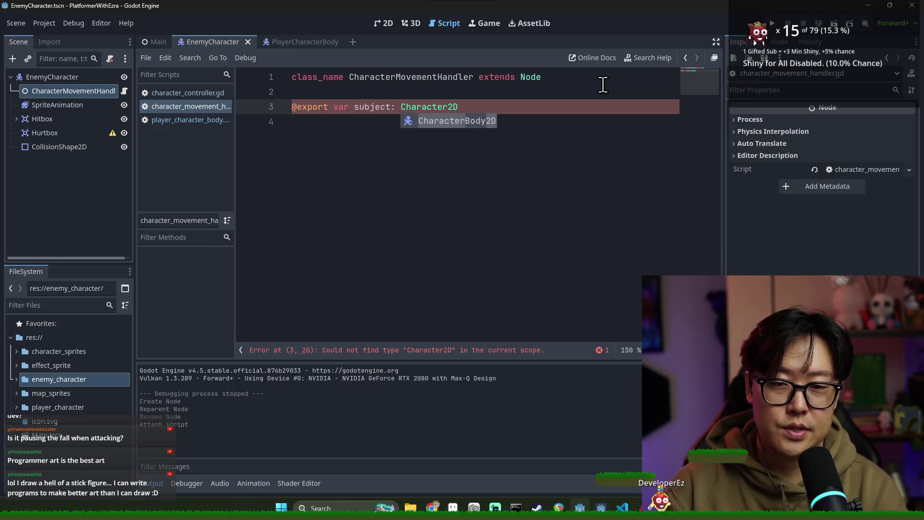
key("BackSpace")
key("BackSpace")
type("Body2")
key("Return")
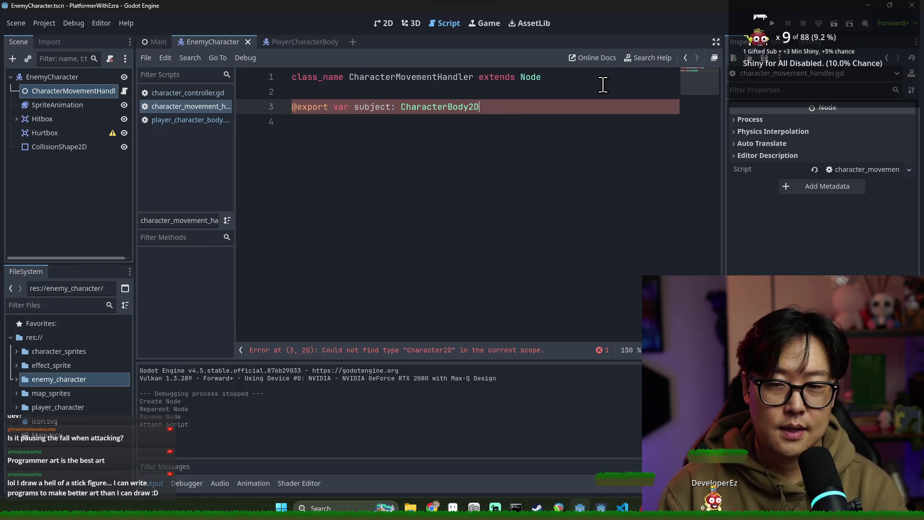
left_click(444, 150)
left_click(22, 88)
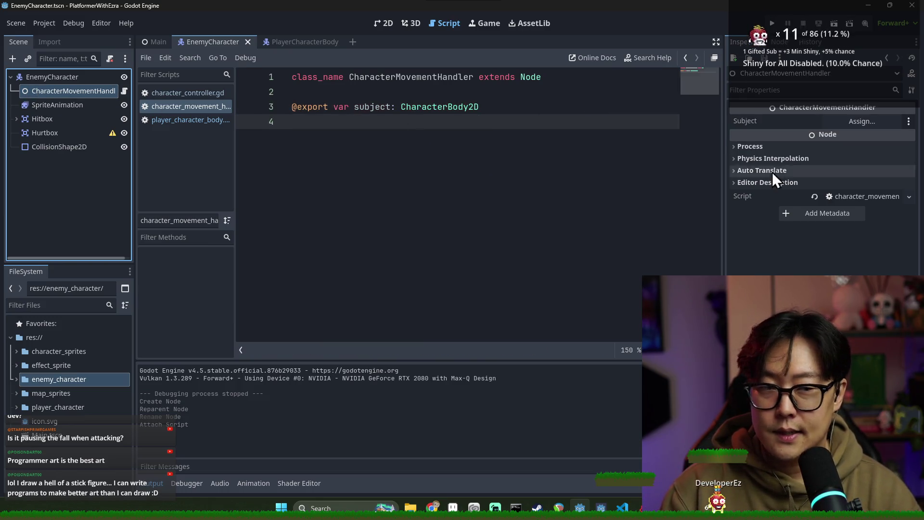
- Assign EnemyCharacter as the handler's Subject and make room below the subject export
left_click(864, 122)
double_click(455, 138)
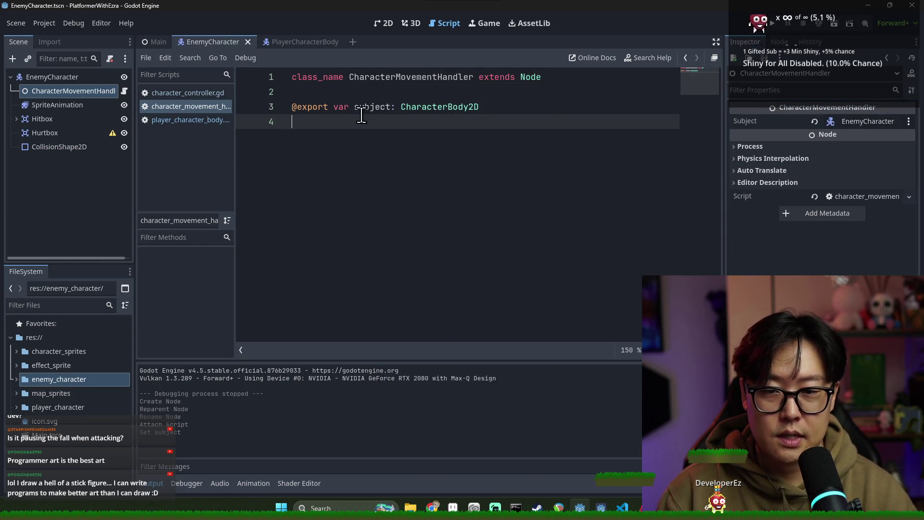
left_click(522, 112)
key("Return")
key("Return")
left_click(448, 119)
double_click(371, 107)
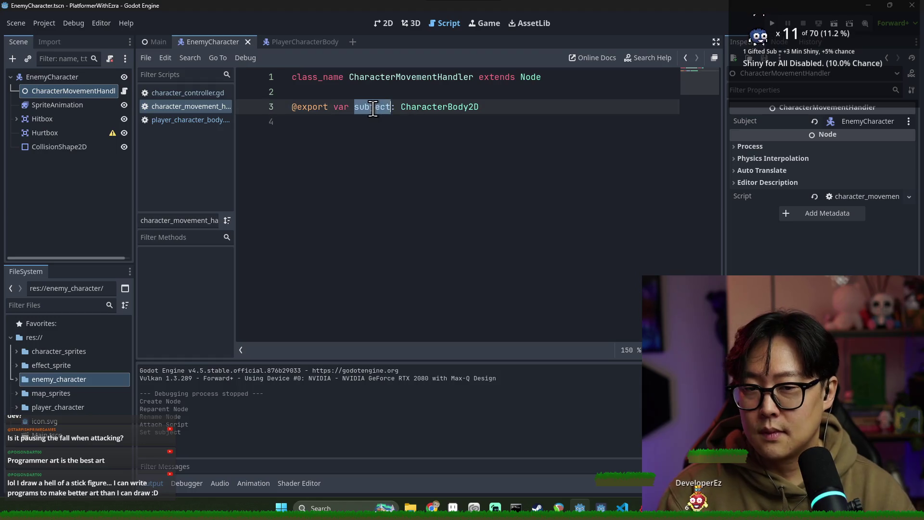
left_click(385, 123)
key("Down")
key("Down")
key("BackSpace")
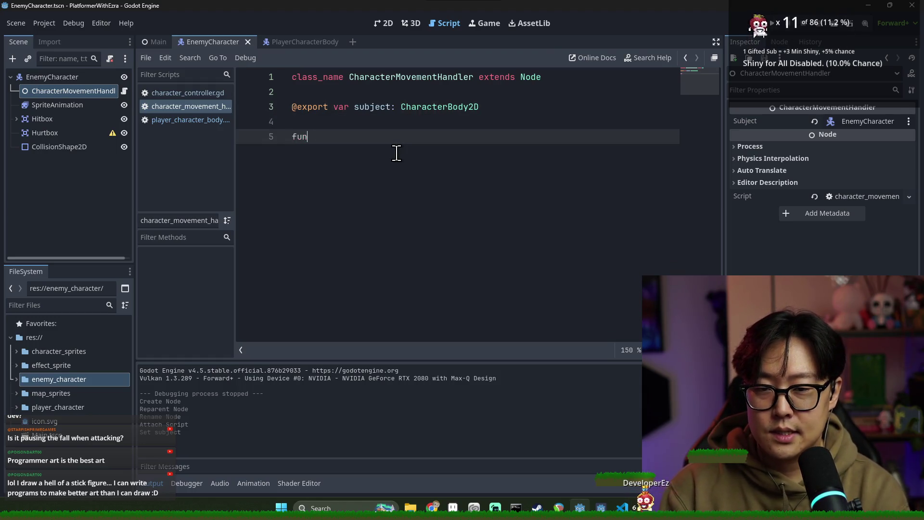
- Add a _physics_process(delta: float) -> void stub with pass and save the enemy scene
type("c _phy")
key("Return")
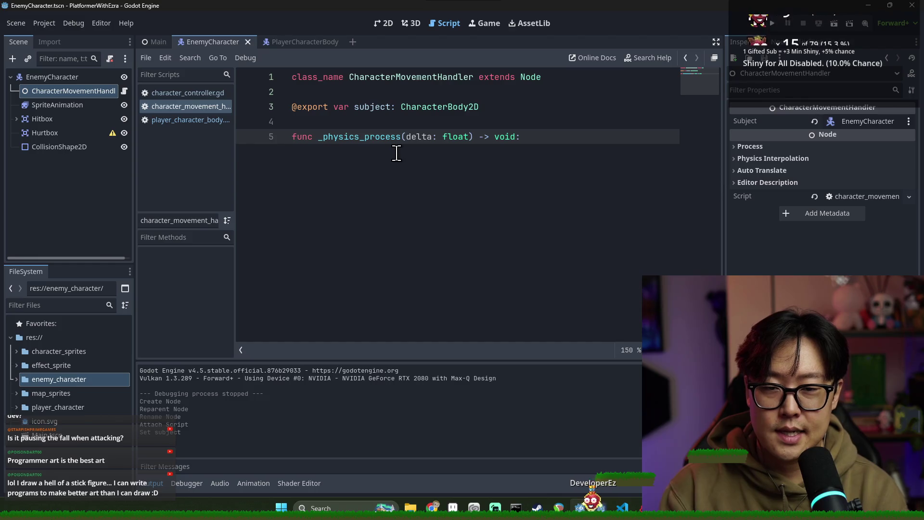
key("Return")
double_click(373, 107)
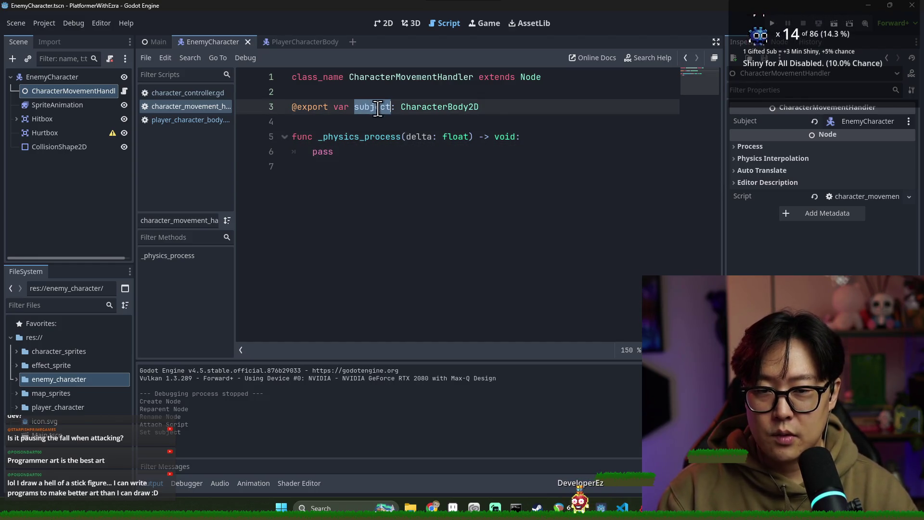
key("ctrl+s")
left_click(359, 131)
left_click(512, 121)
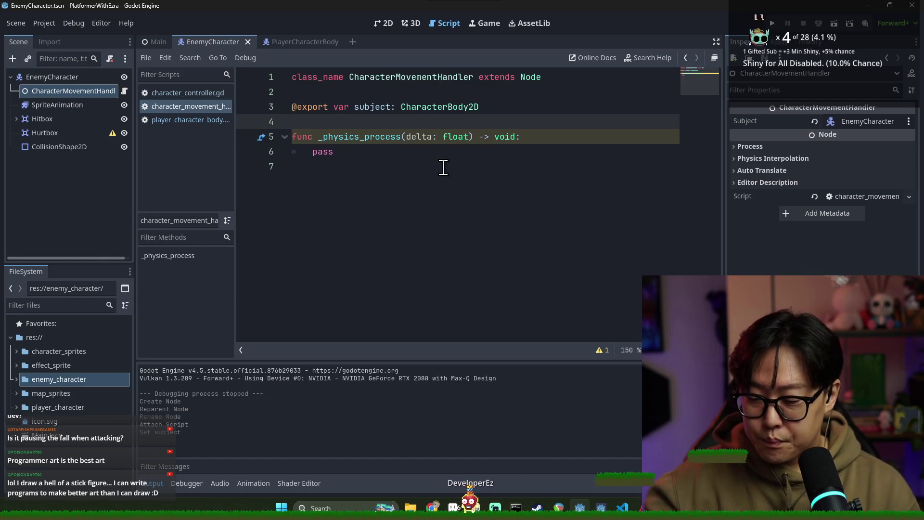
- Check EnemyCharacter's Floor settings, then insert blank lines below the subject export on line 3
left_click(89, 78)
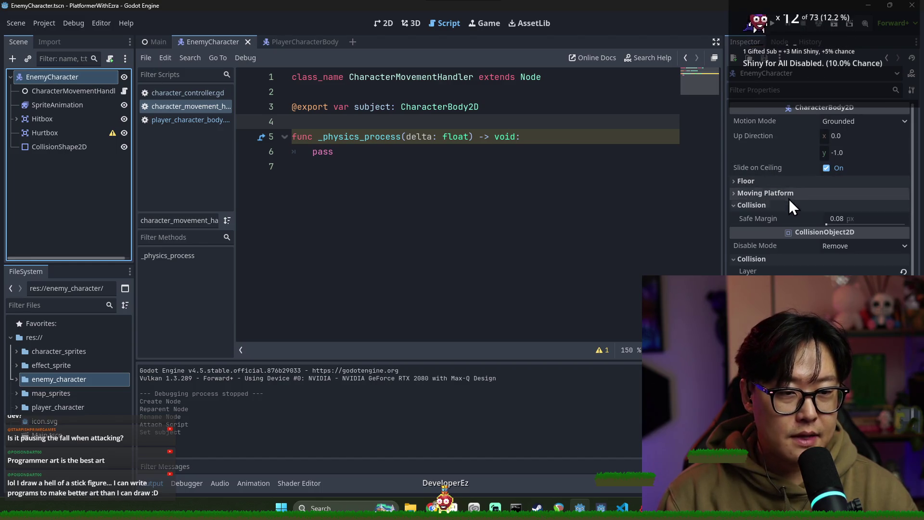
left_click(786, 183)
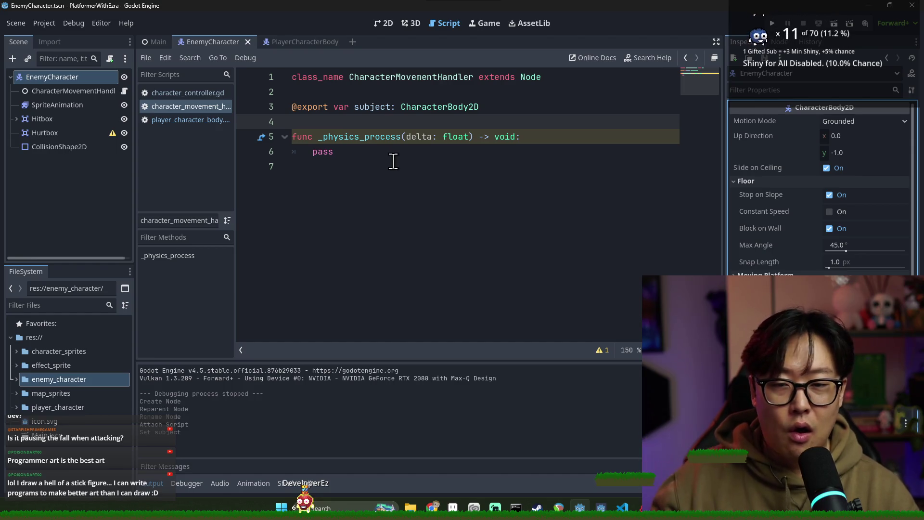
left_click(345, 140)
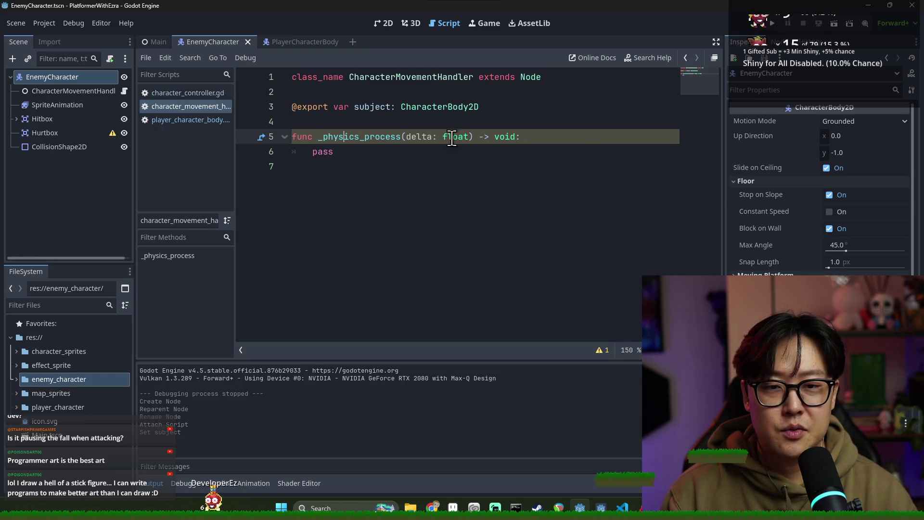
left_click(547, 139)
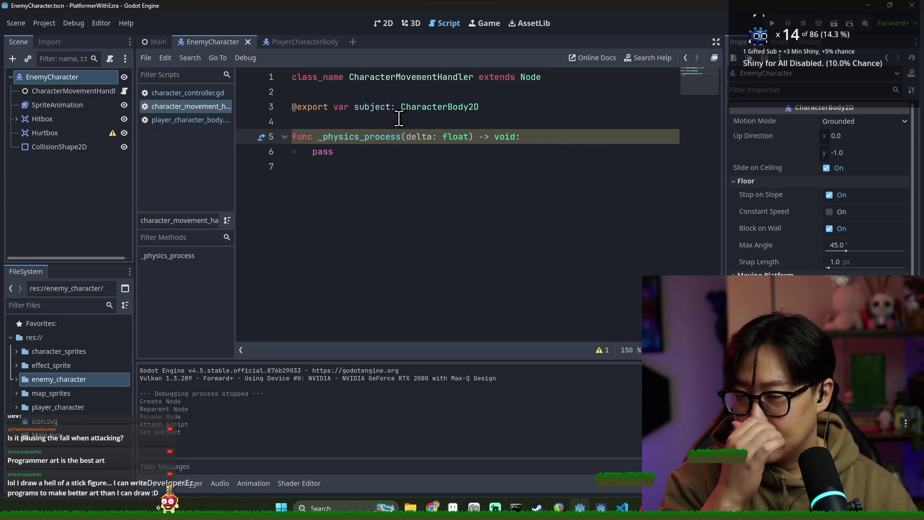
left_click(483, 111)
key("Return")
key("Return")
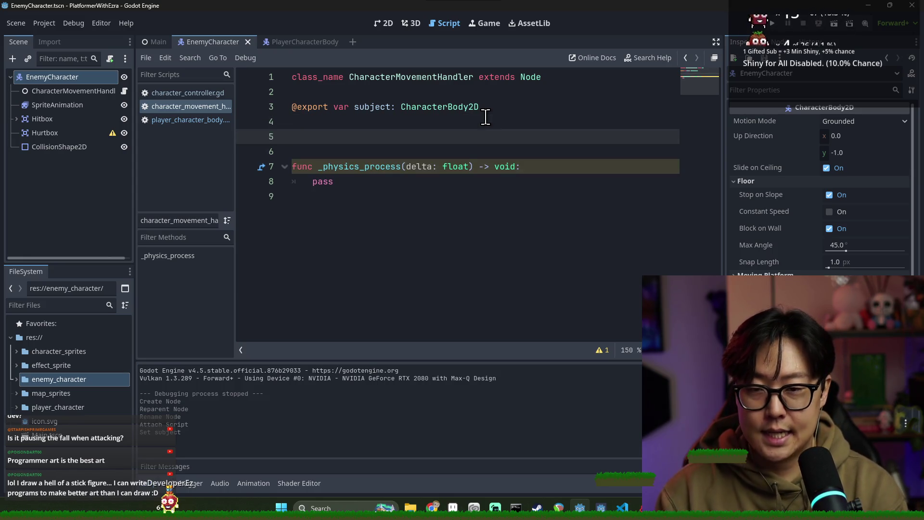
- Start a gravity variable on line 5, trying names like GRAVITY and constant_acceleration
type("var ")
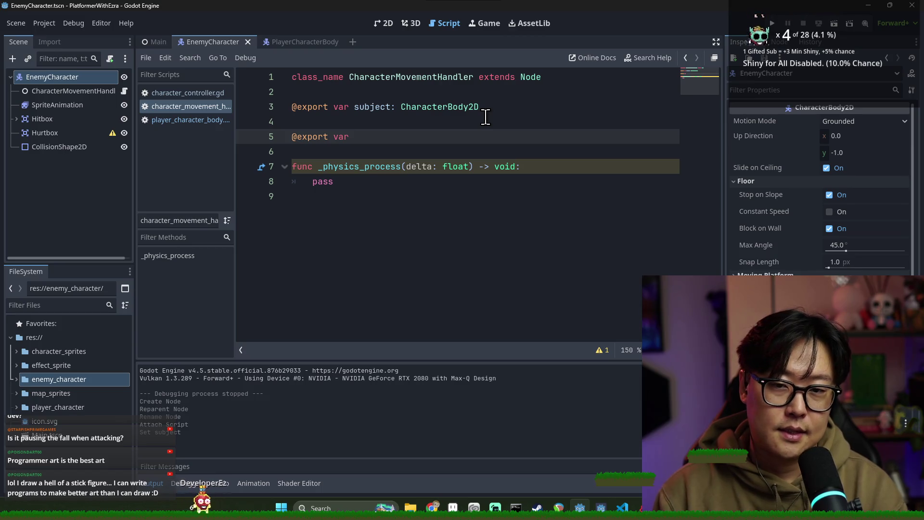
type("GRAVITY")
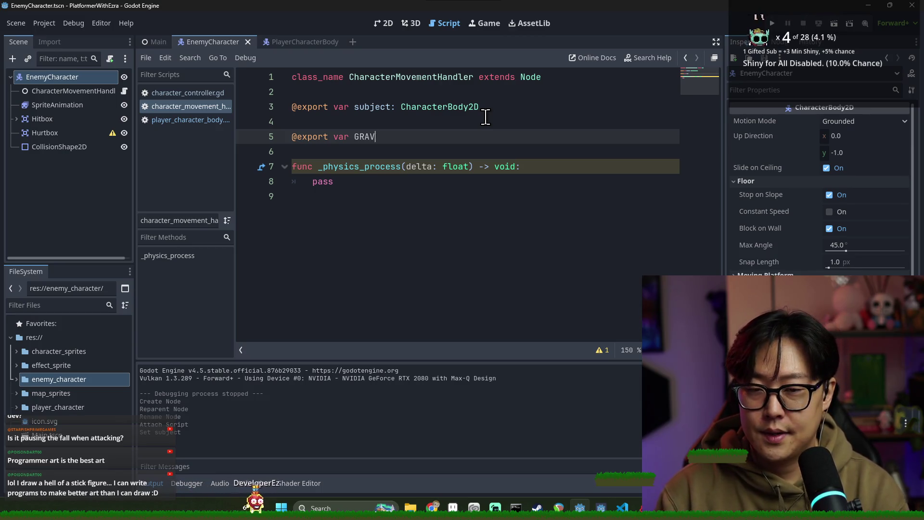
key("BackSpace")
key("BackSpace")
key("BackSpace")
type("gravi")
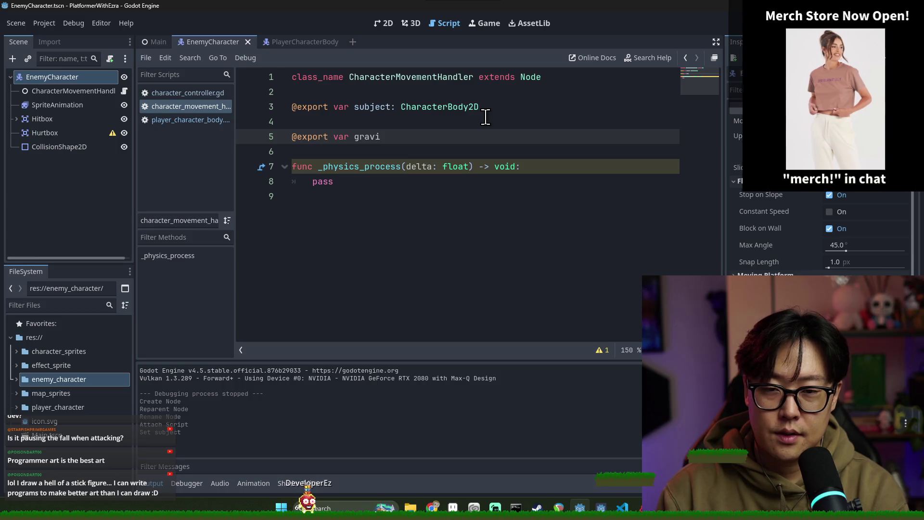
type("ty_acceleration")
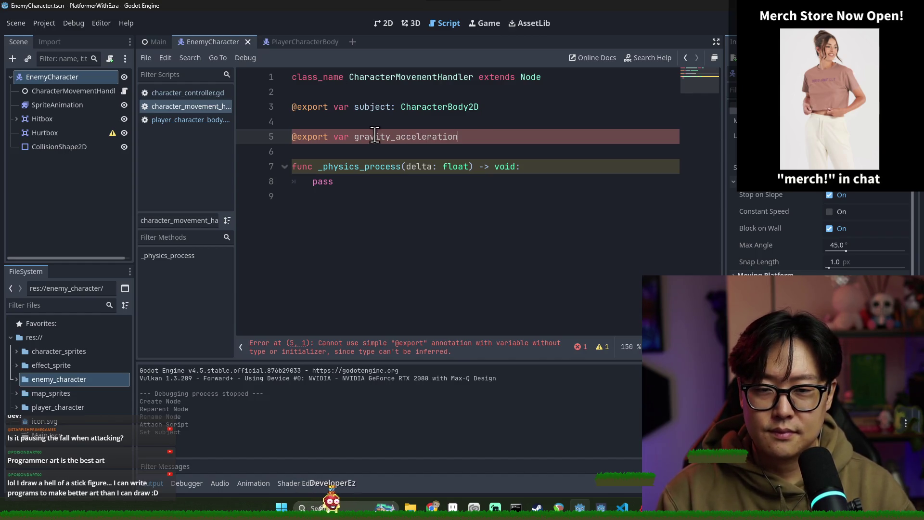
left_click_drag(395, 137, 496, 134)
key("BackSpace")
key("BackSpace")
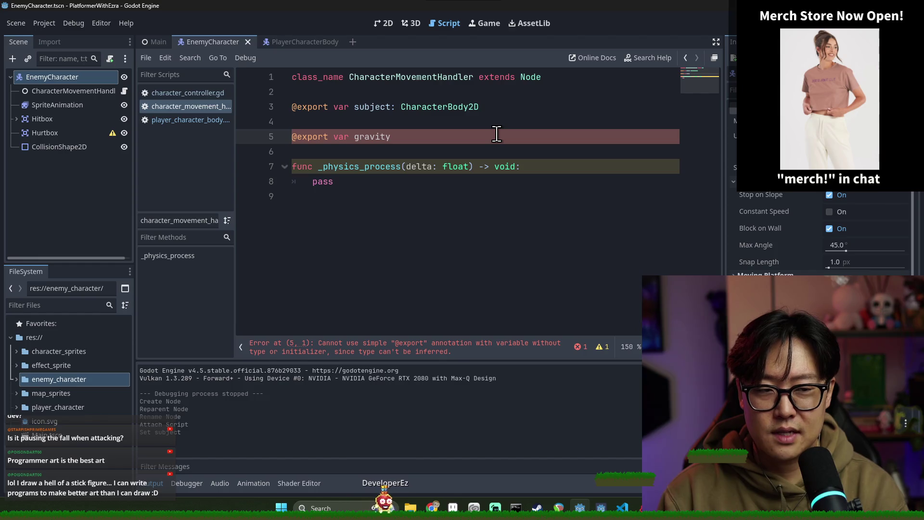
key("BackSpace")
key("BackSpace")
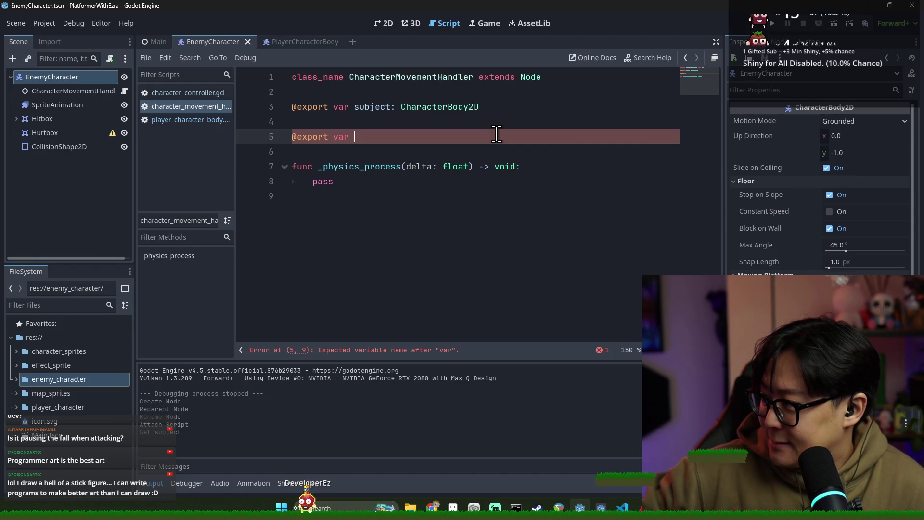
type("cons")
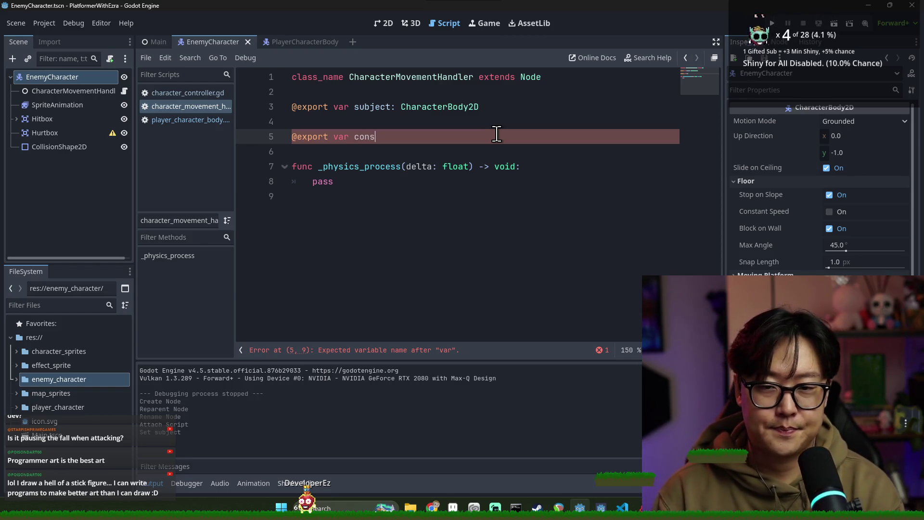
type("tant_acceleration")
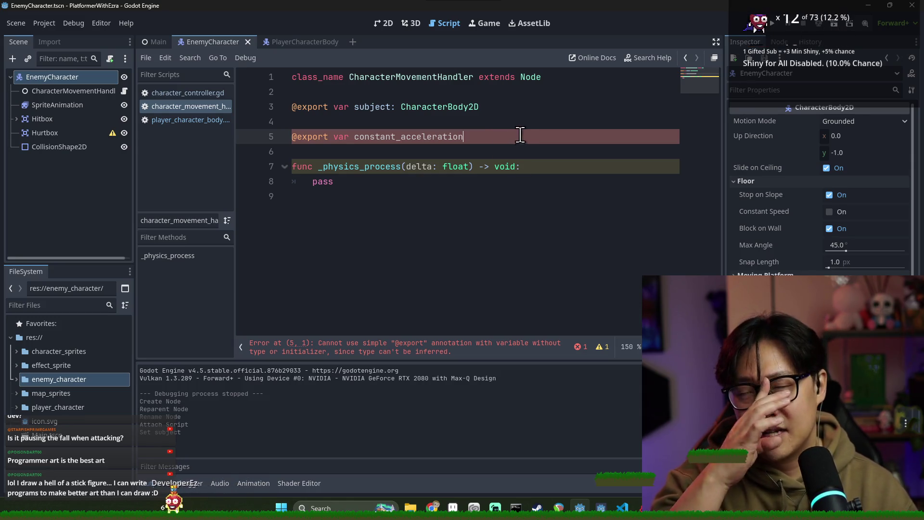
- Settle the line 5 export as gravity_amount: float = 10
double_click(406, 134)
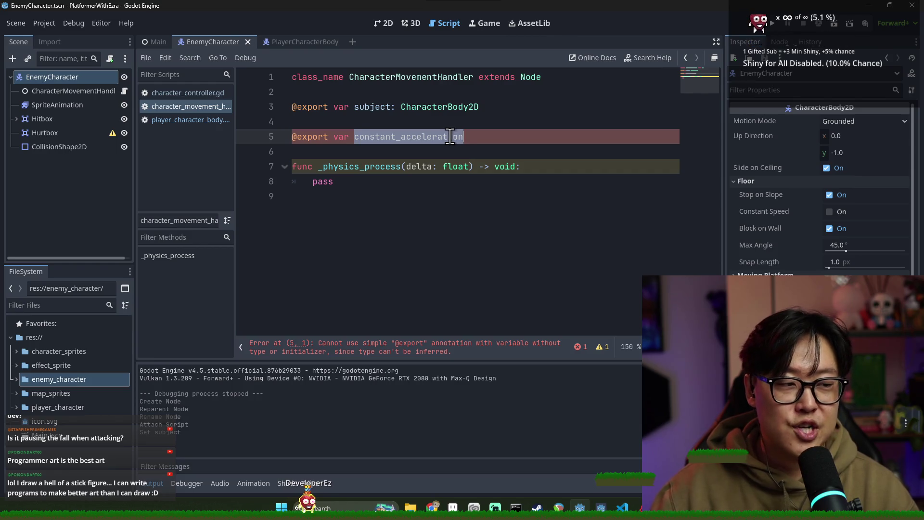
triple_click(432, 137)
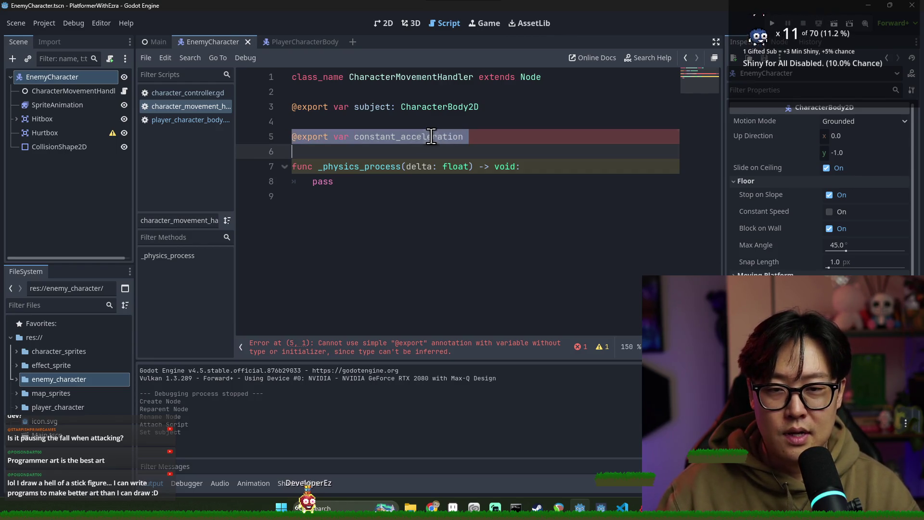
double_click(404, 137)
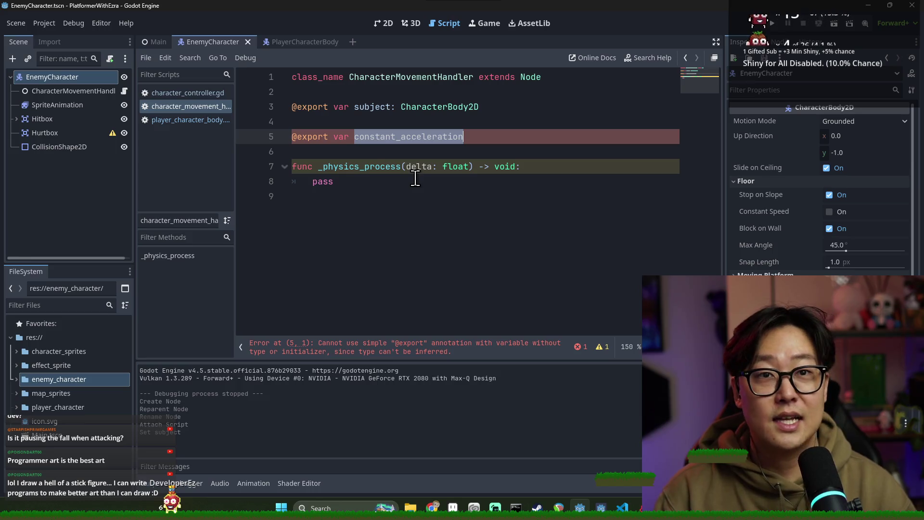
type("gra")
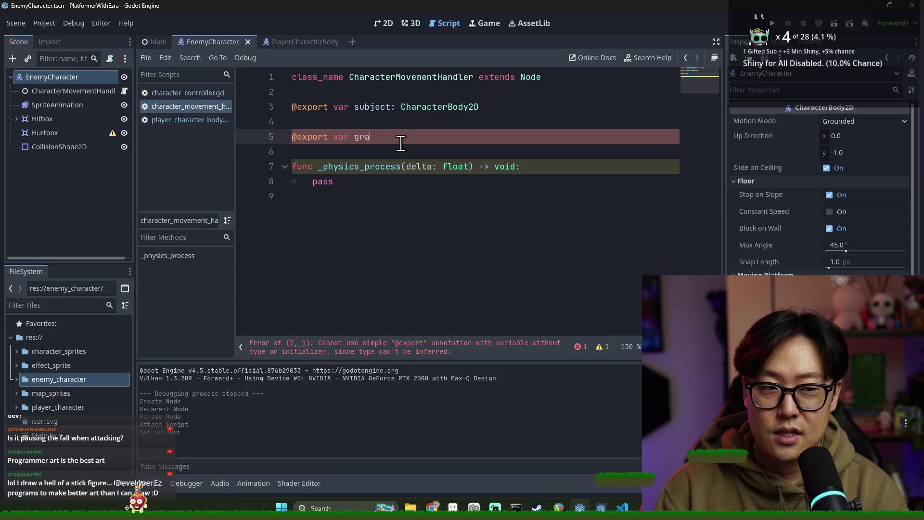
type("vity_amount")
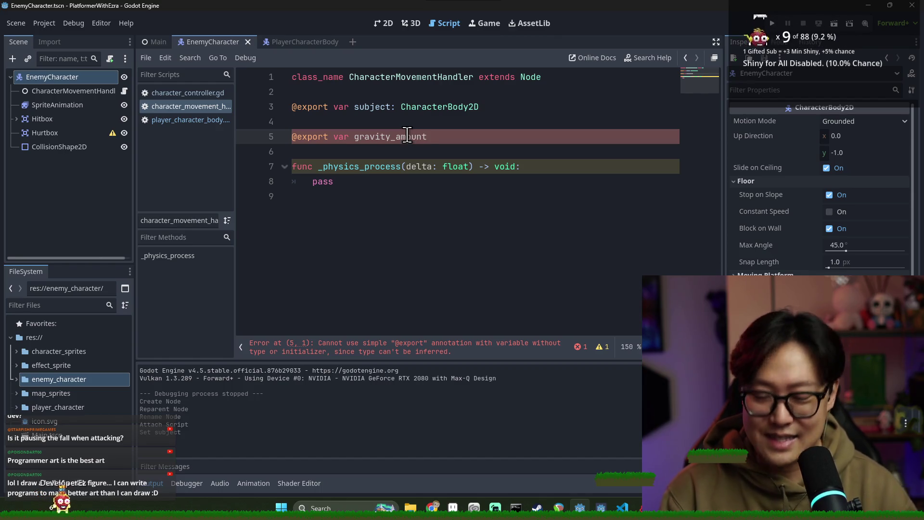
type("float = 10")
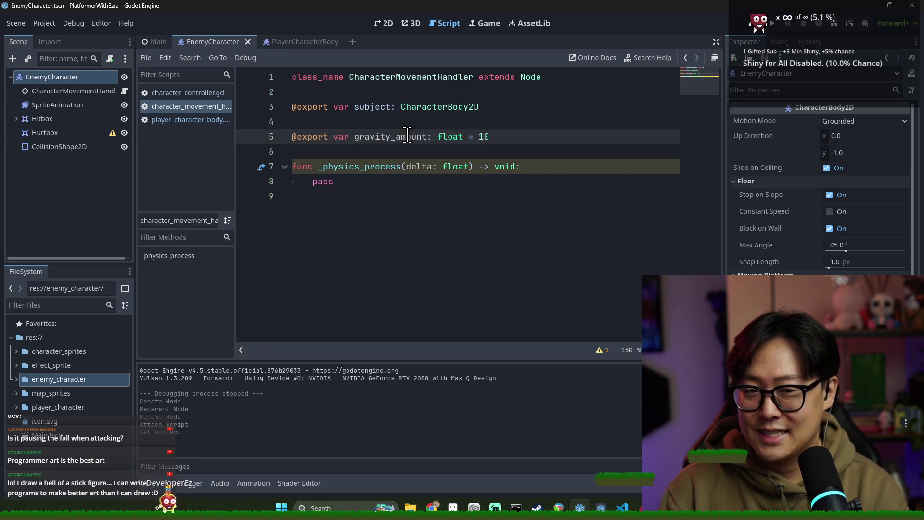
double_click(407, 135)
left_click(508, 140)
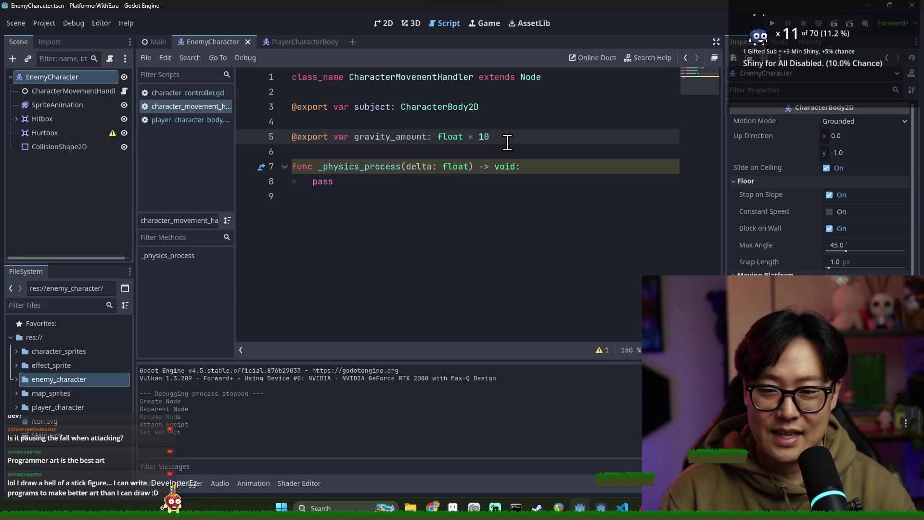
key("Return")
key("Return")
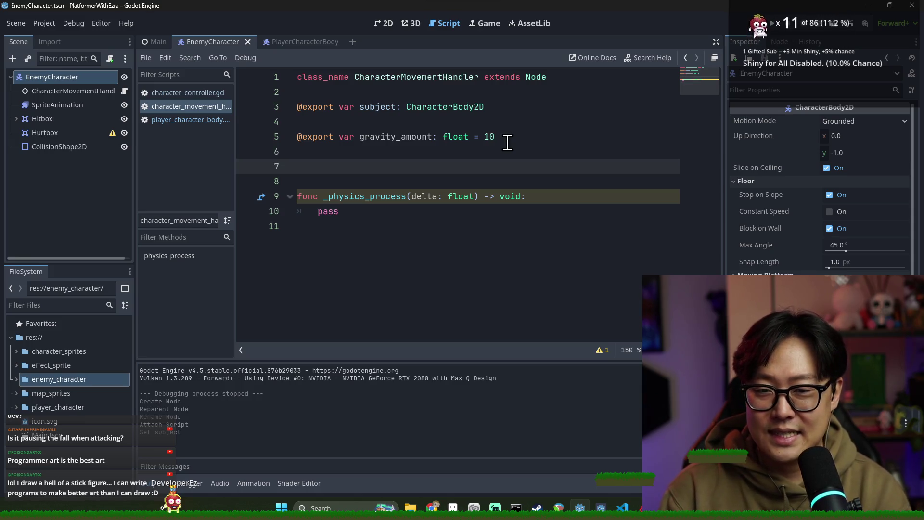
key("BackSpace")
type("@")
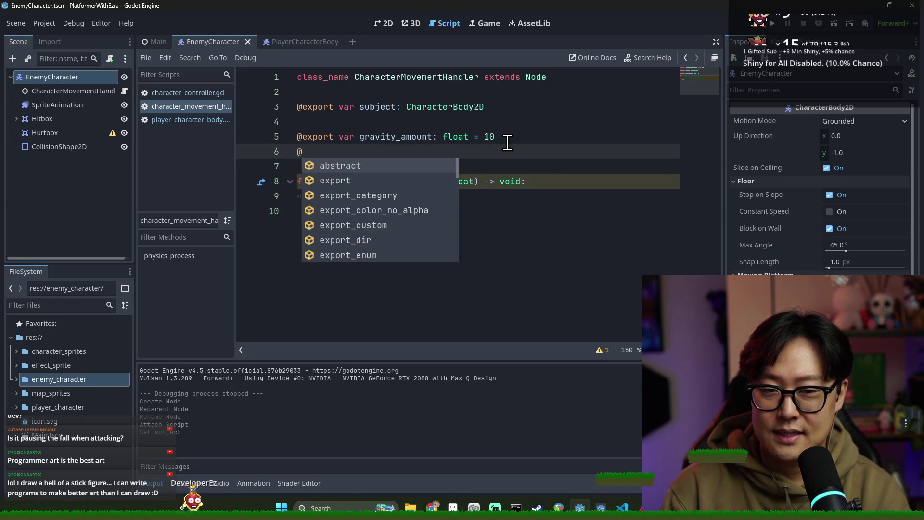
type("export var ")
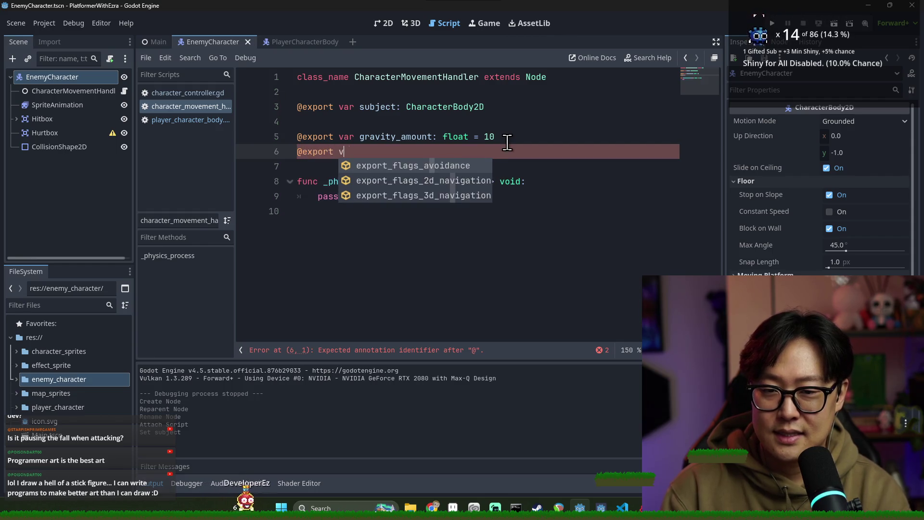
type("is_floating ")
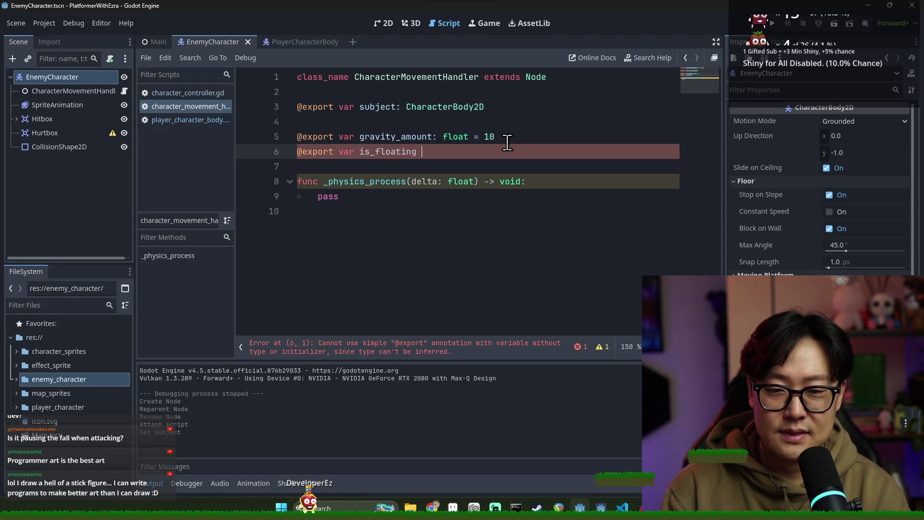
type("=")
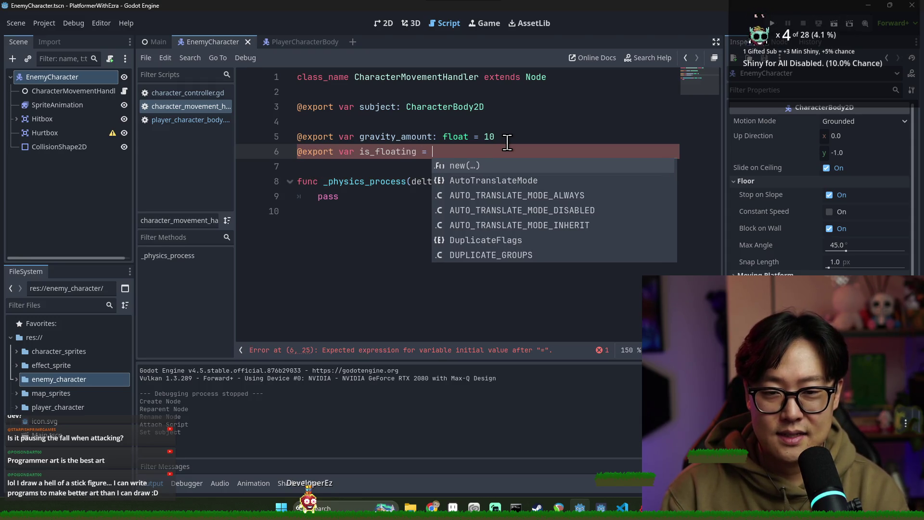
key("BackSpace")
key("BackSpace")
key("BackSpace")
type(":")
key("BackSpace")
type(":= false")
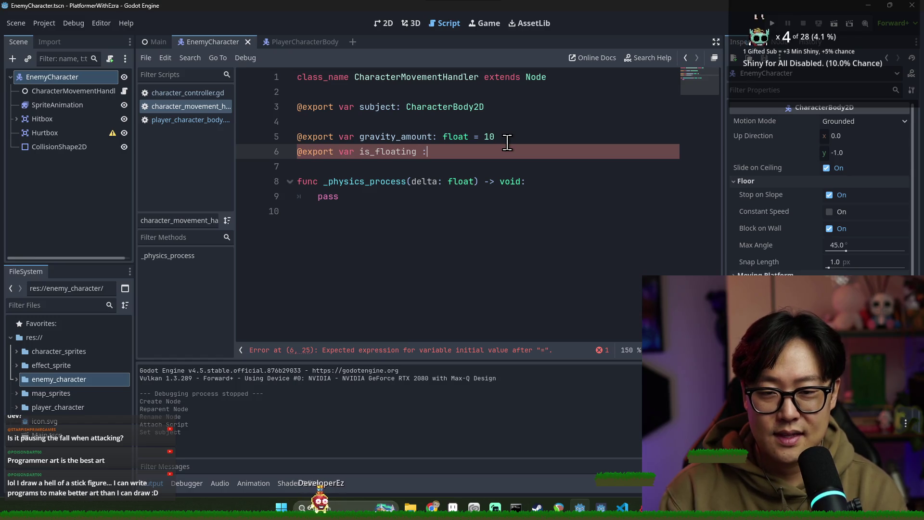
key("Escape")
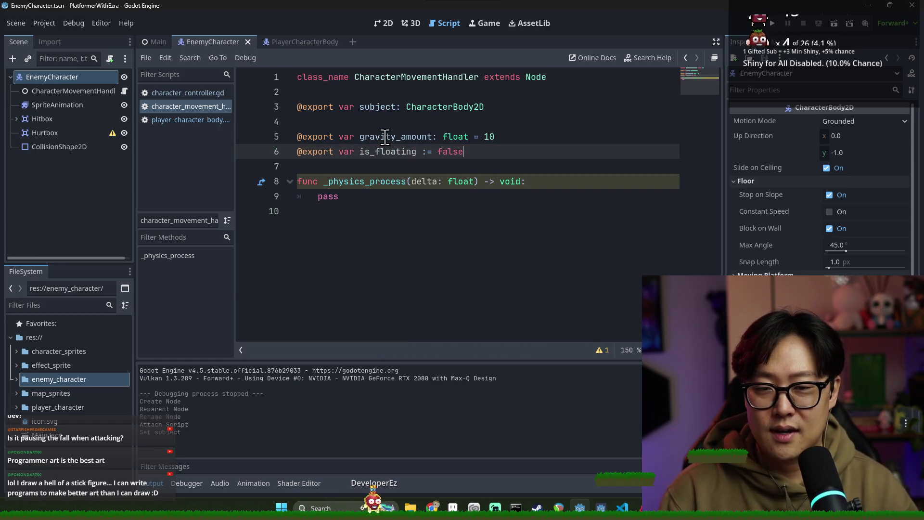
- Compare the gravity_amount and is_floating names, then place the caret at the _physics_process header's end
double_click(385, 152)
double_click(385, 137)
double_click(382, 151)
double_click(389, 137)
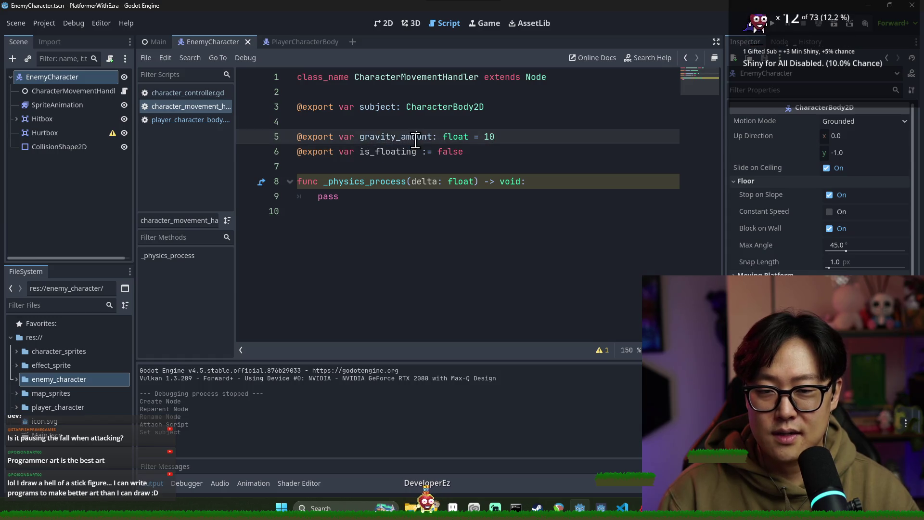
double_click(396, 152)
left_click(556, 181)
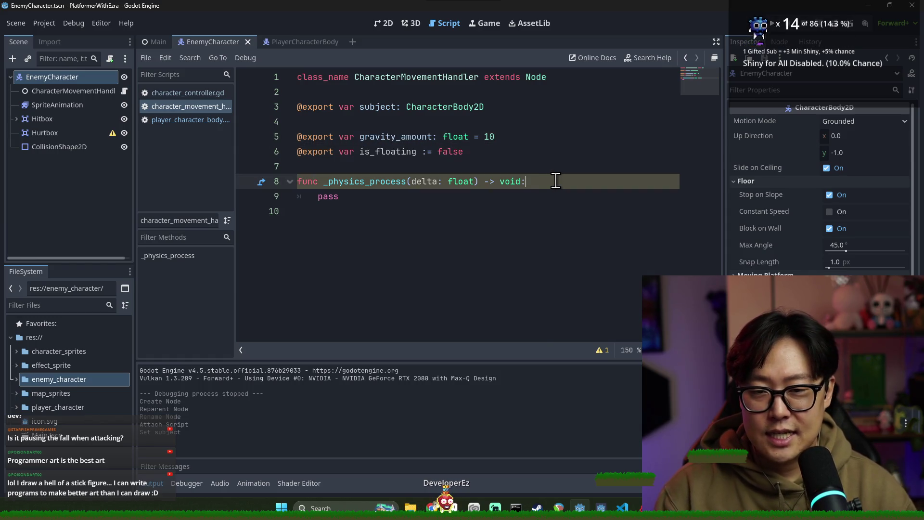
- Add the is_floating variable and rename gravity_amount to gravity_force, a float defaulting to 10
key("Return")
type("is_floating")
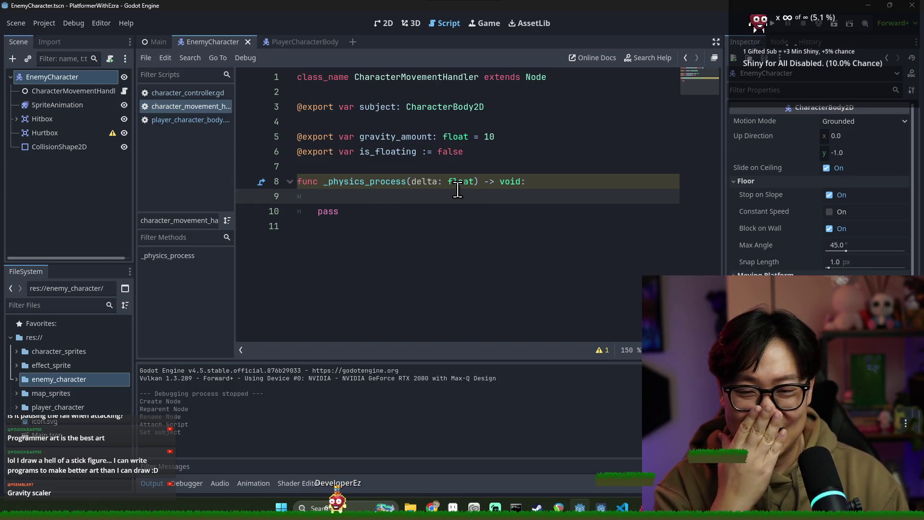
mouse_move(459, 182)
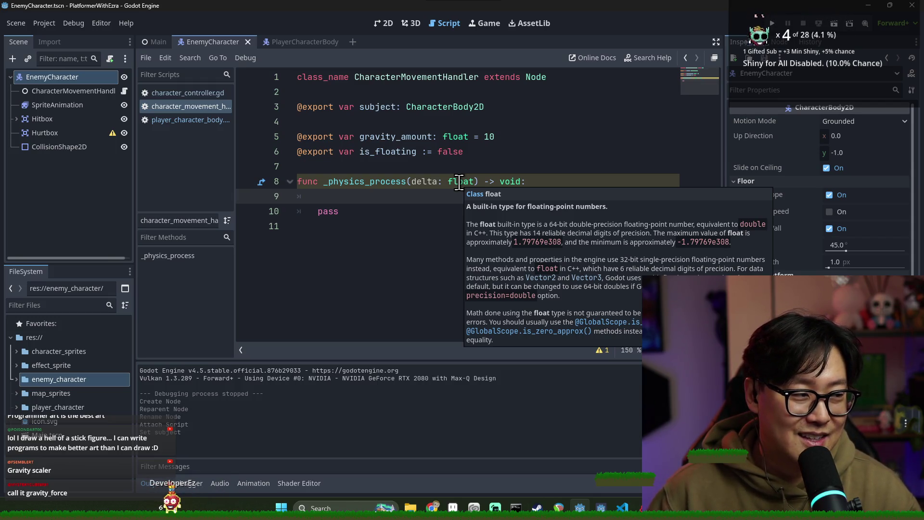
double_click(417, 137)
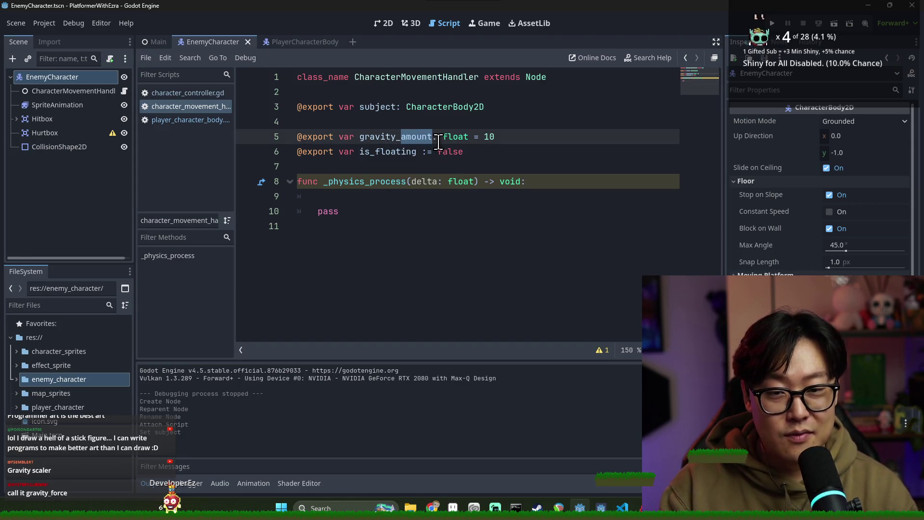
type("orce")
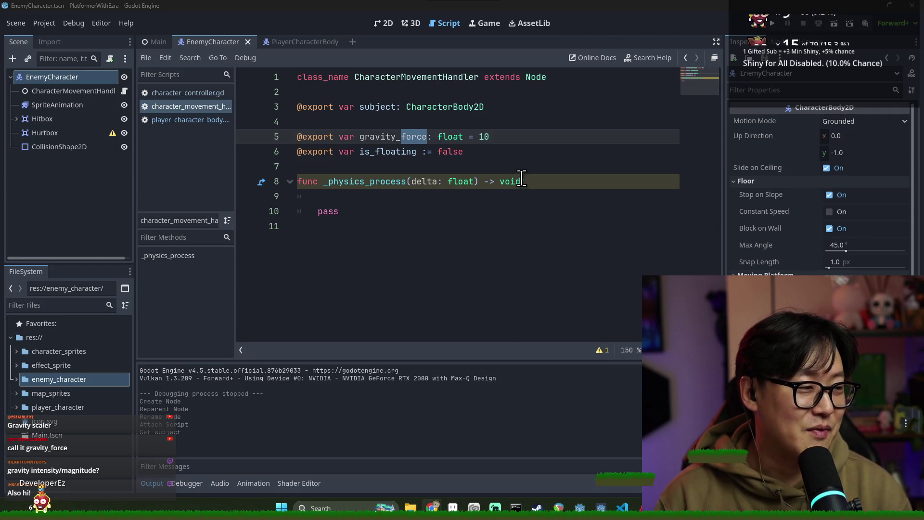
left_click(453, 153)
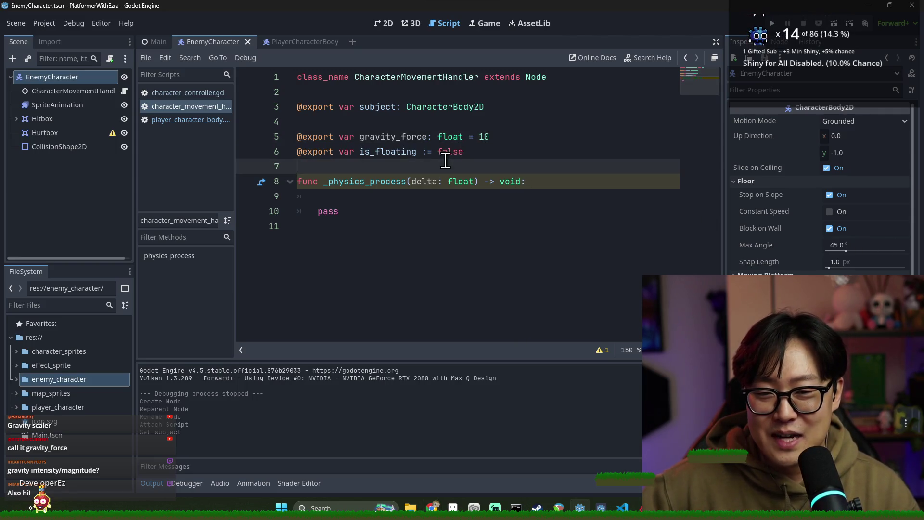
double_click(380, 151)
left_click(405, 193)
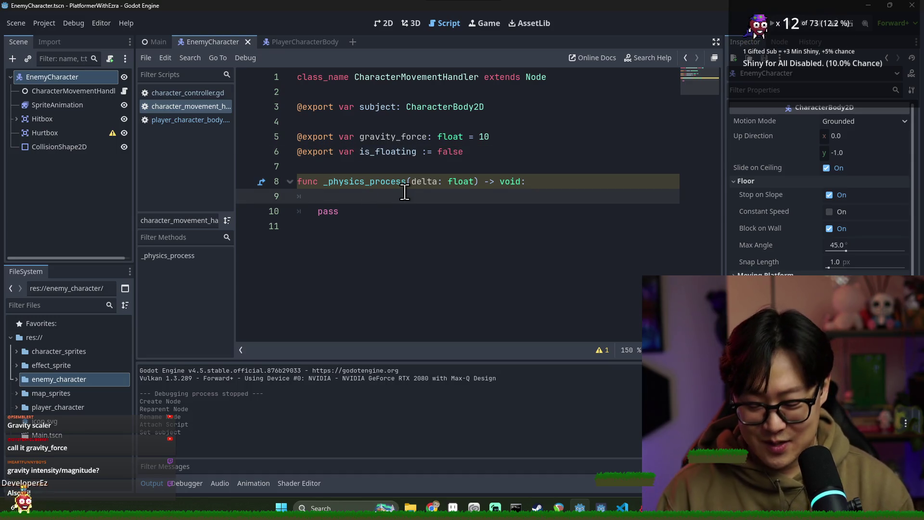
- Add an 'if !subject: return' guard at the top of _physics_process
type("if s")
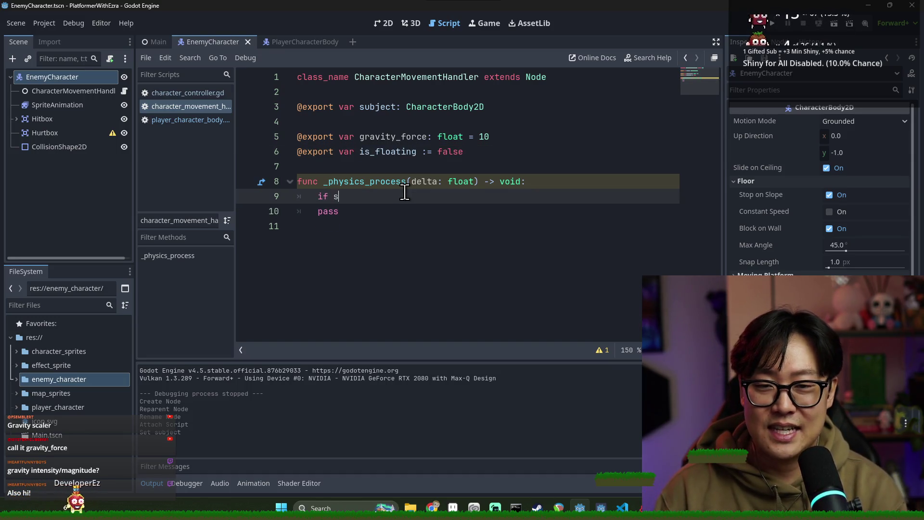
type("ubject:")
key("Return")
type("return")
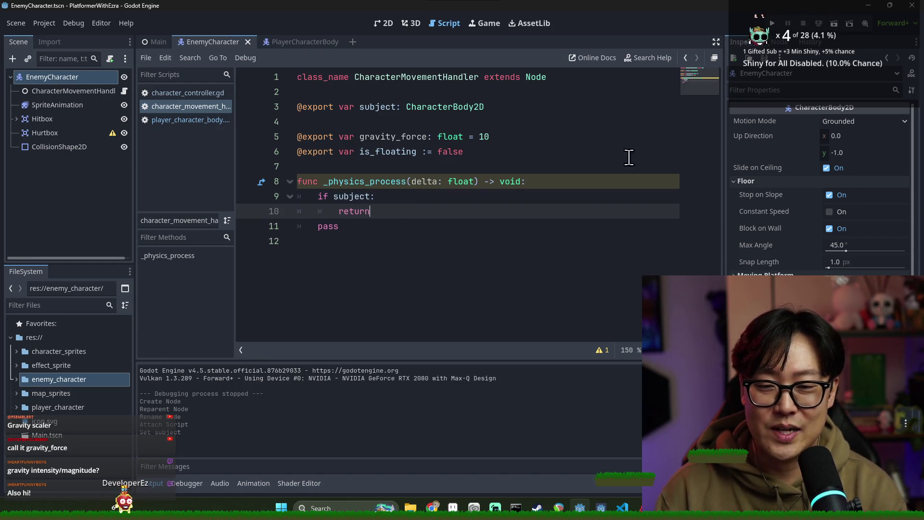
left_click(335, 198)
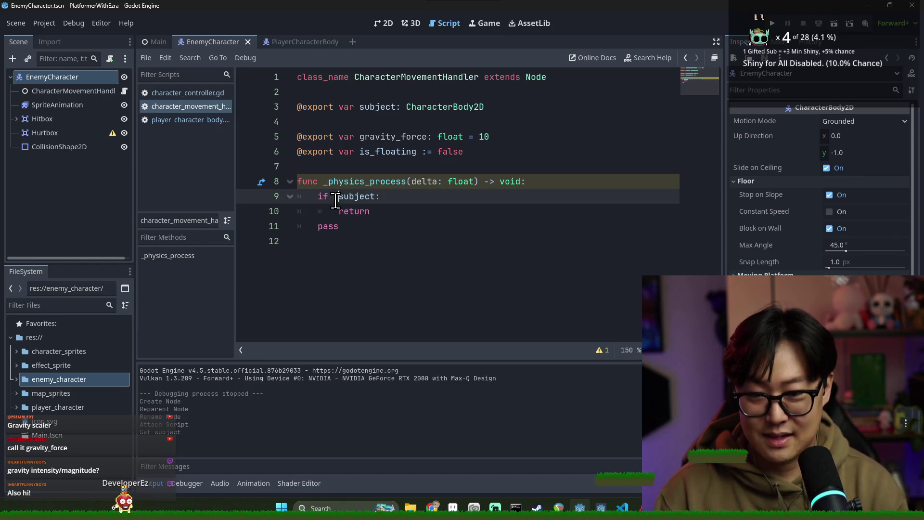
left_click(402, 213)
key("Return")
key("Return")
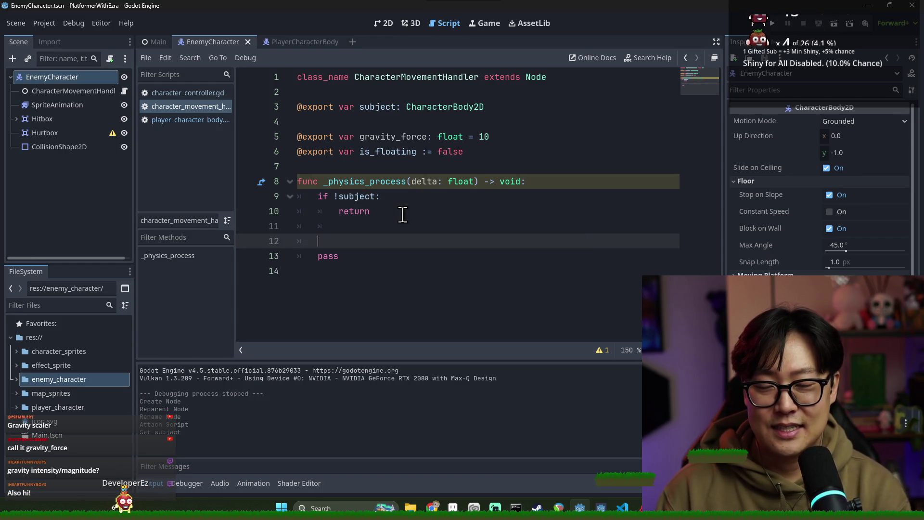
left_click(427, 183)
- Add a second guard 'if is_floating: return' on line 12
left_click(407, 239)
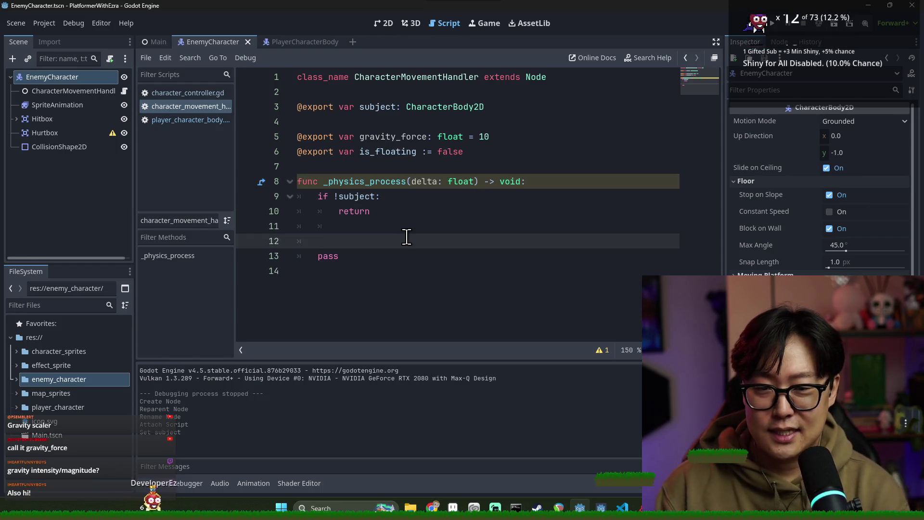
double_click(383, 152)
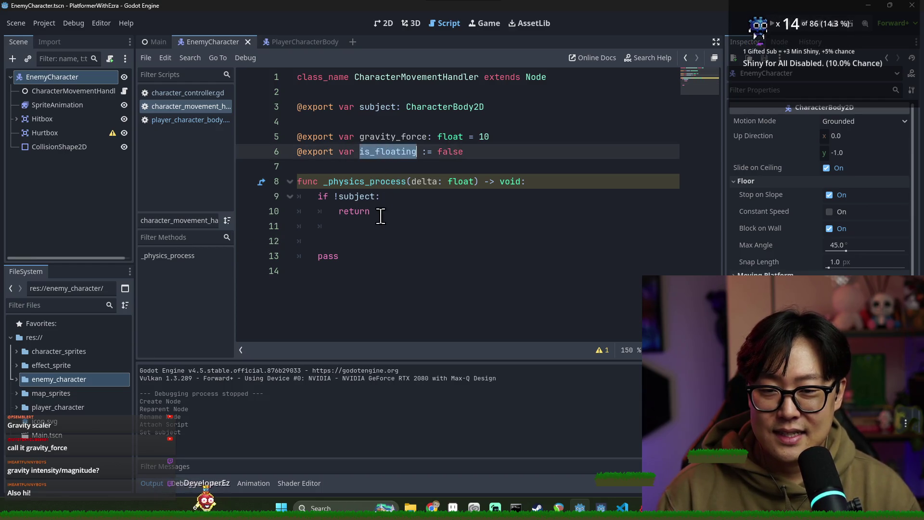
left_click(376, 196)
left_click(370, 241)
type("if ")
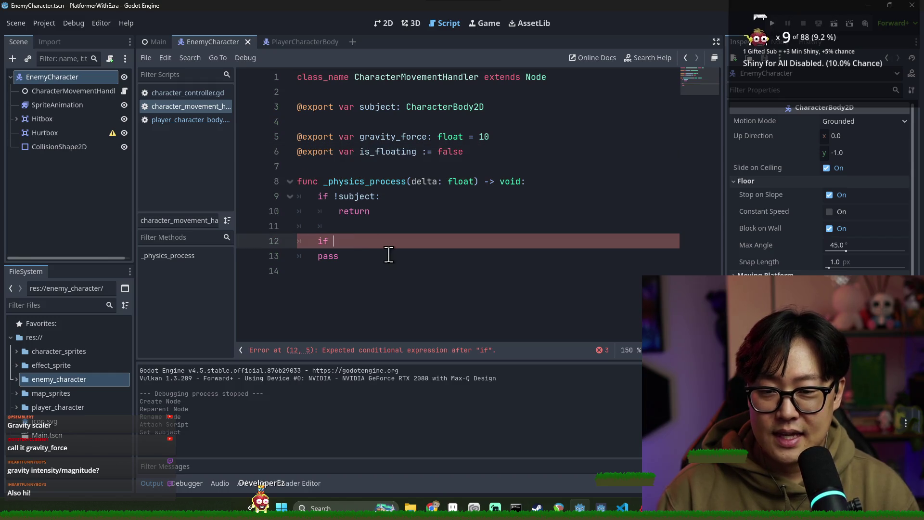
type(":")
key("Return")
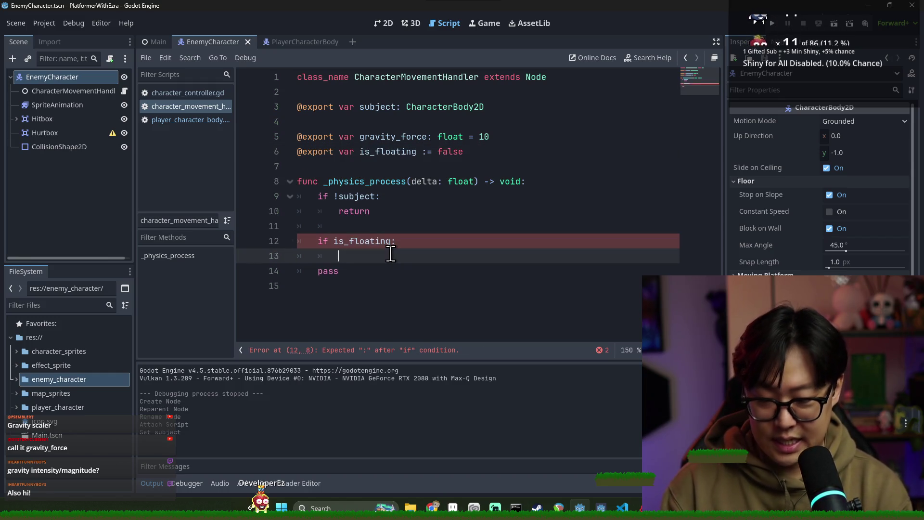
left_click(398, 197)
left_click(381, 167)
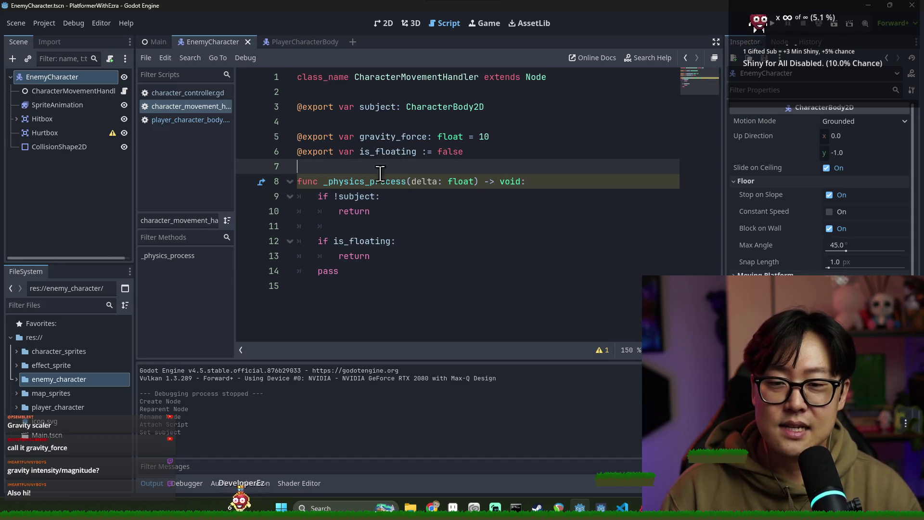
left_click(372, 229)
double_click(367, 241)
key("ctrl+c")
- Try merging is_floating into the subject check with ||, then undo it
left_click(376, 197)
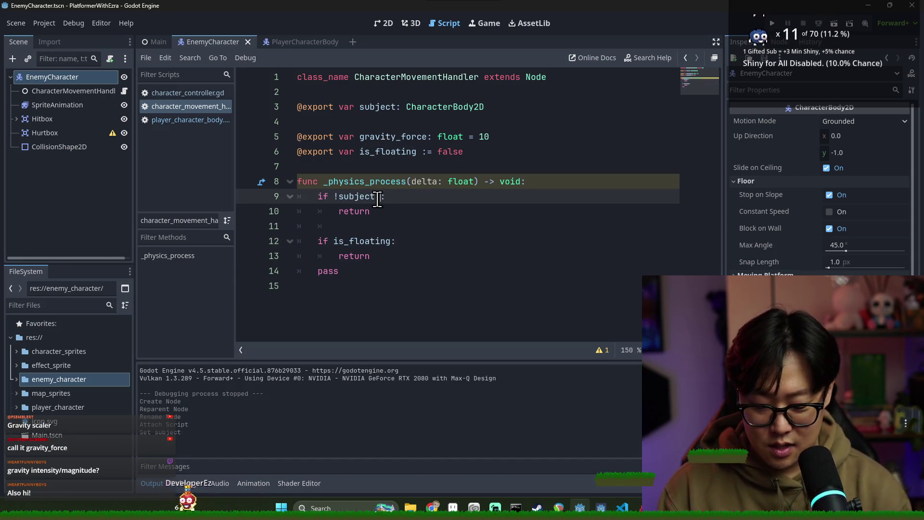
type("||")
key("ctrl+v")
key("ctrl+z")
key("ctrl+z")
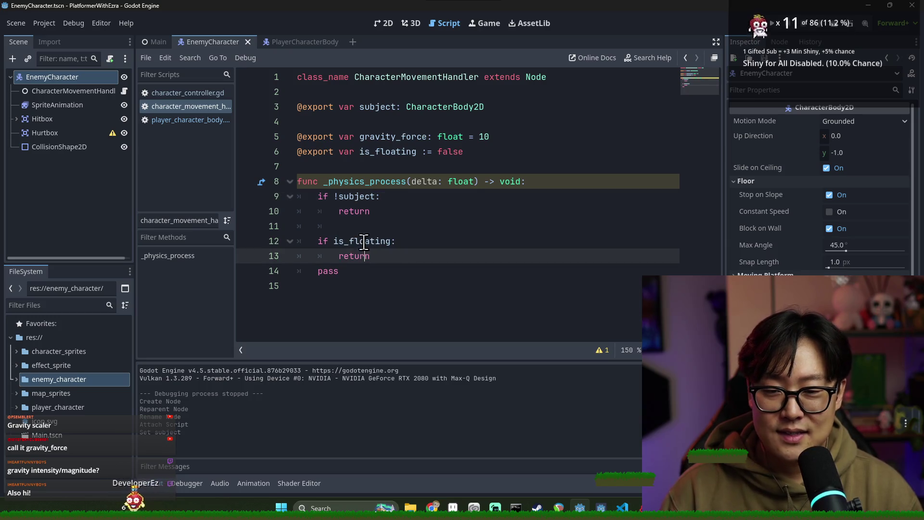
- Review both guard clauses and add a blank line after the is_floating return
mouse_move(336, 197)
left_mouse_down()
mouse_move(378, 256)
mouse_move(398, 256)
mouse_move(337, 226)
mouse_move(327, 202)
left_mouse_up()
mouse_move(361, 232)
left_mouse_down()
mouse_move(347, 212)
mouse_move(372, 252)
left_mouse_up()
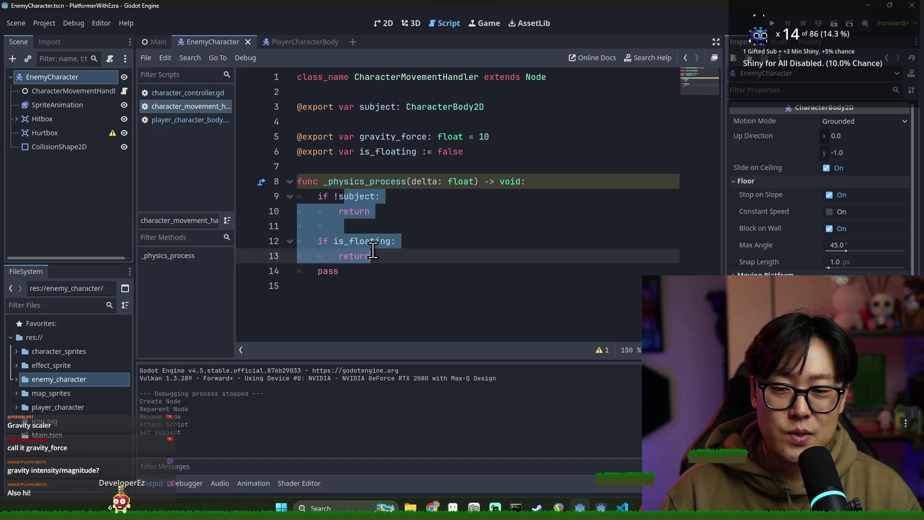
left_click(371, 248)
left_click_drag(322, 198, 412, 212)
left_click(411, 226)
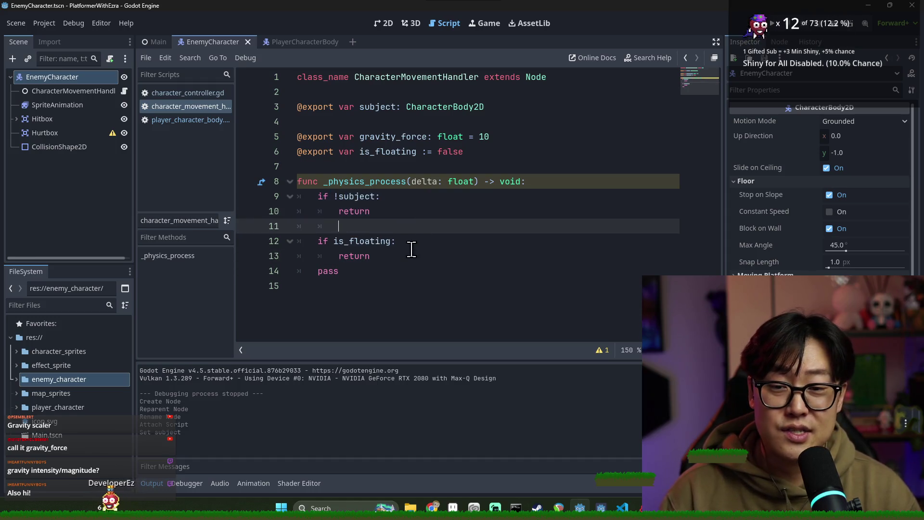
left_click(372, 241)
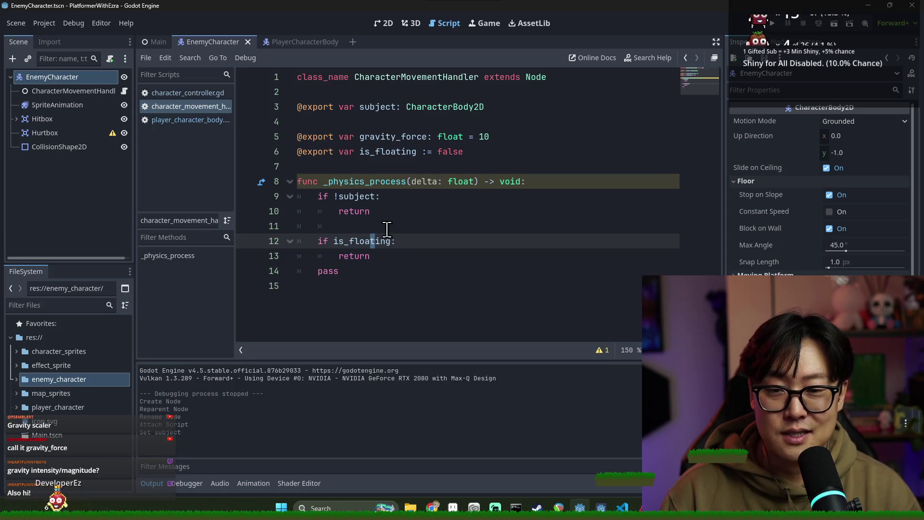
left_click(371, 199)
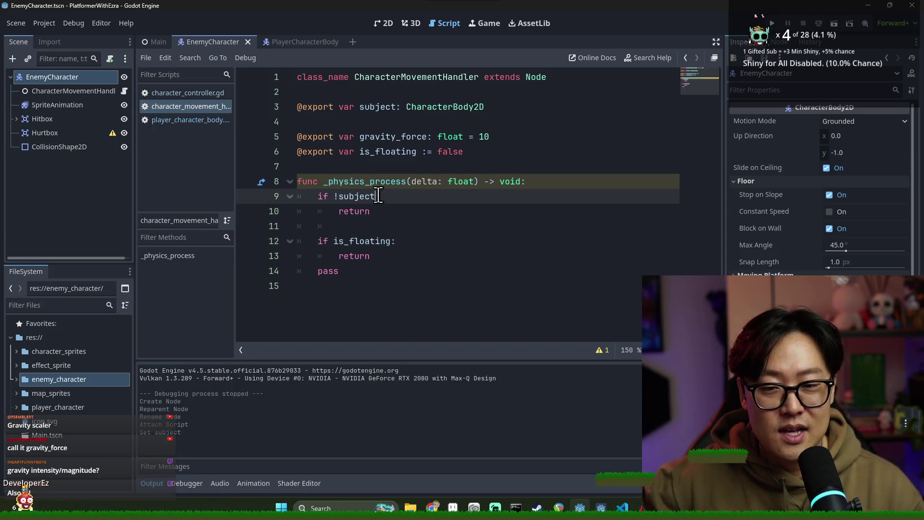
left_click(381, 242)
left_click(406, 257)
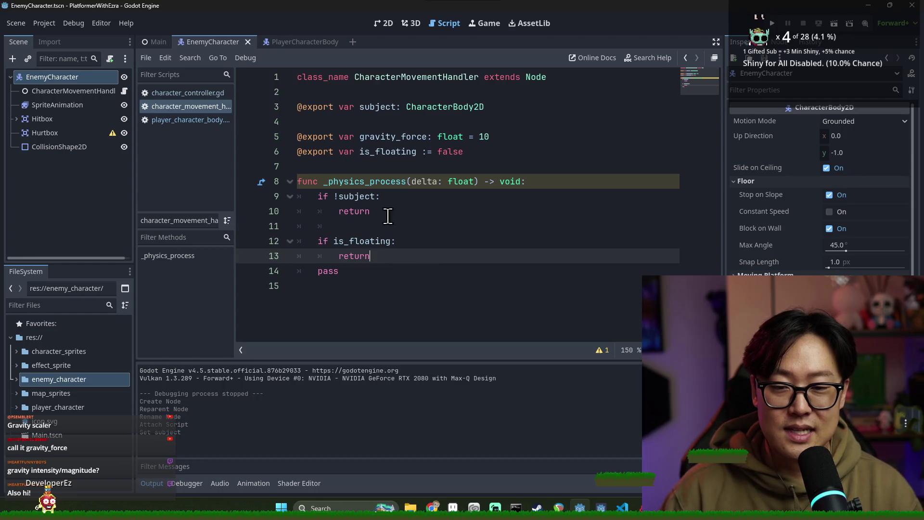
key("Return")
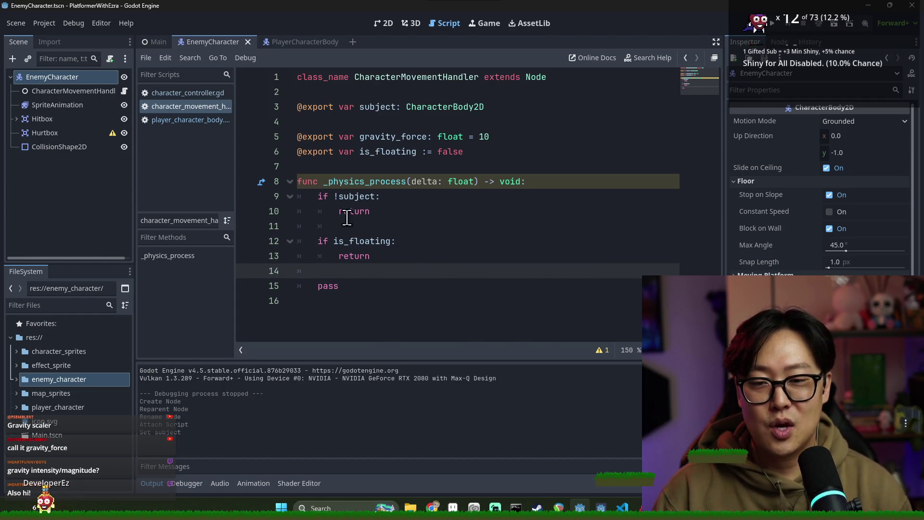
mouse_move(323, 196)
left_mouse_down()
mouse_move(423, 289)
mouse_move(395, 253)
mouse_move(401, 263)
left_mouse_up()
left_click(402, 258)
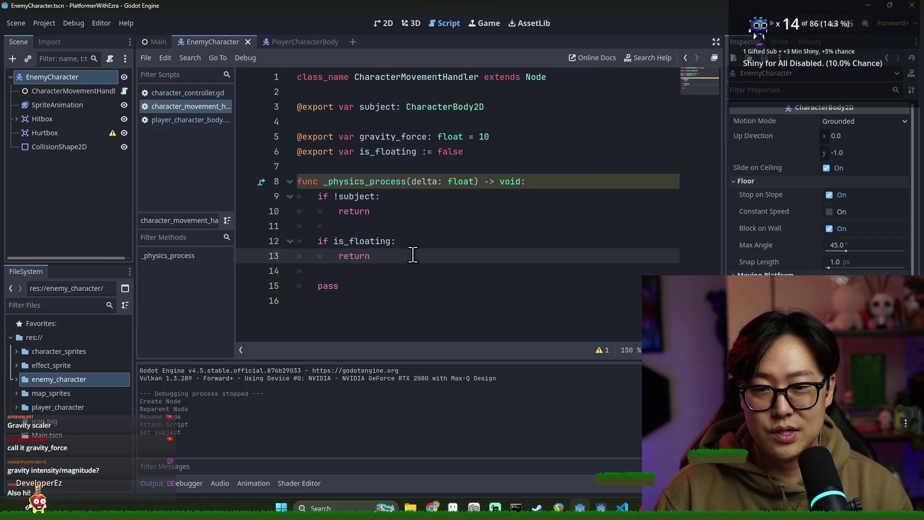
- Delete the pass placeholder from _physics_process
left_click(371, 288)
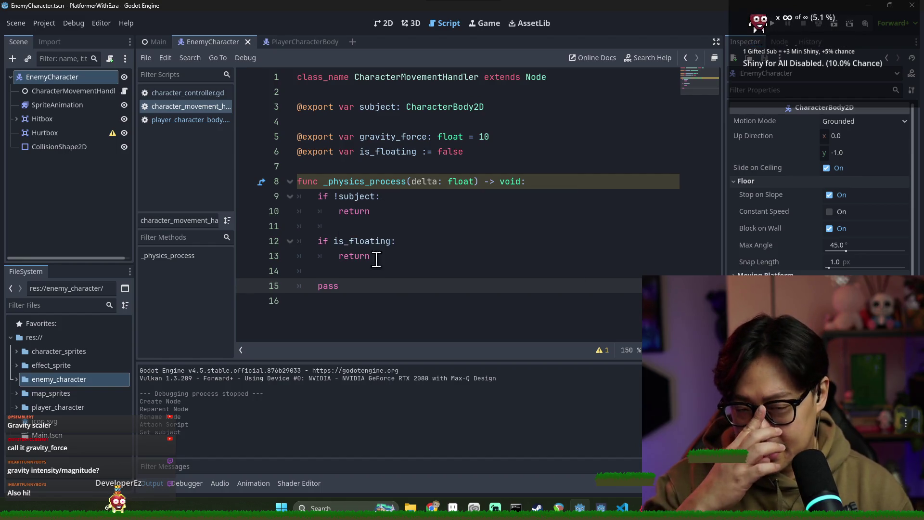
left_click(380, 137)
left_click(361, 287)
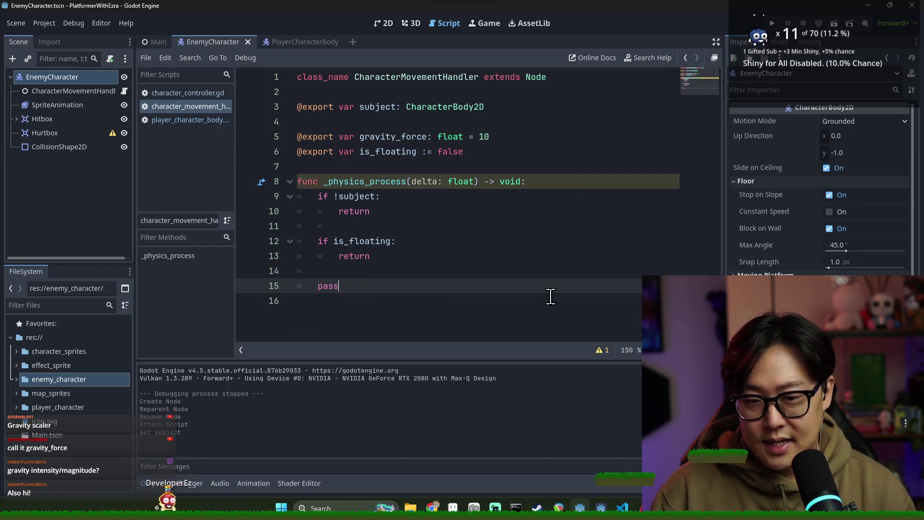
key("BackSpace")
key("BackSpace")
key("BackSpace")
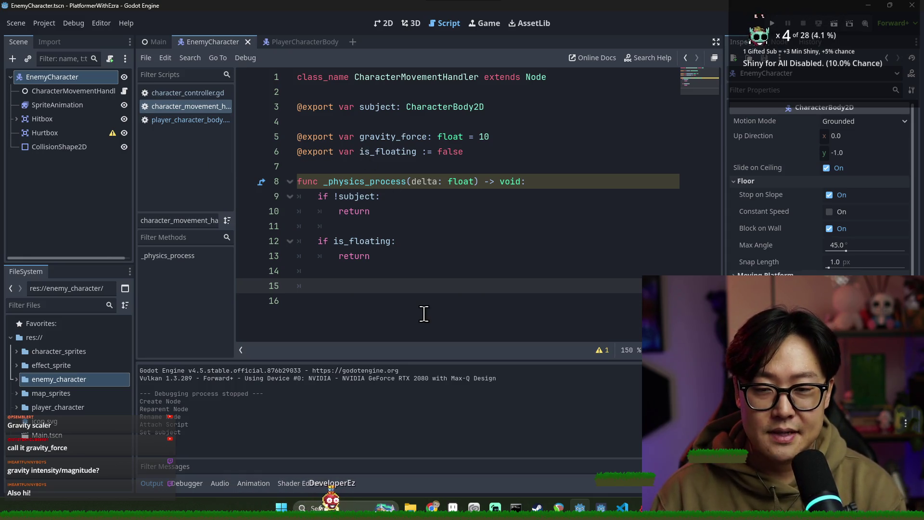
- Write subject.velocity.y -= gravity_force on line 15 using autocomplete
double_click(390, 136)
left_click(363, 284)
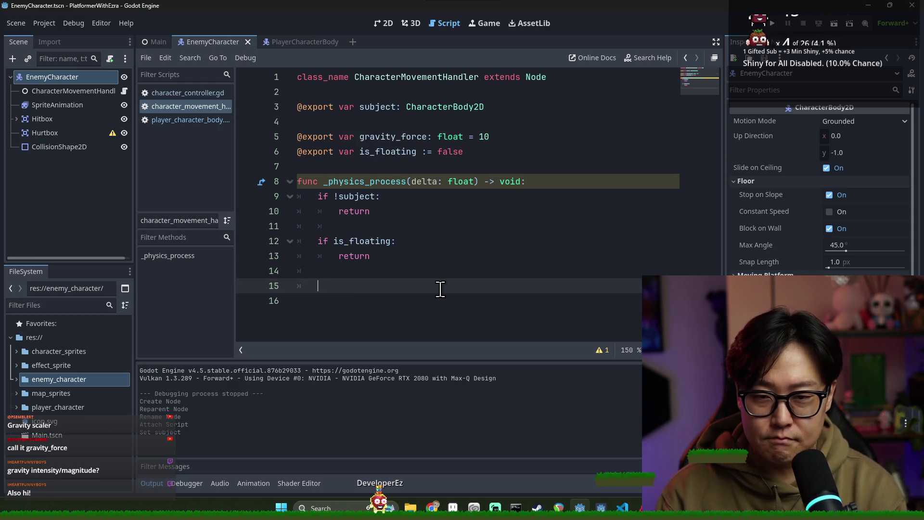
type("ve")
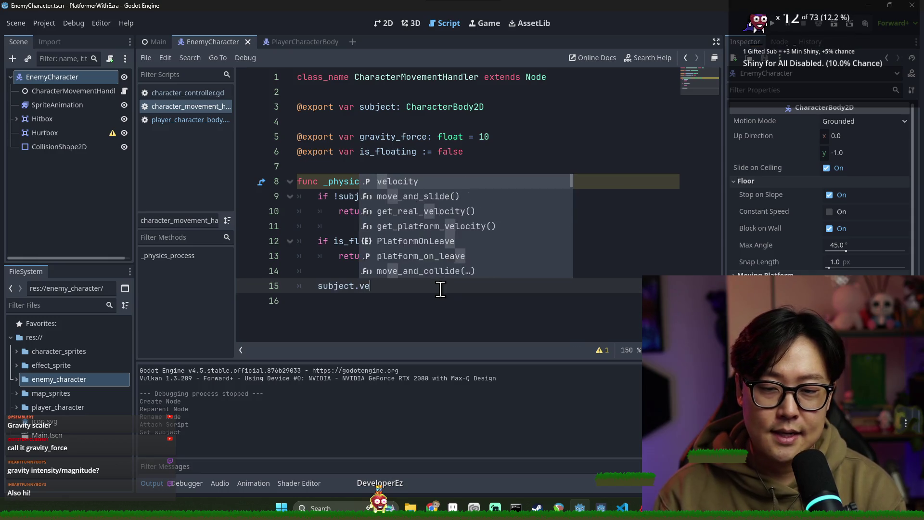
key("Return")
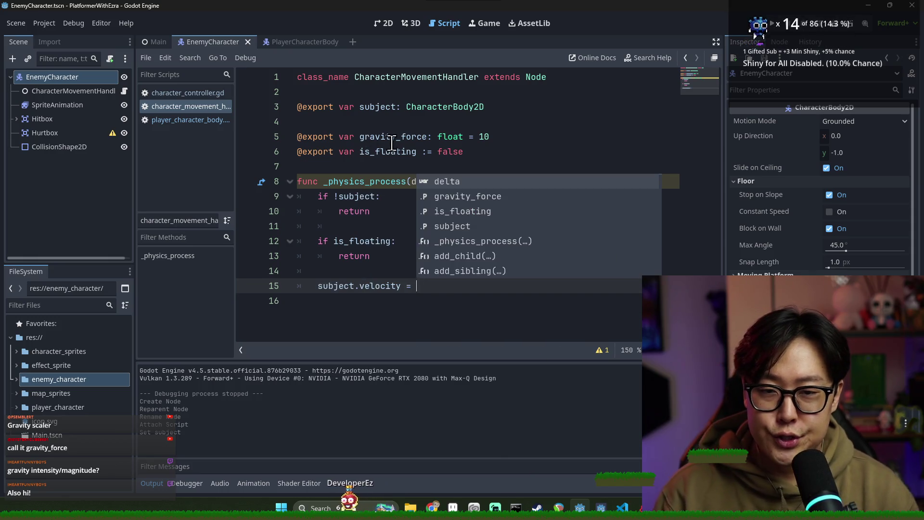
key("Escape")
key("BackSpace")
key("Left")
key("BackSpace")
type(".ty")
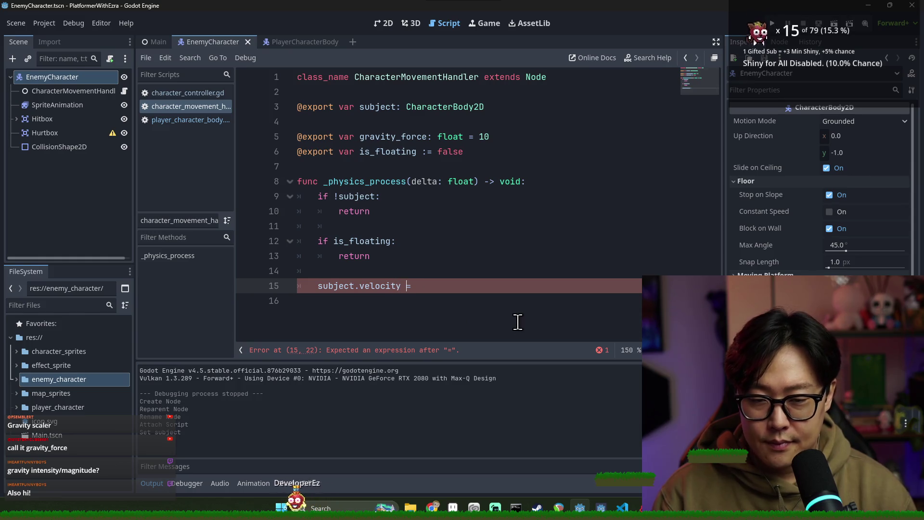
key("BackSpace")
key("BackSpace")
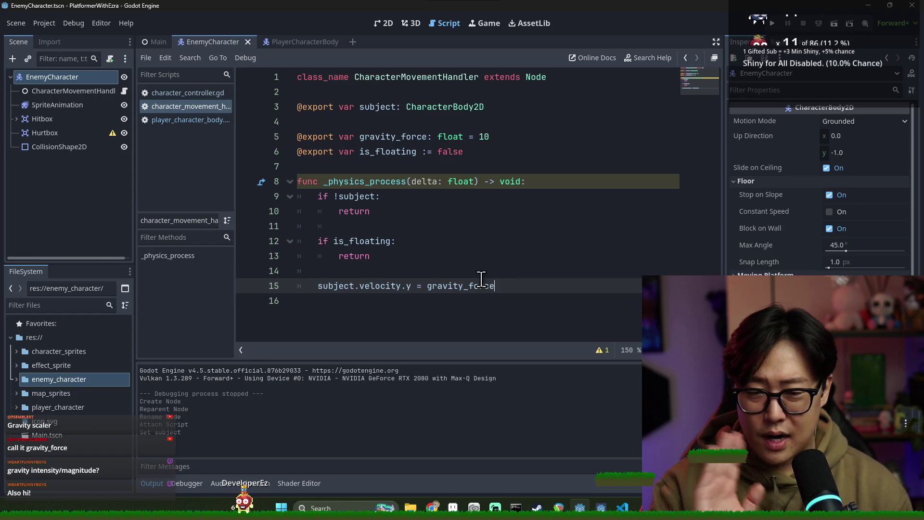
- Wrap the right-hand side as (gravity_force * delta) on line 15
left_click(462, 286)
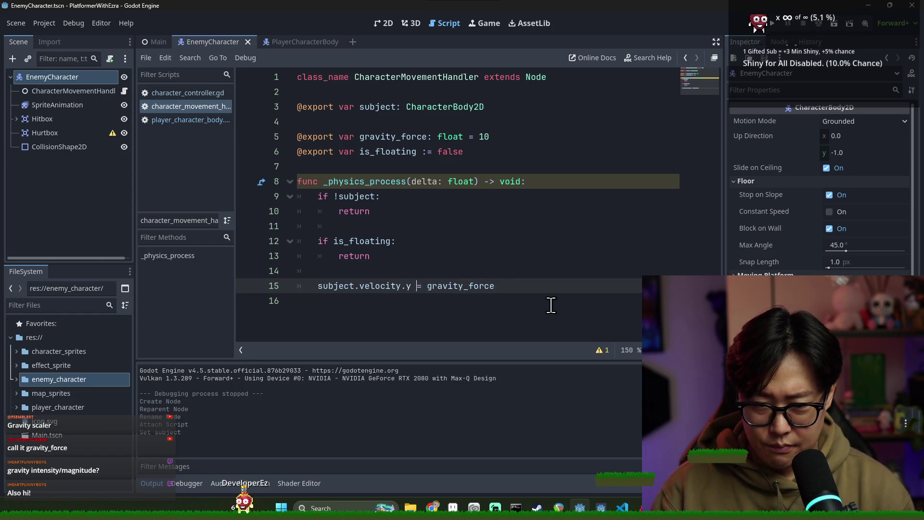
double_click(487, 286)
left_click(522, 288)
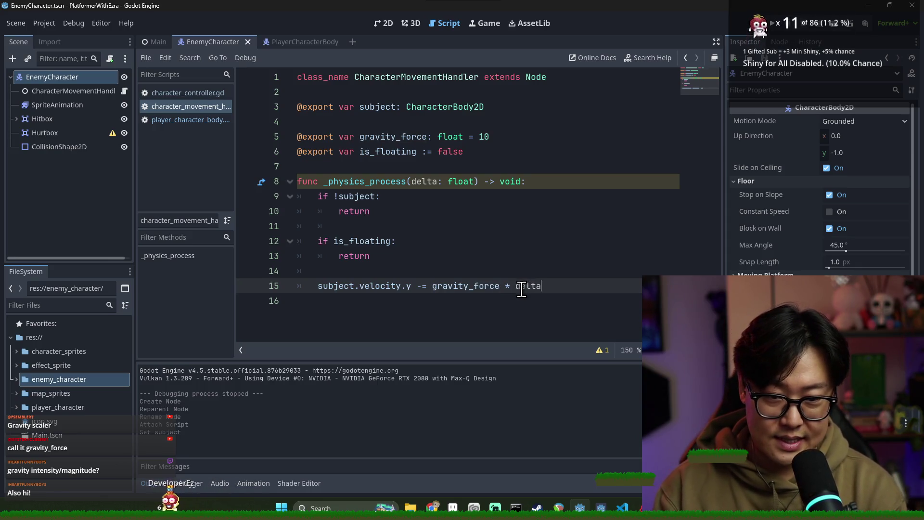
left_click(436, 286)
type("(")
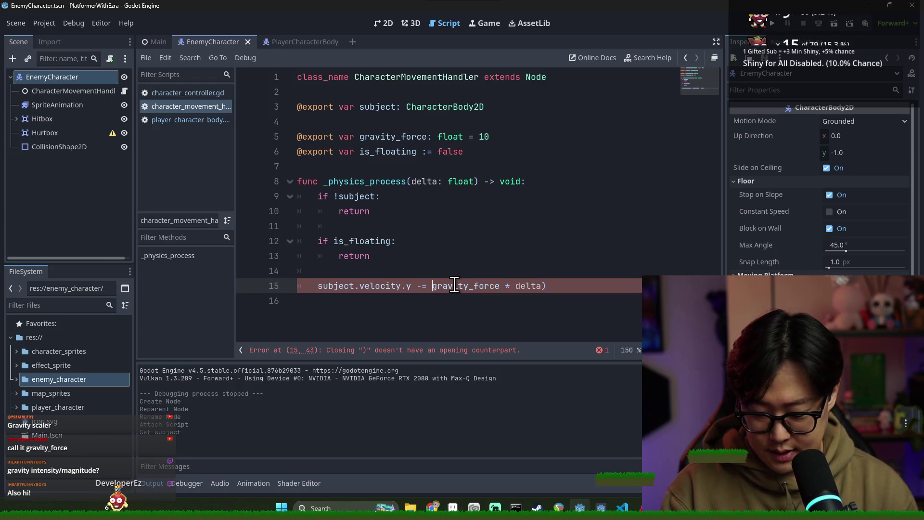
double_click(484, 285)
left_click(550, 288)
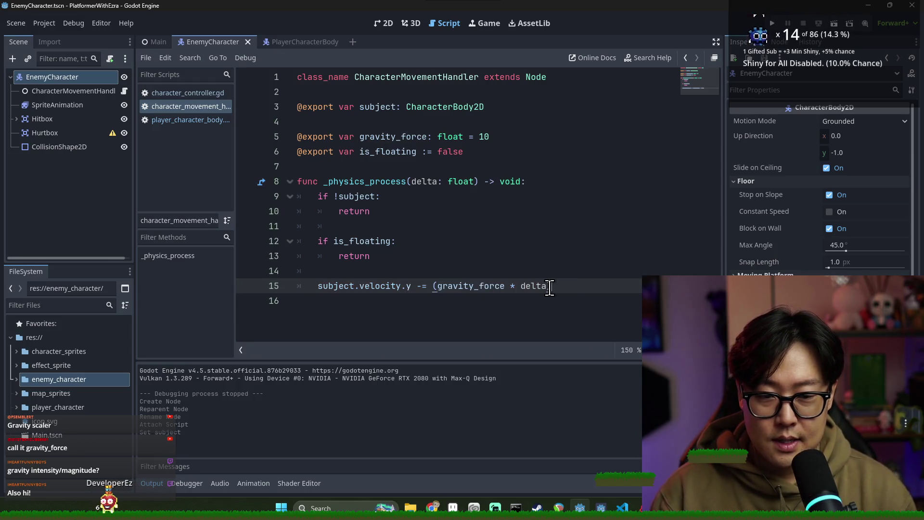
left_click_drag(433, 286, 562, 285)
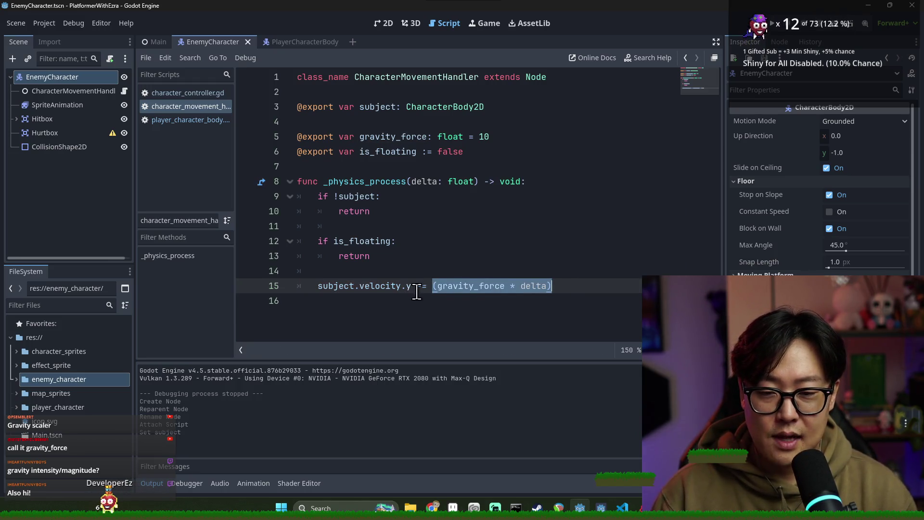
double_click(388, 288)
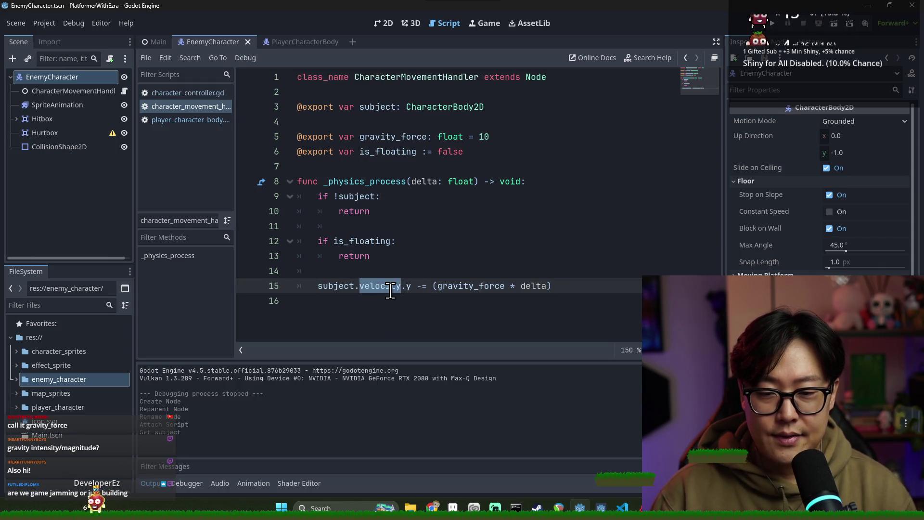
left_click(563, 279)
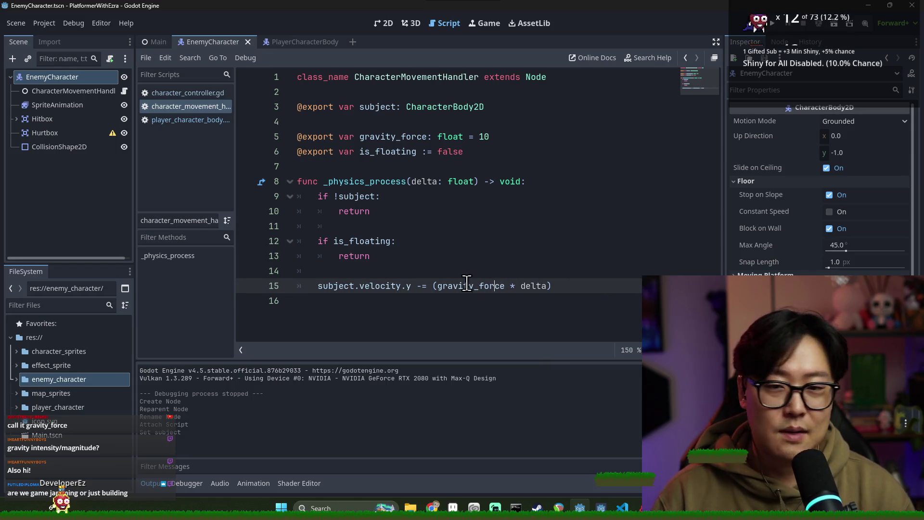
key("Left")
key("Left")
key("Left")
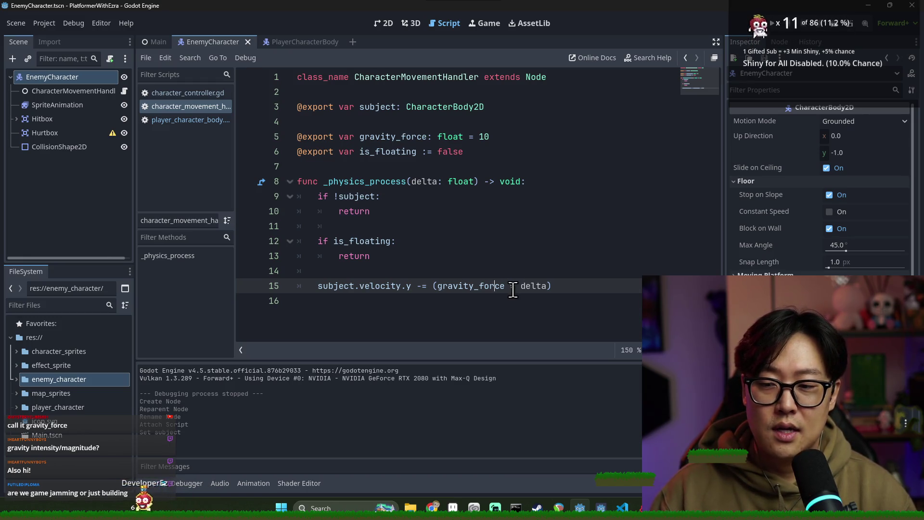
- Save character_movement_handler.gd with Ctrl+S and switch to the Main scene tab
mouse_move(502, 288)
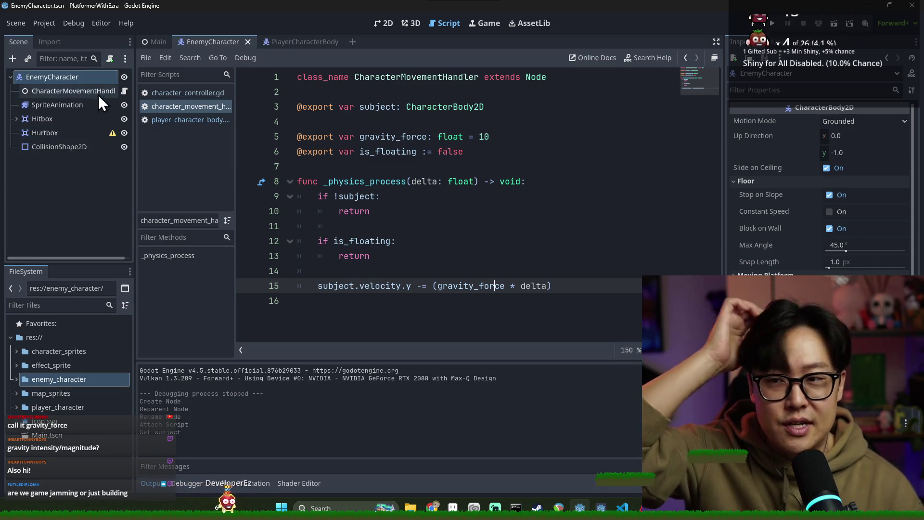
left_click(437, 252)
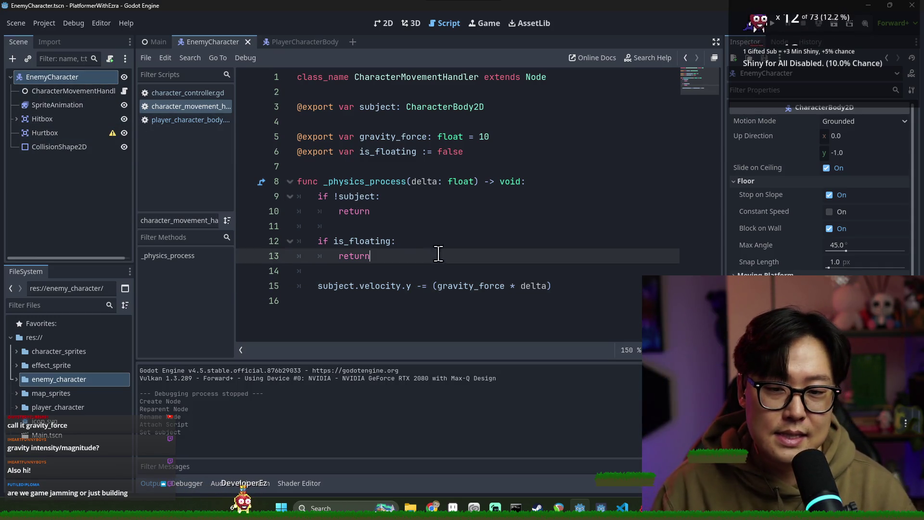
left_click(511, 295)
key("ctrl+s")
left_click(153, 42)
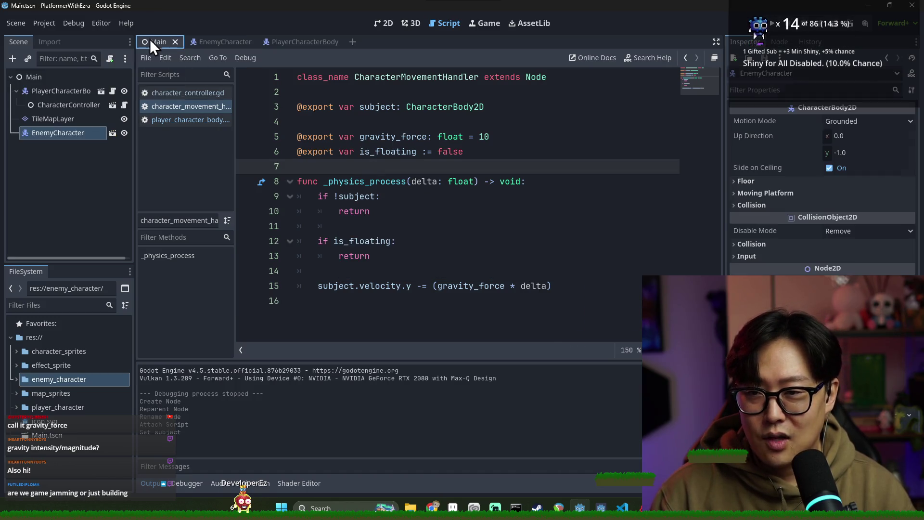
key("F5")
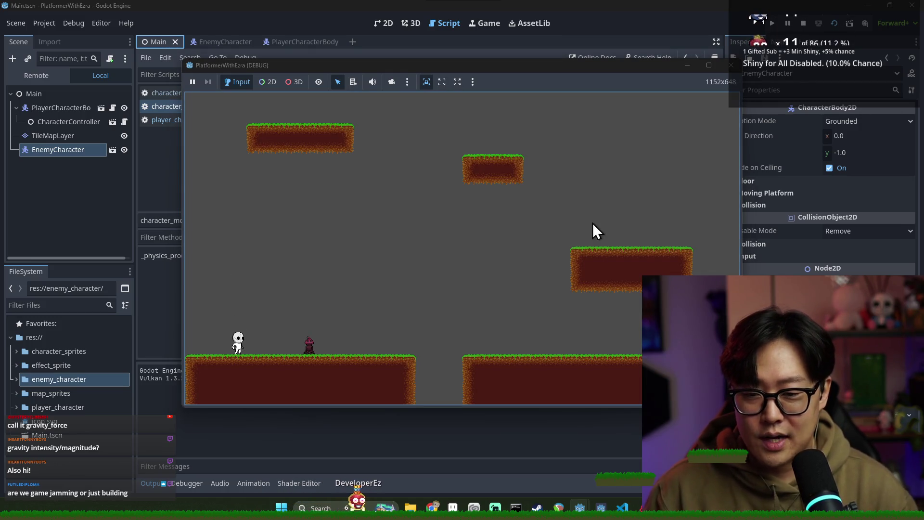
key("Right")
key("space")
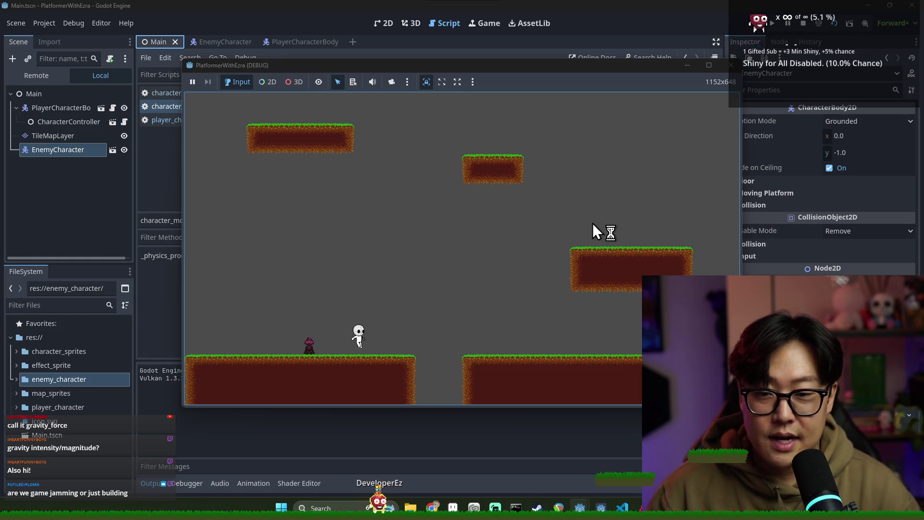
key("space")
key("Left")
key("Right")
key("space")
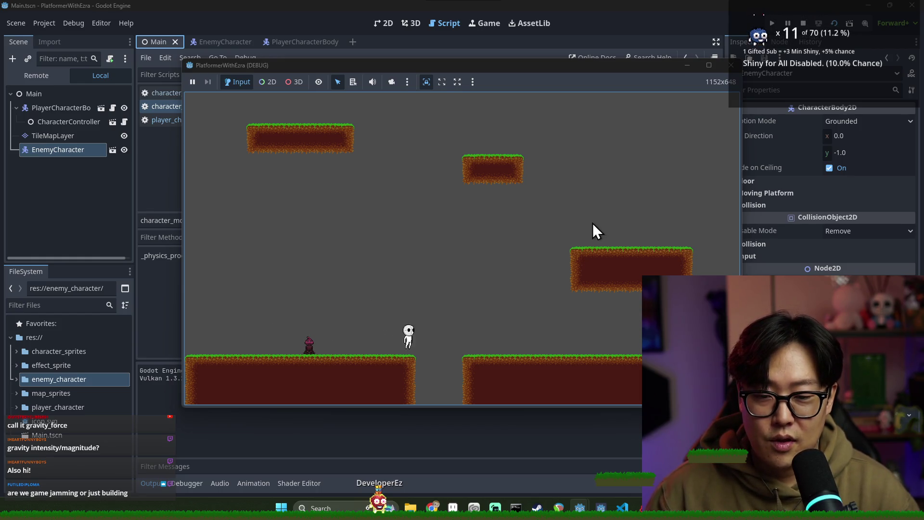
key("space")
key("space")
key("Left")
key("Right")
key("space")
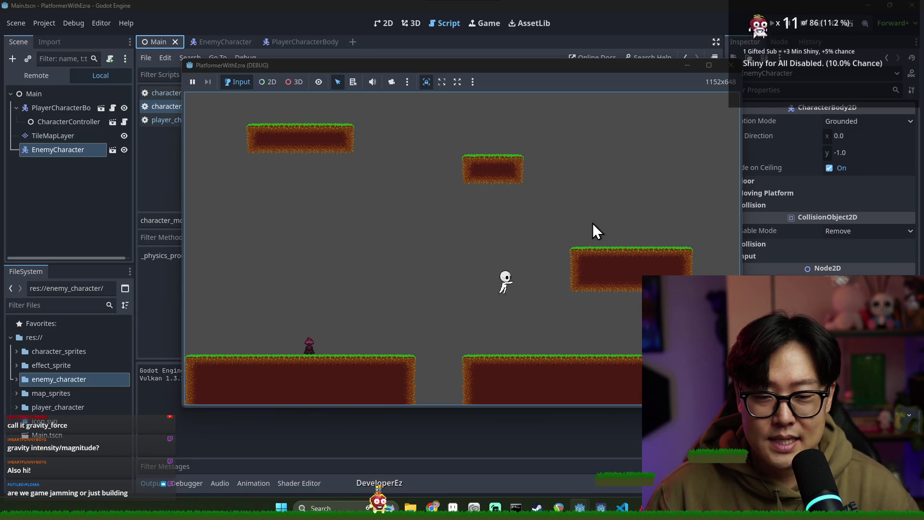
key("space")
key("Left")
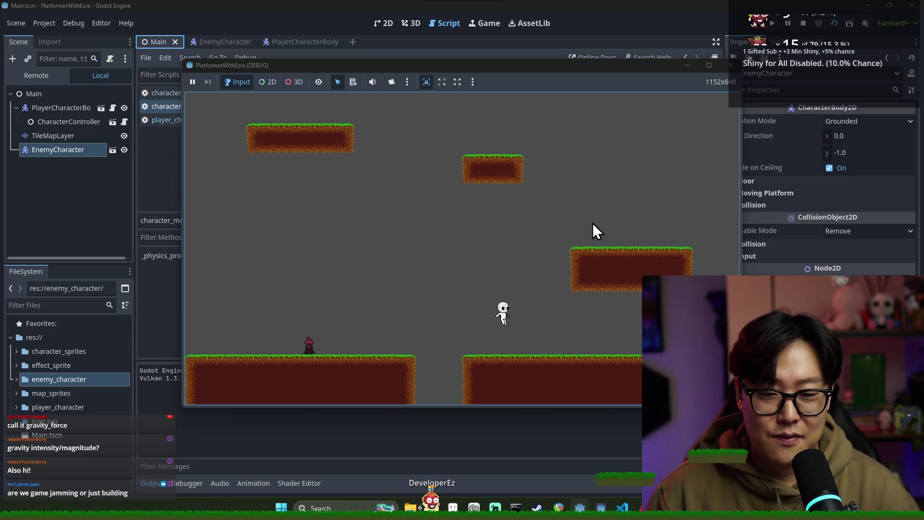
key("space")
key("Left")
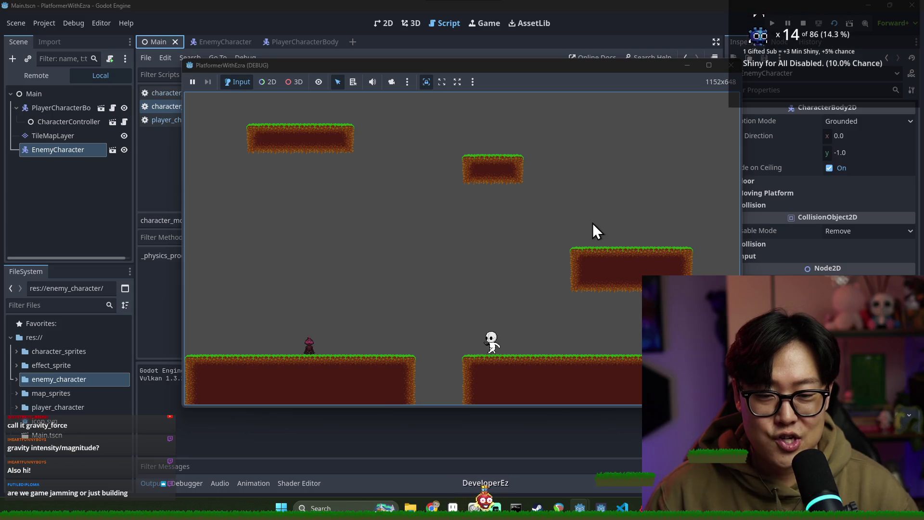
key("space")
key("space")
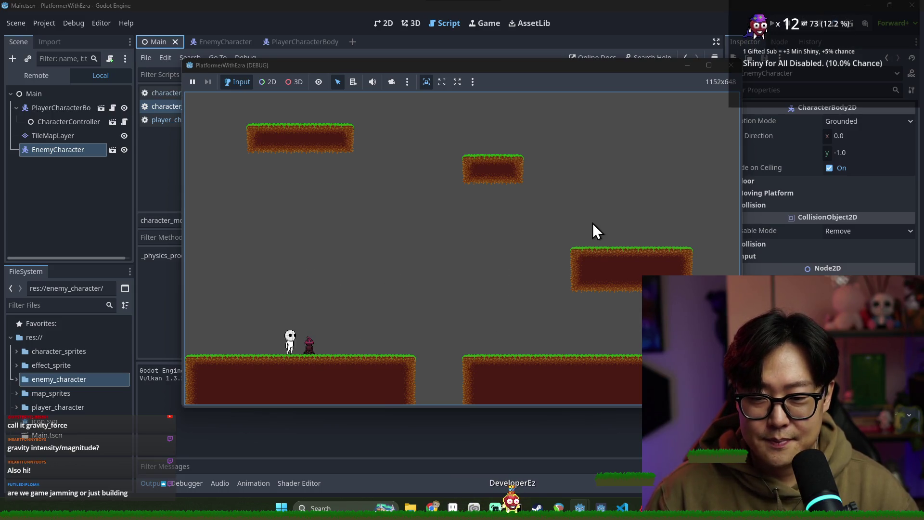
key("Right")
key("space")
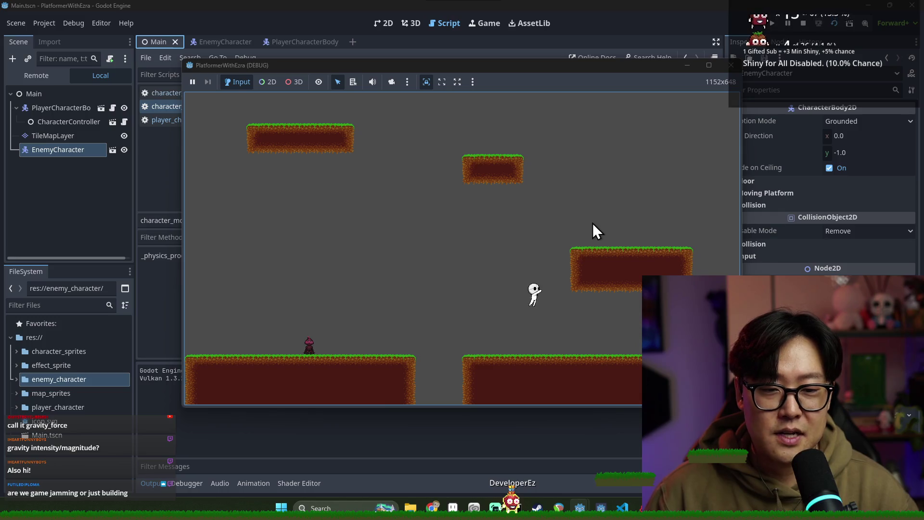
key("Right")
key("space")
key("Left")
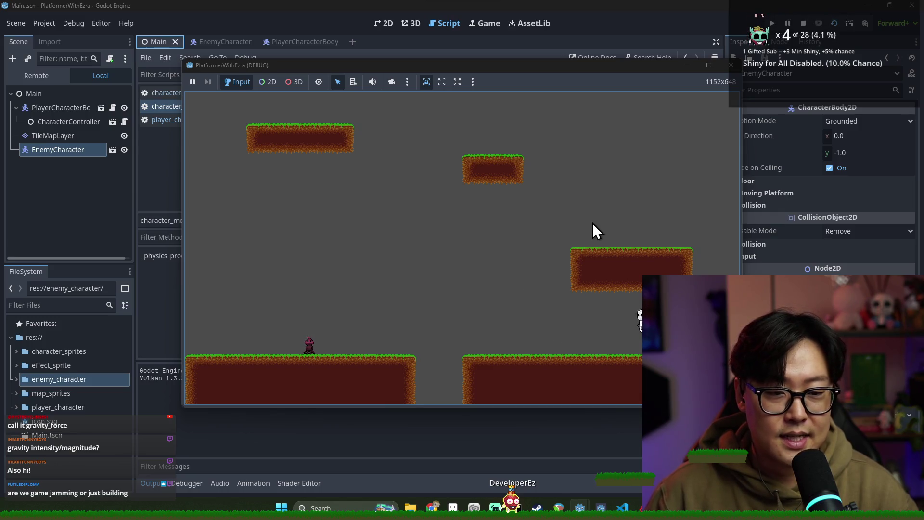
key("space")
key("space")
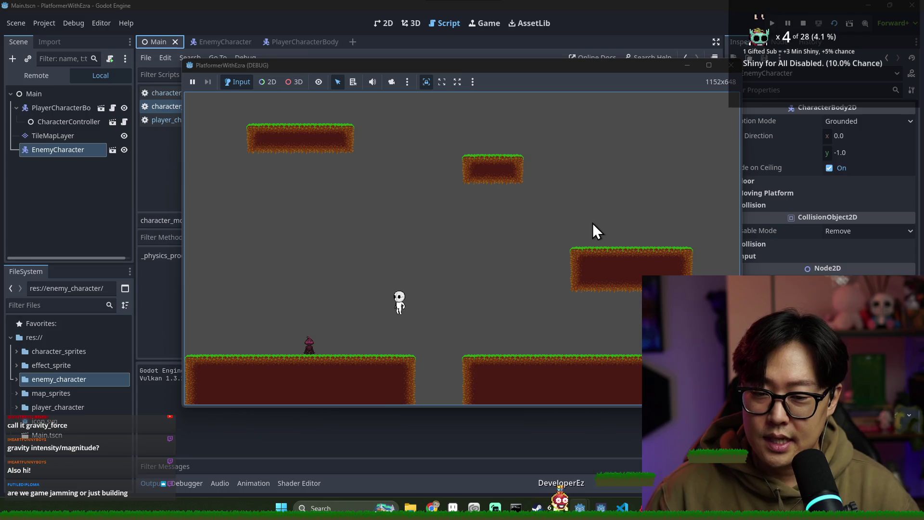
key("space")
key("Right")
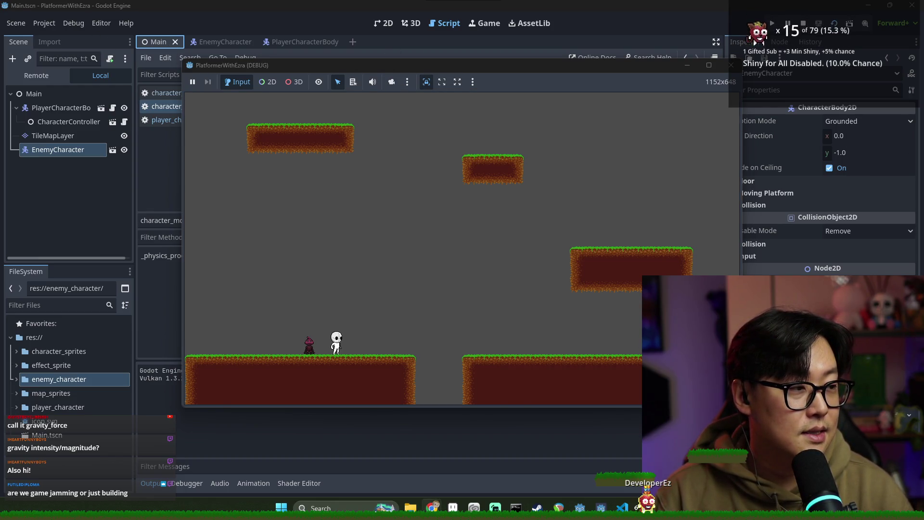
left_click(803, 23)
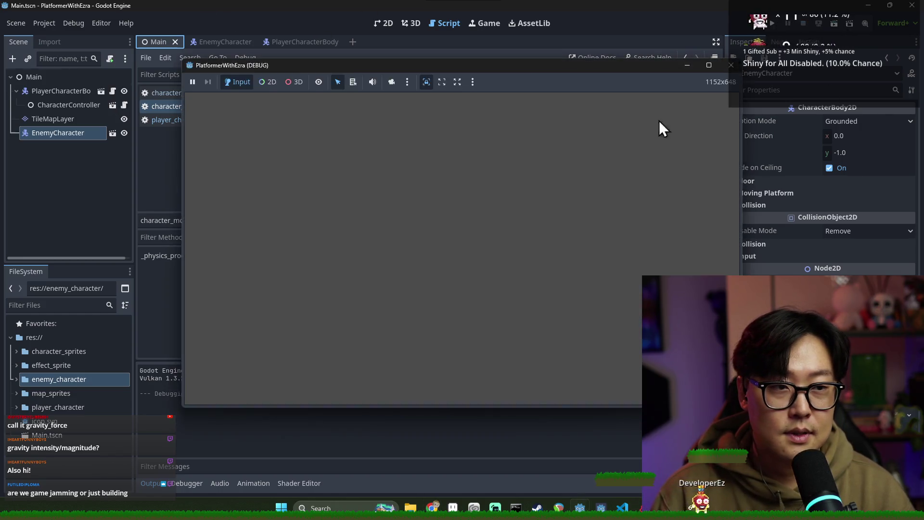
- Review the gravity line 15 and the CharacterMovementHandler class name
left_click(441, 225)
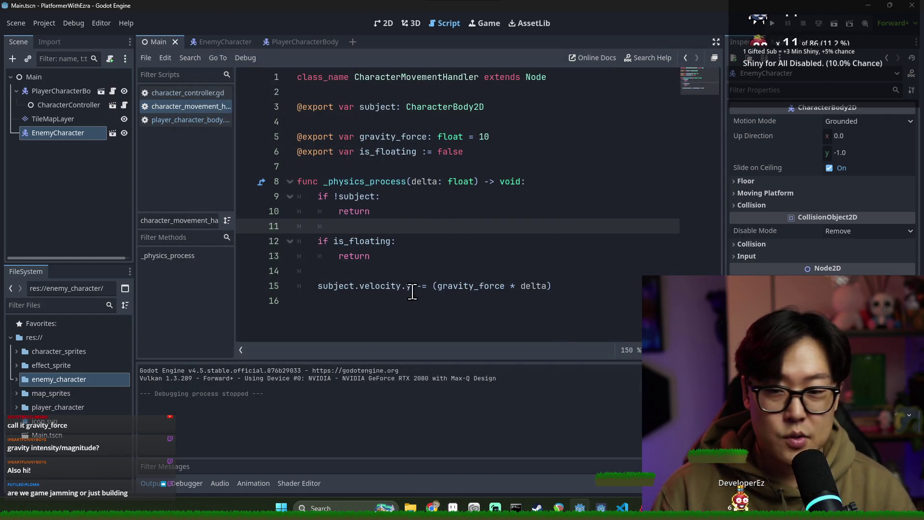
left_click(381, 286)
left_click(602, 287)
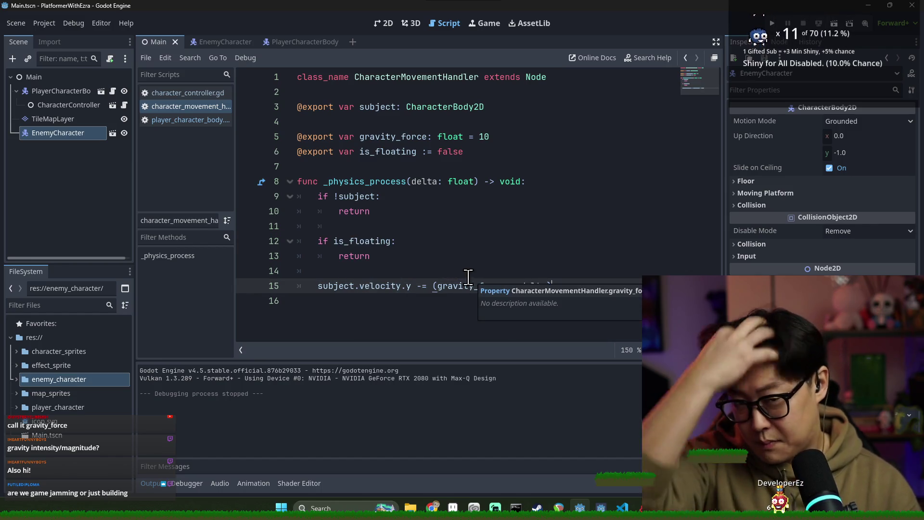
double_click(441, 77)
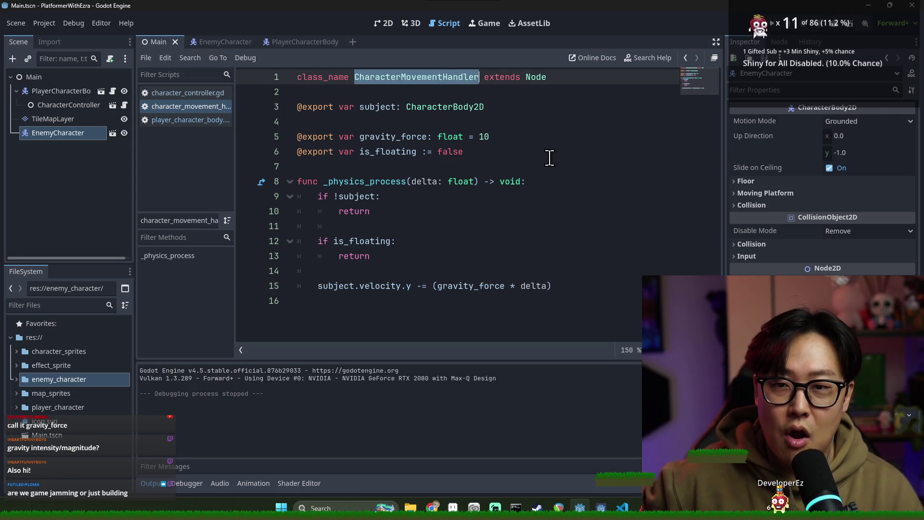
- Check the perform_jump function in the PlayerCharacterBody script
left_click(279, 41)
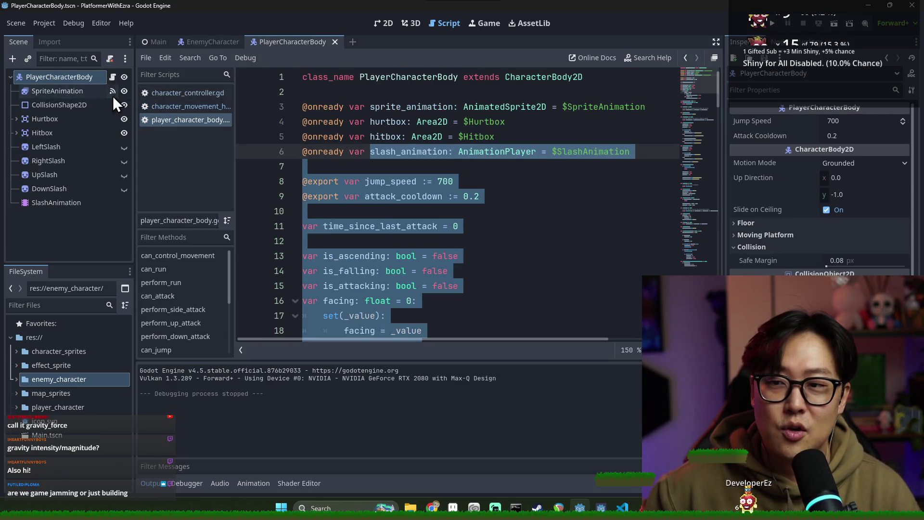
scroll(386, 212, "down", 20)
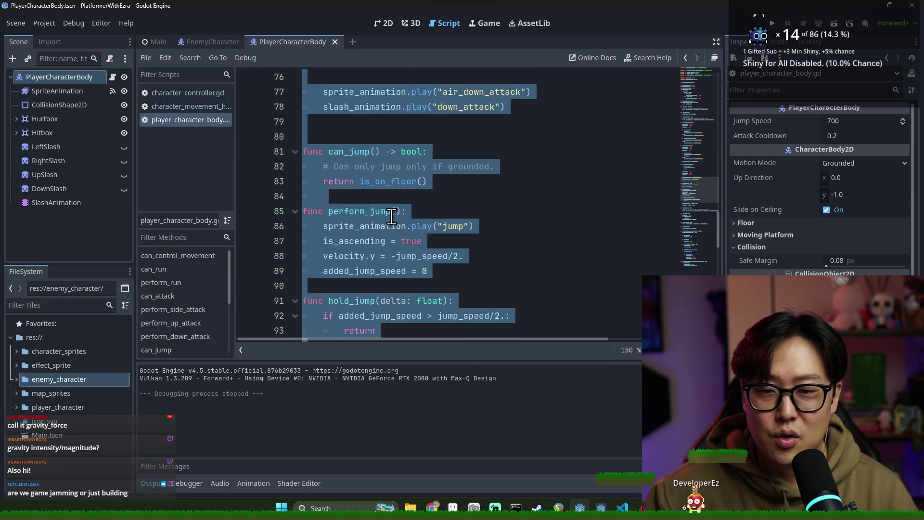
left_click(392, 145)
scroll(389, 211, "down", 14)
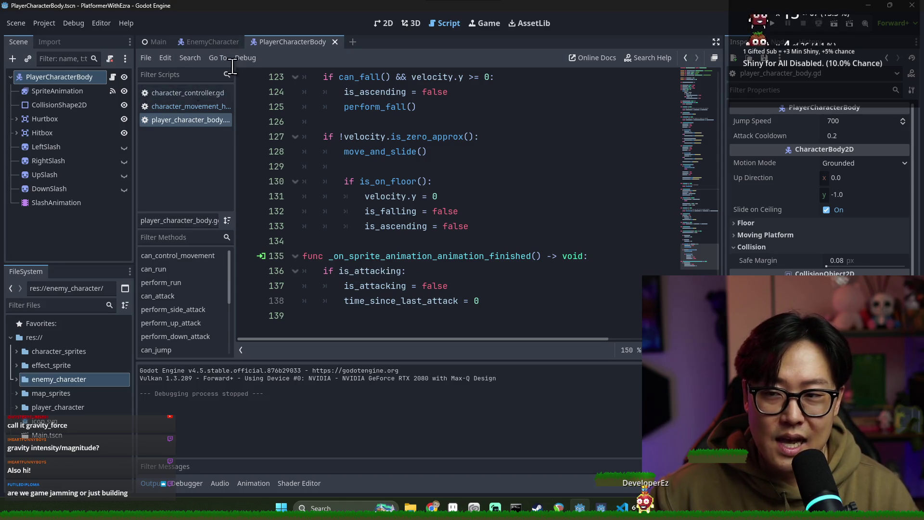
- Open the EnemyCharacter scene with character_movement_handler.gd in the script editor
left_click(216, 43)
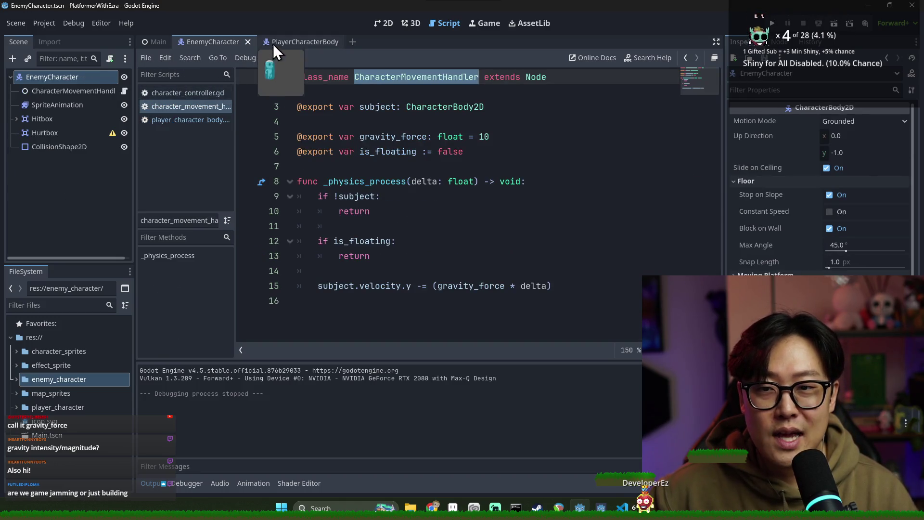
left_click(273, 43)
left_click(183, 43)
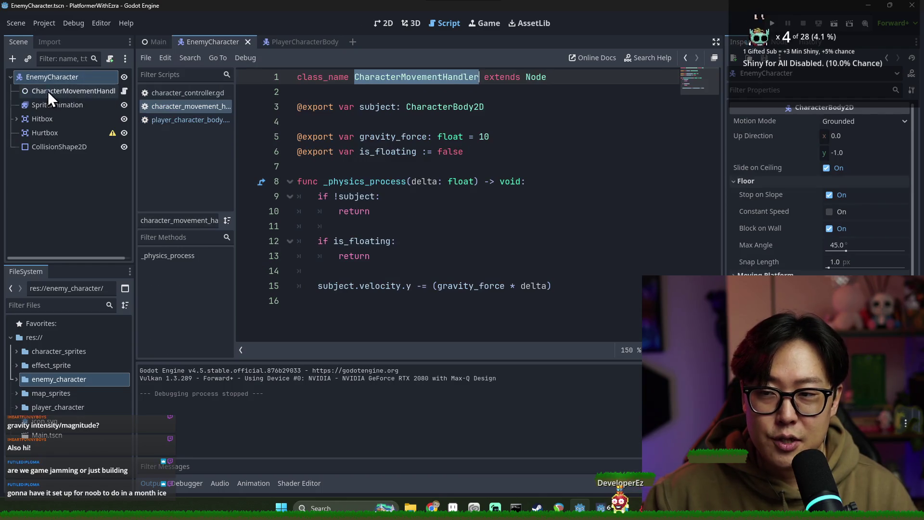
- Select the CharacterMovementHandler node and go to its gravity line 15
left_click(48, 91)
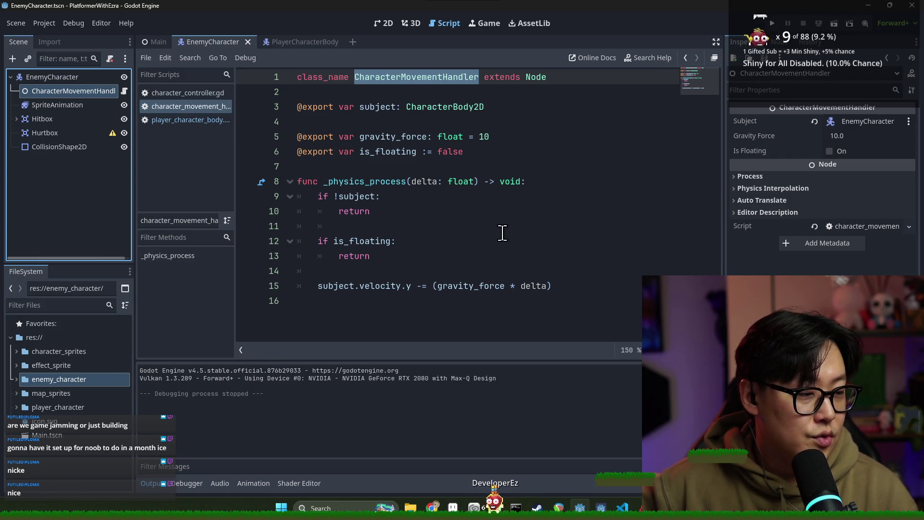
left_click(406, 202)
key("Up")
key("Up")
key("Up")
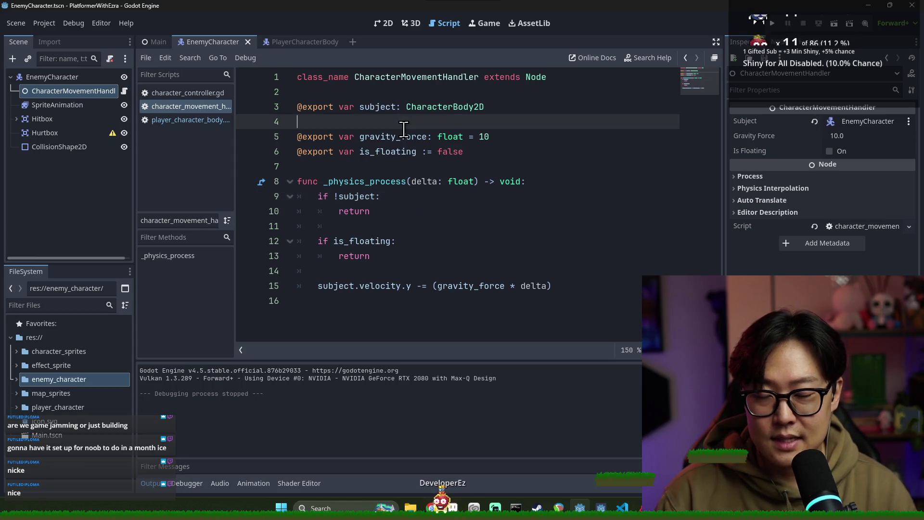
left_click(581, 289)
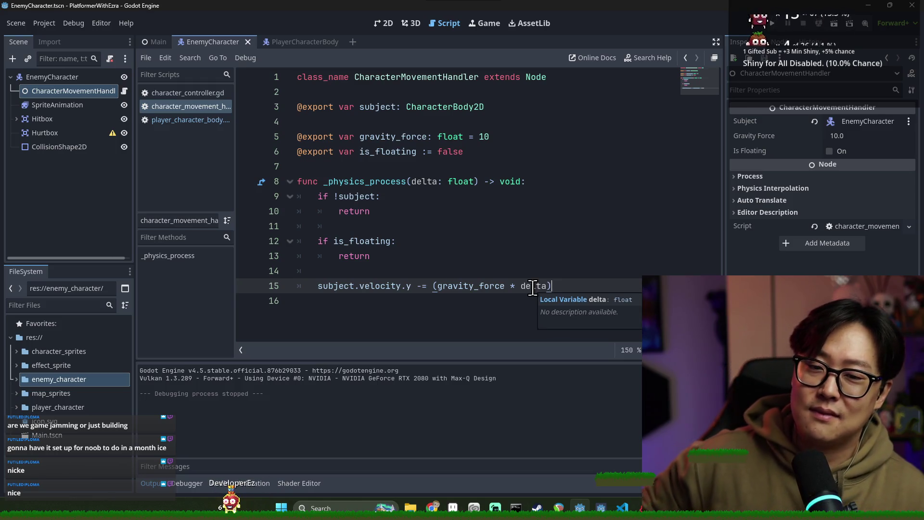
- Change line 15 to subject.velocity.y += (gravity_force * delta) and save the script
mouse_move(535, 288)
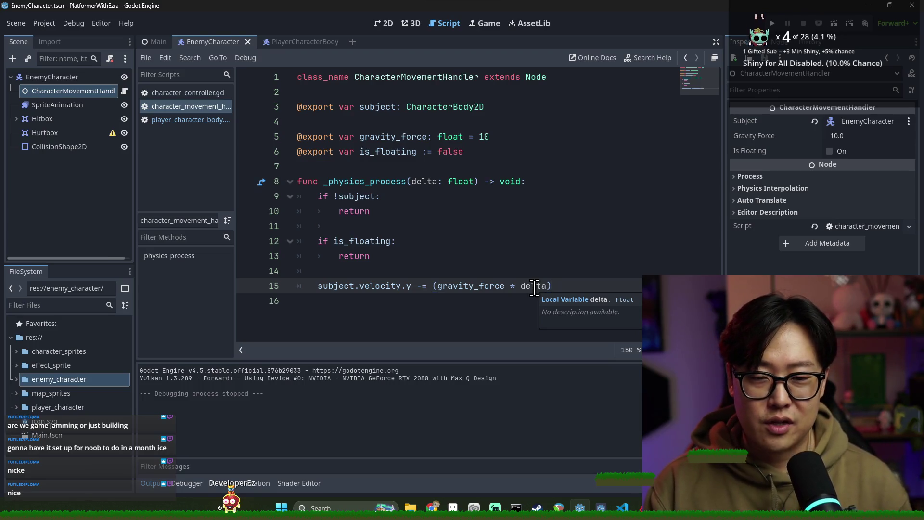
left_click(461, 212)
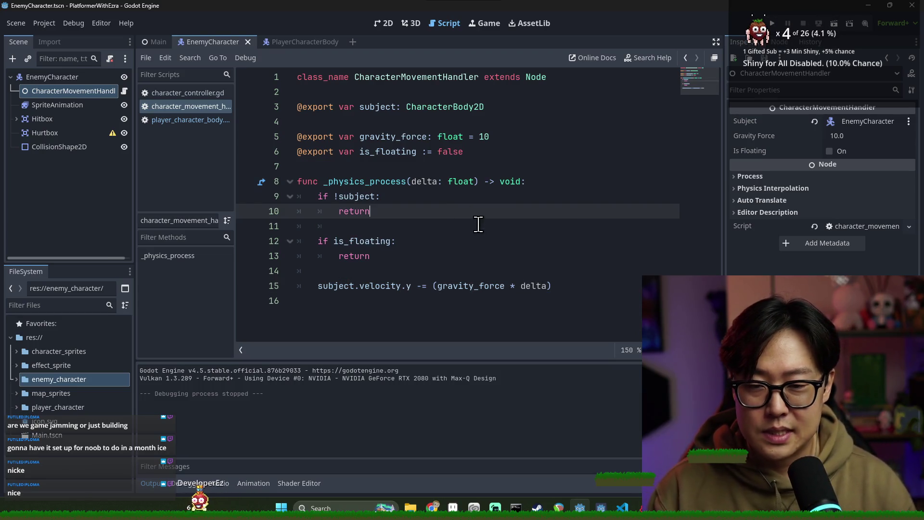
left_click(400, 273)
left_click(383, 288)
left_click(465, 287)
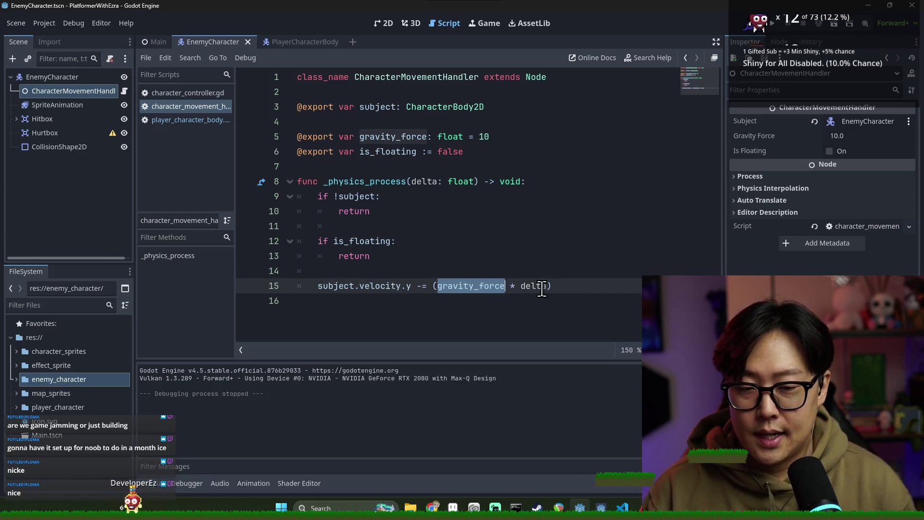
left_click(551, 287)
left_click_drag(560, 288, 432, 287)
left_click(474, 288)
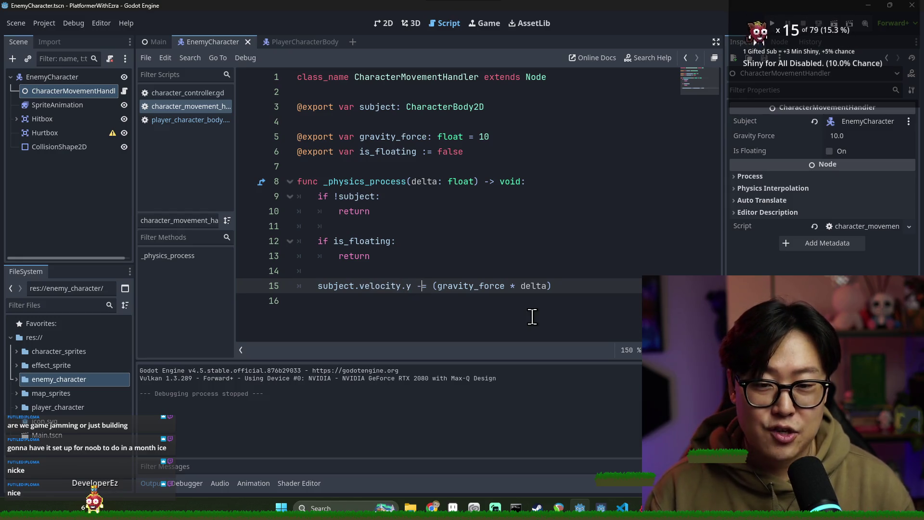
key("BackSpace")
key("Up")
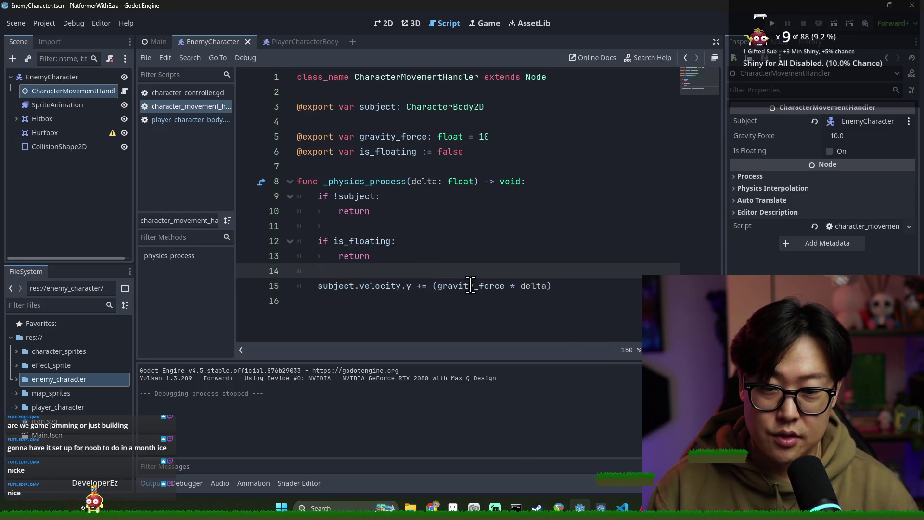
left_click_drag(432, 287, 554, 288)
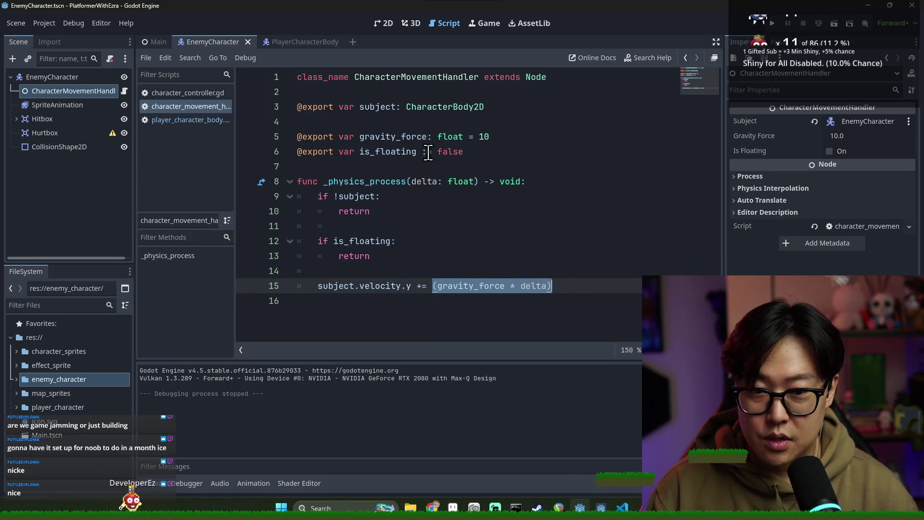
double_click(488, 288)
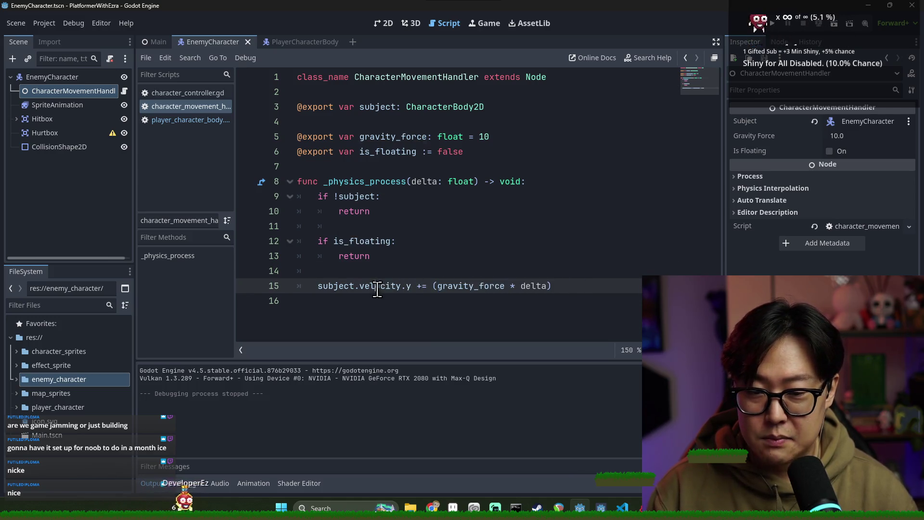
double_click(381, 287)
key("ctrl+s")
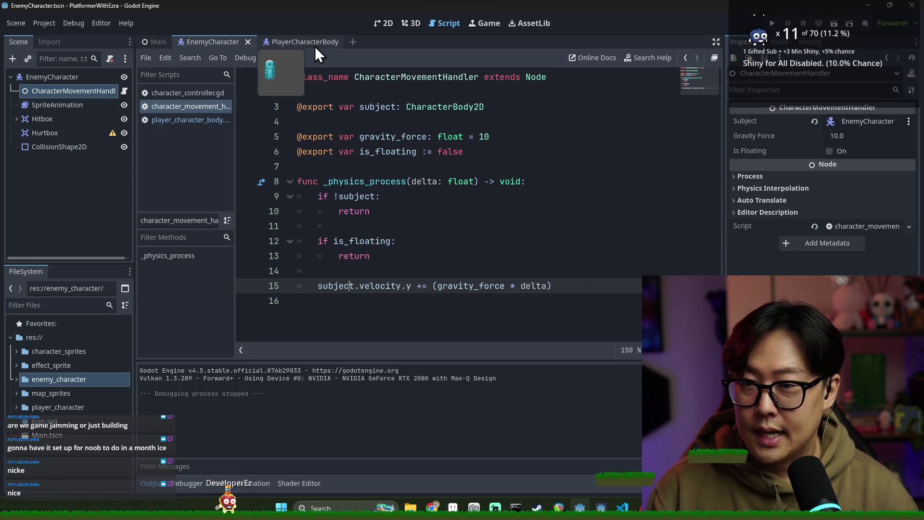
- Open the player character script in the PlayerCharacterBody scene
left_click(299, 42)
left_click(112, 77)
scroll(441, 215, "up", 5)
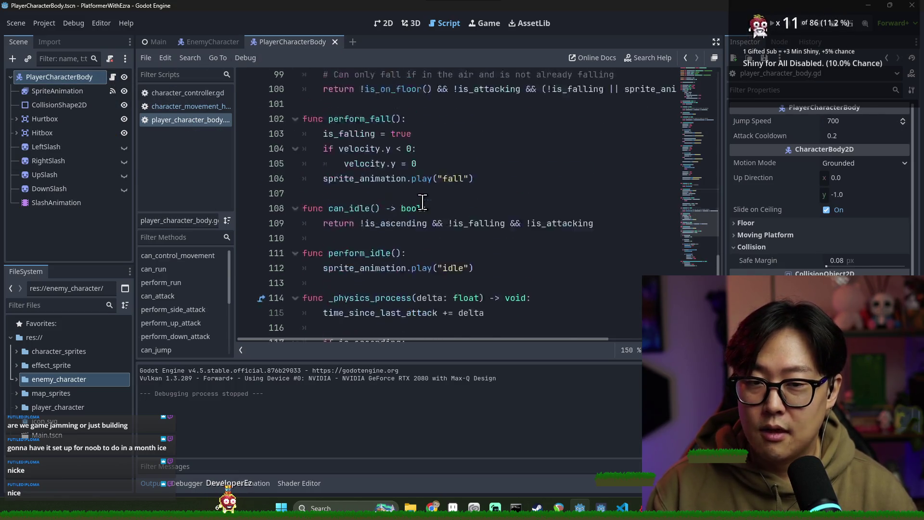
- Set the player's velocity.y steps to += 40 on line 118 and += 55 on line 121
scroll(441, 216, "down", 2)
left_click(422, 167)
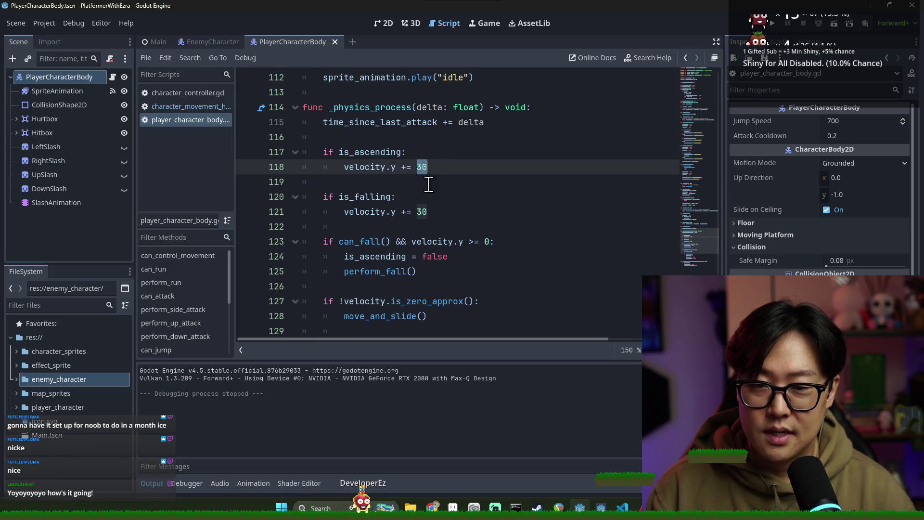
left_click(427, 212)
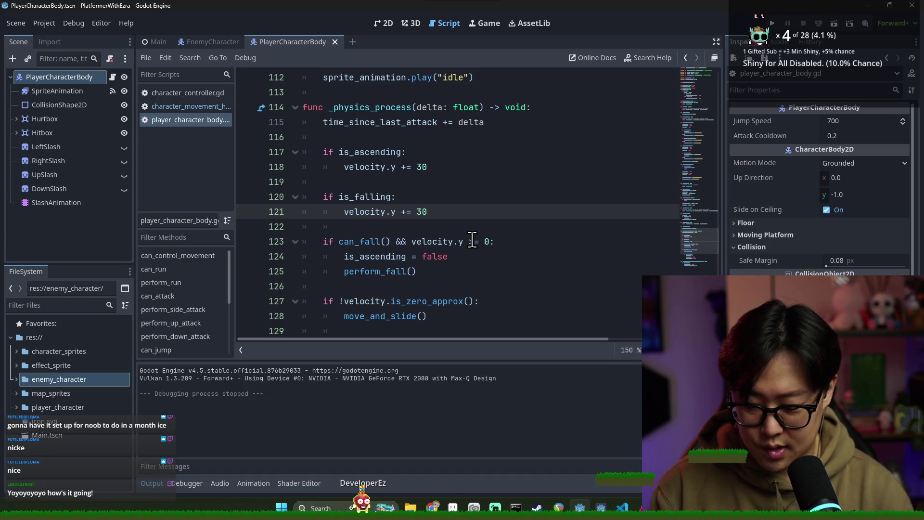
type("5")
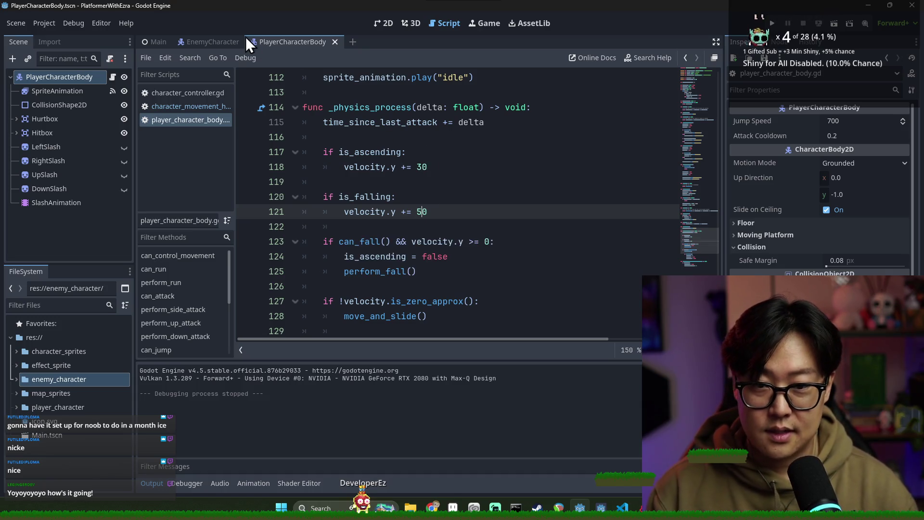
left_click(423, 167)
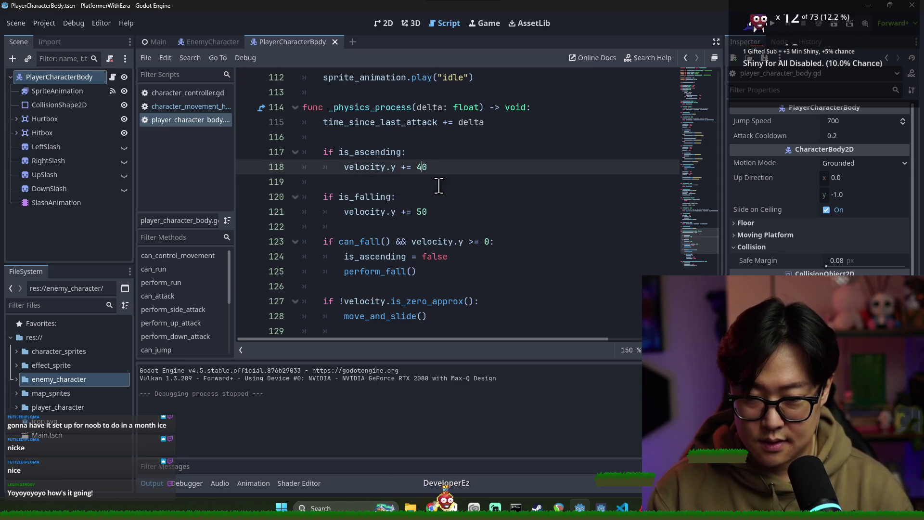
left_click(434, 216)
key("BackSpace")
type("5")
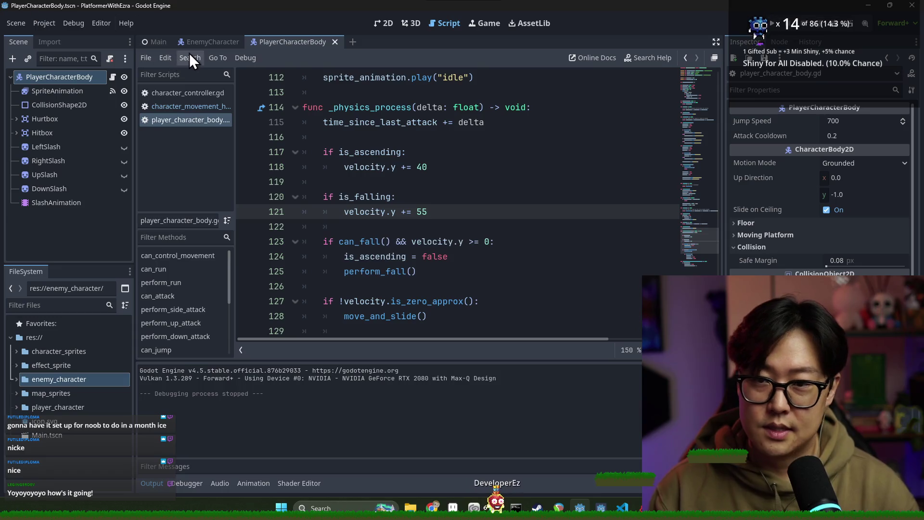
left_click(201, 46)
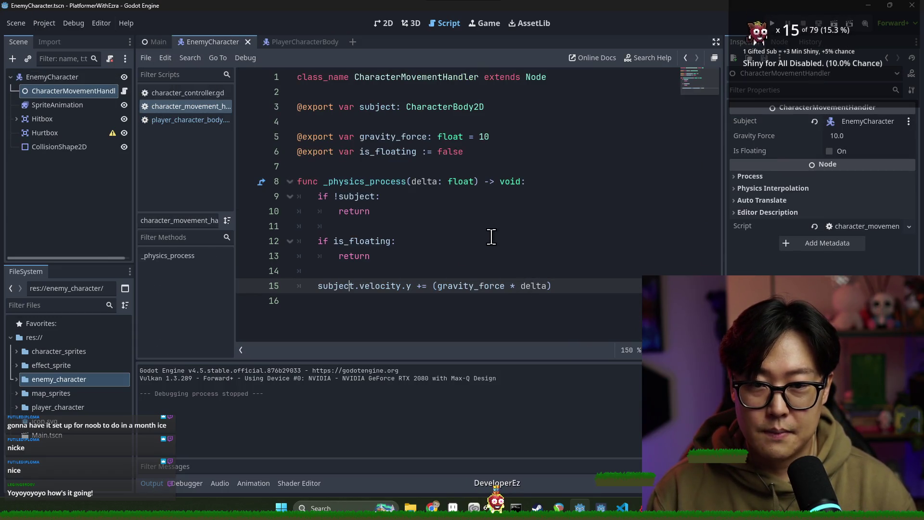
- Set gravity_force's default to 50, add trailing blank lines, and switch to another window
left_click(495, 136)
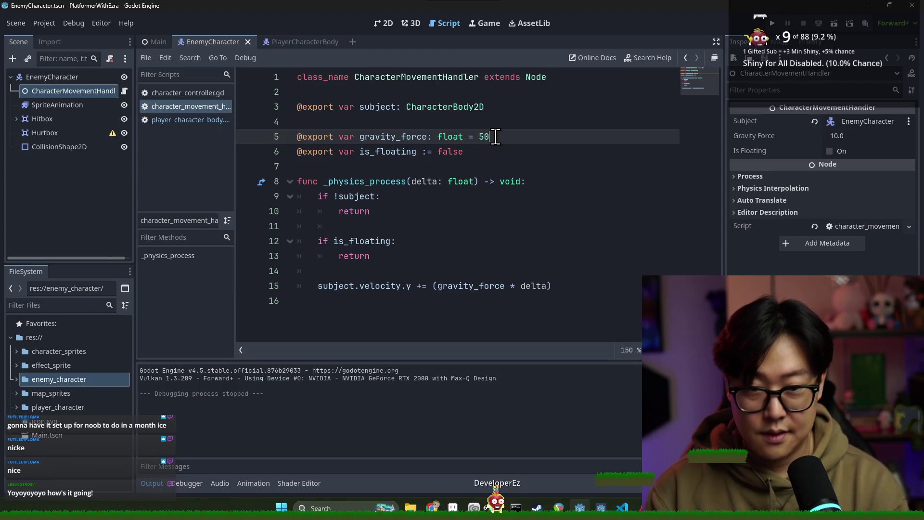
left_click(597, 183)
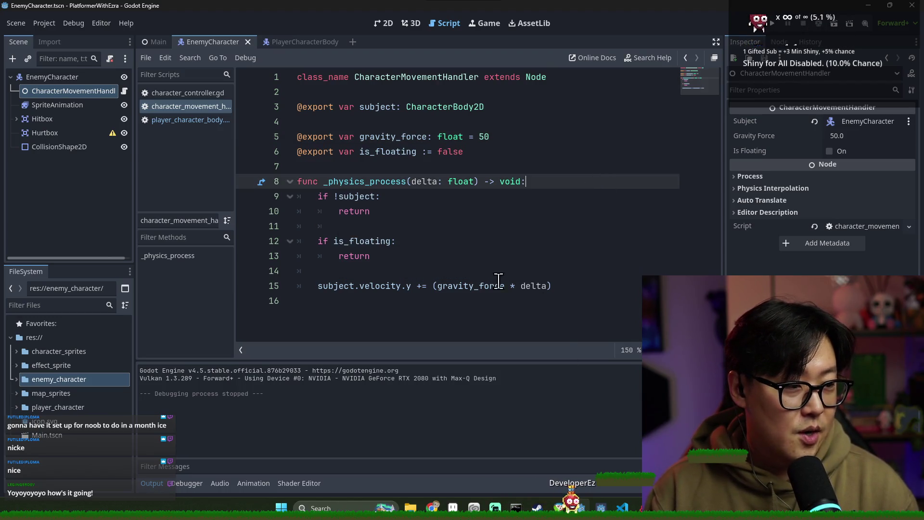
left_click(479, 271)
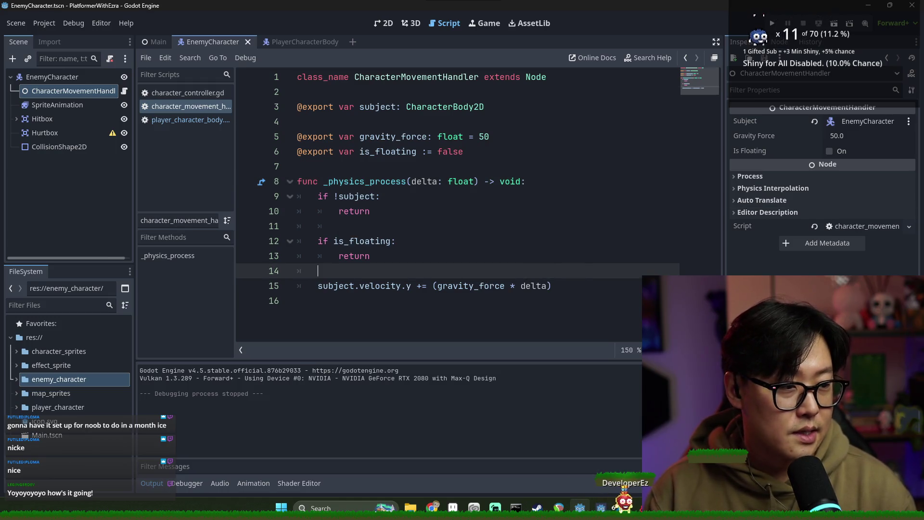
left_click(570, 280)
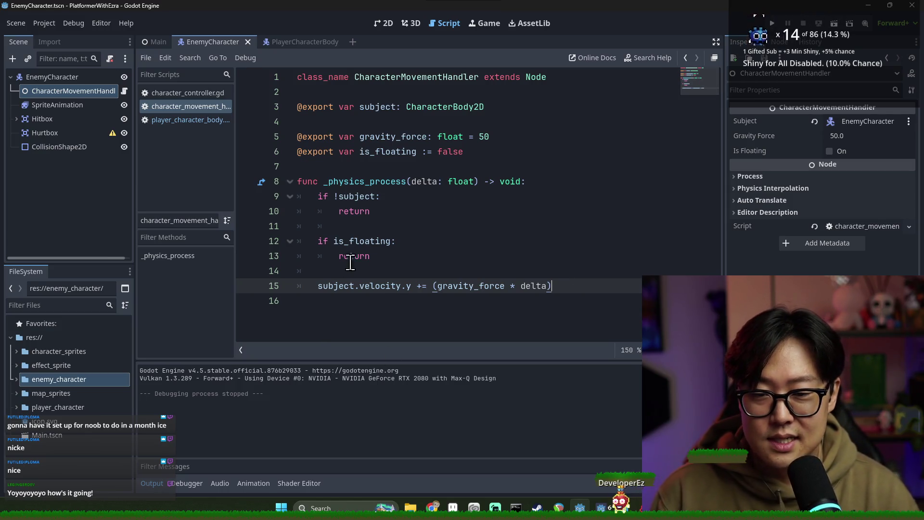
left_click(505, 300)
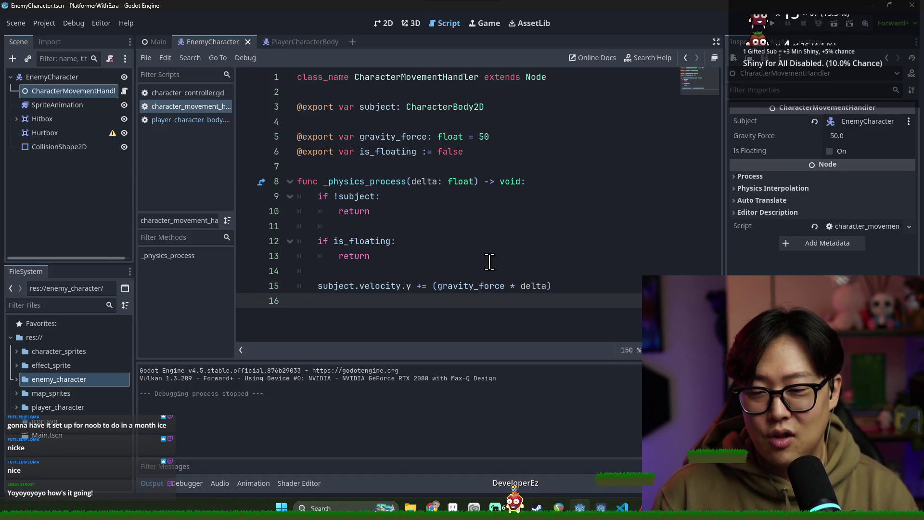
key("Return")
left_click(402, 304)
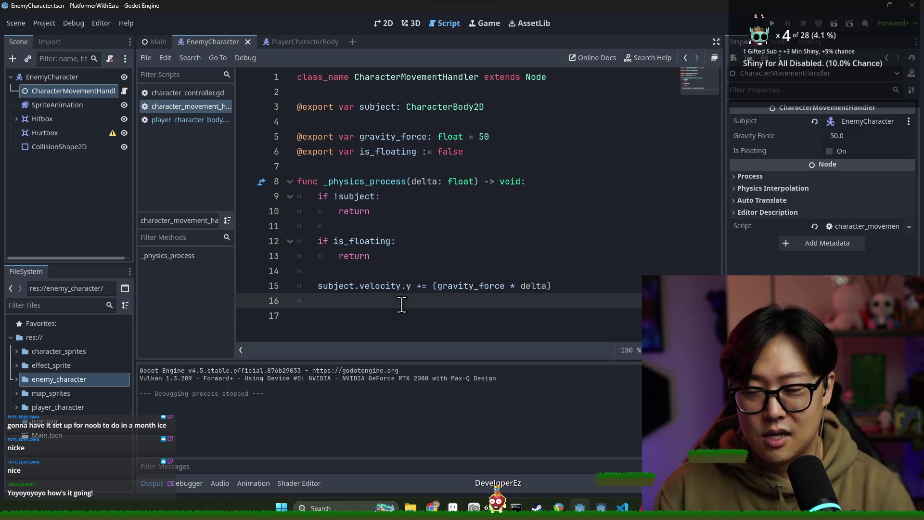
key("Return")
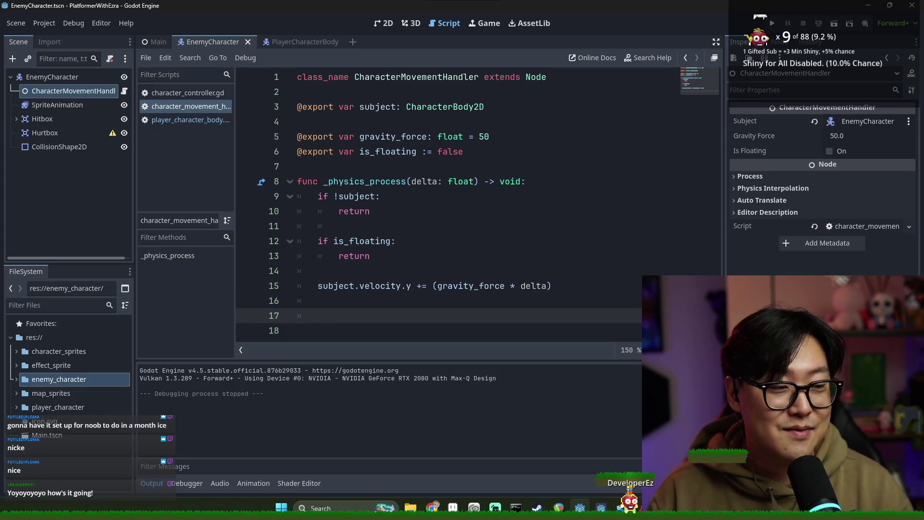
key("super+Tab")
left_click(511, 340)
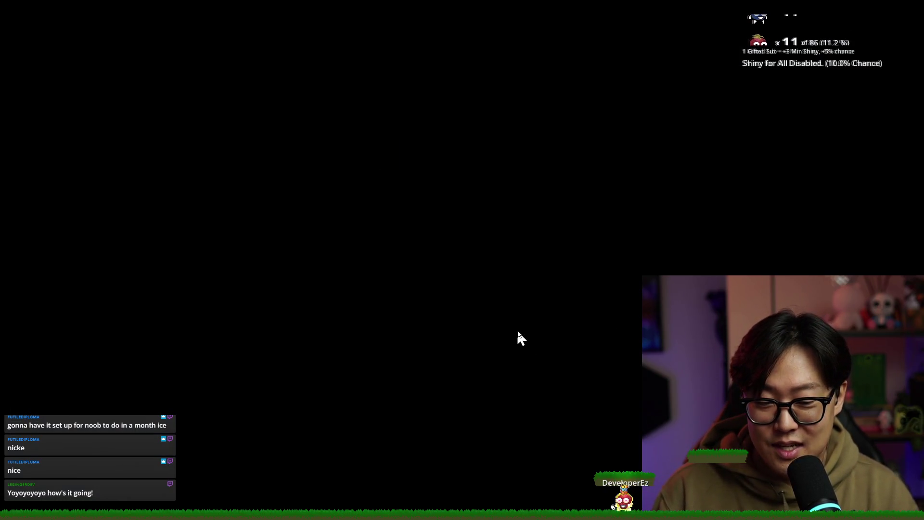
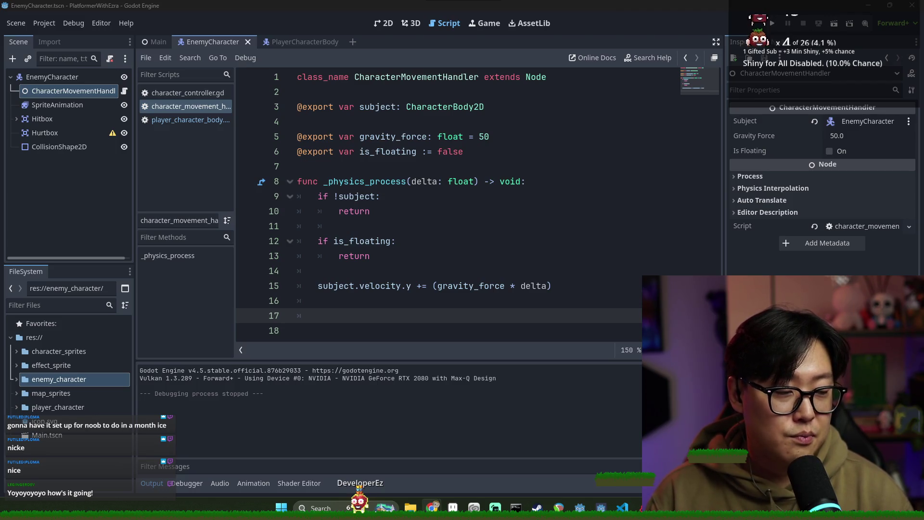
- Flip between the StreamGachapon game window and the Godot editor to check the running game
key("alt+Tab")
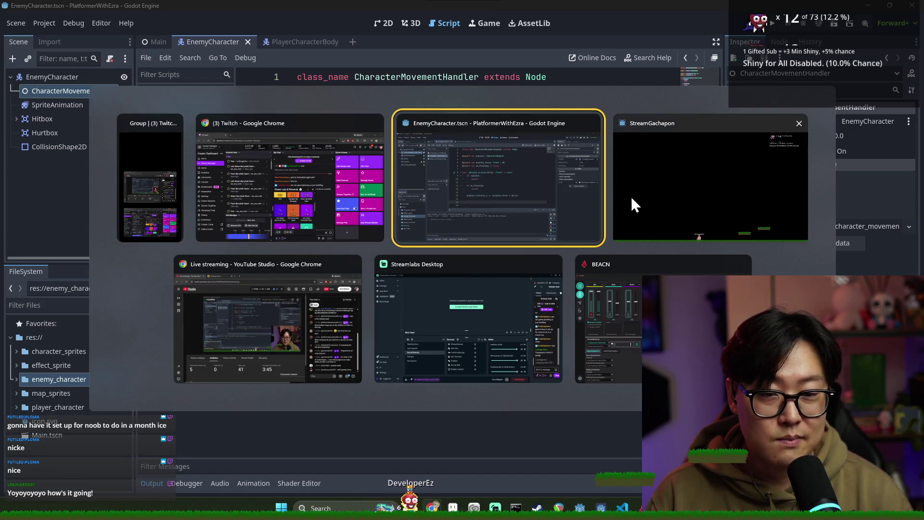
left_click(631, 197)
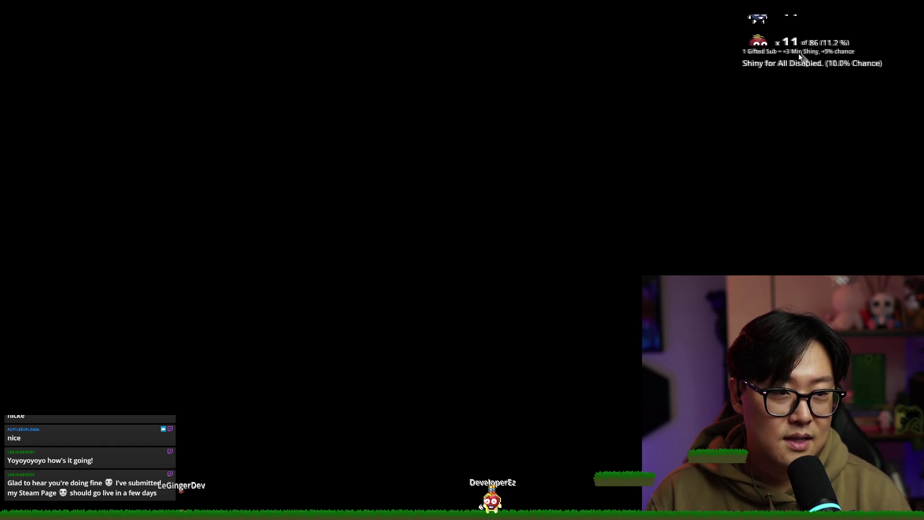
key("alt+Tab")
left_click(711, 201)
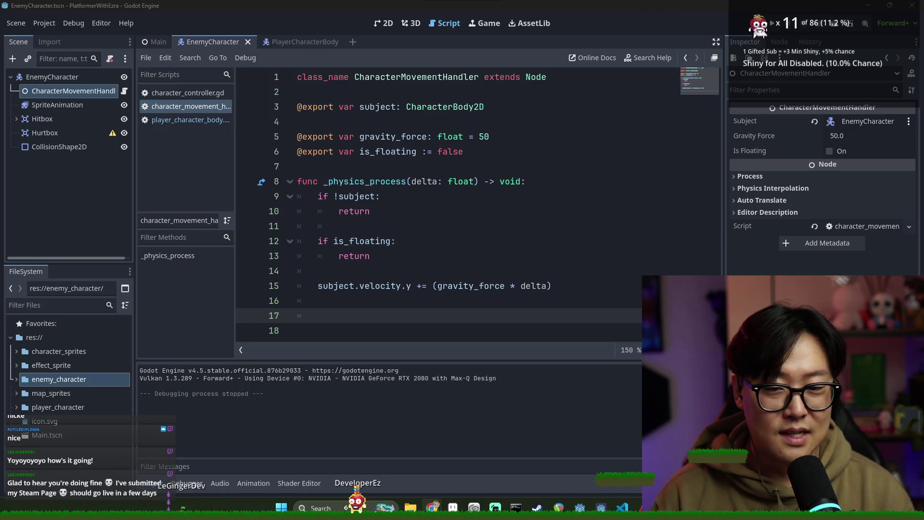
key("alt+Tab")
left_click(706, 229)
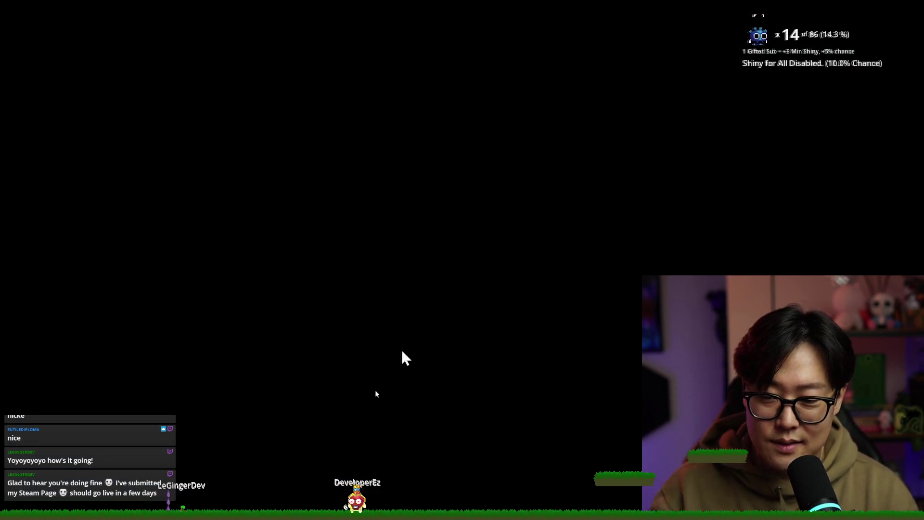
key("alt+Tab")
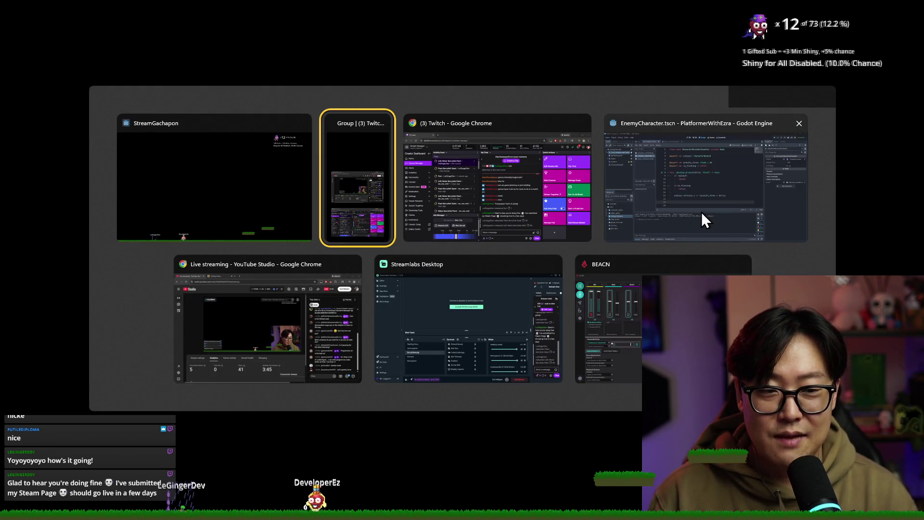
left_click(701, 214)
key("alt+Tab")
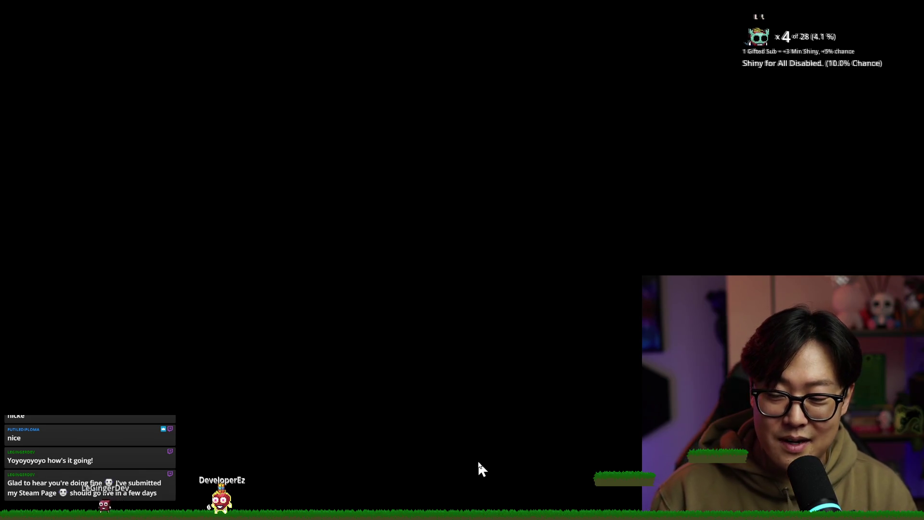
key("alt+Tab")
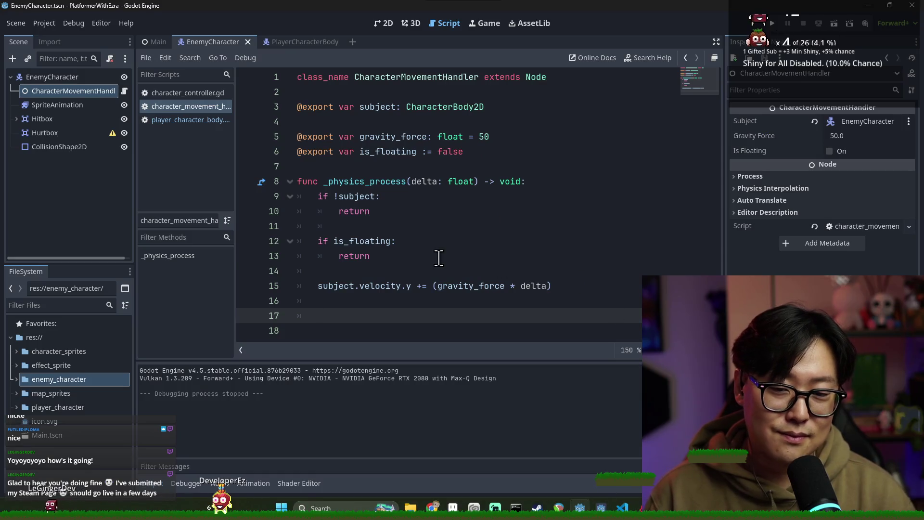
- Read the handler's code around lines 13–17, glancing at the full-screen game window again
left_click(439, 257)
left_click(422, 314)
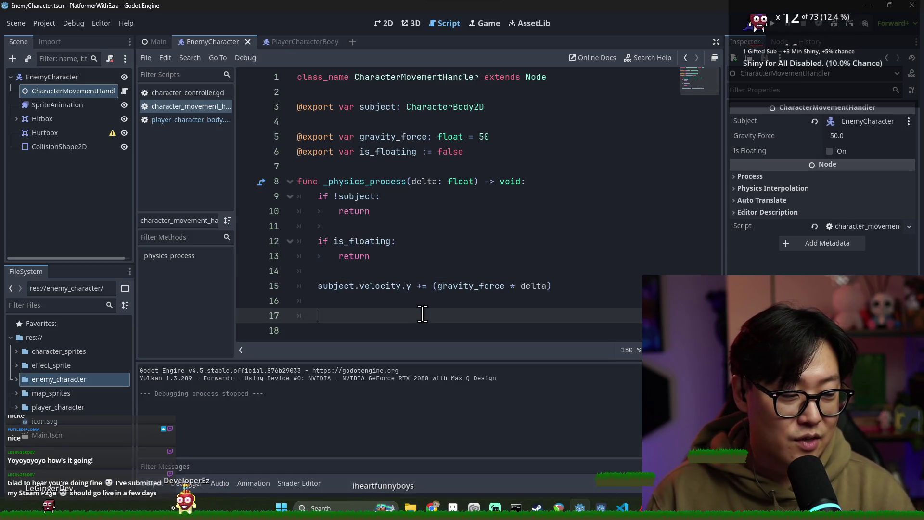
key("alt+Tab")
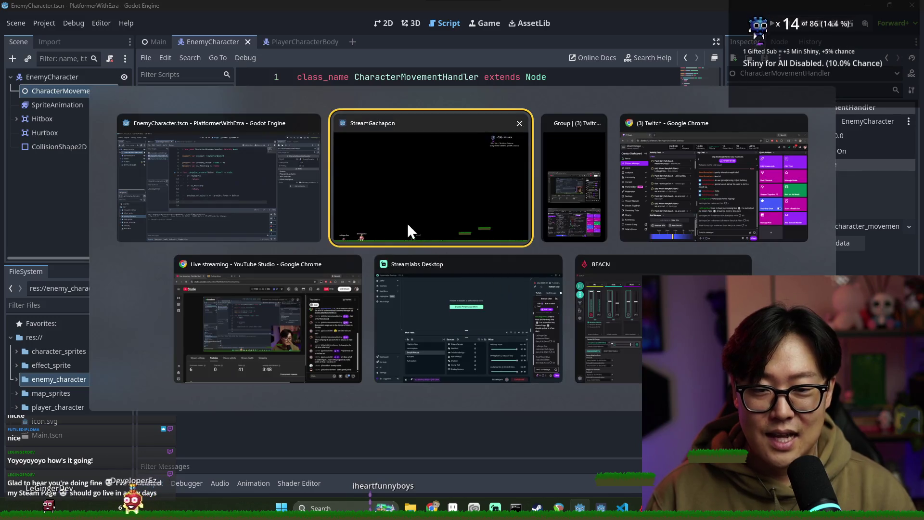
key("Escape")
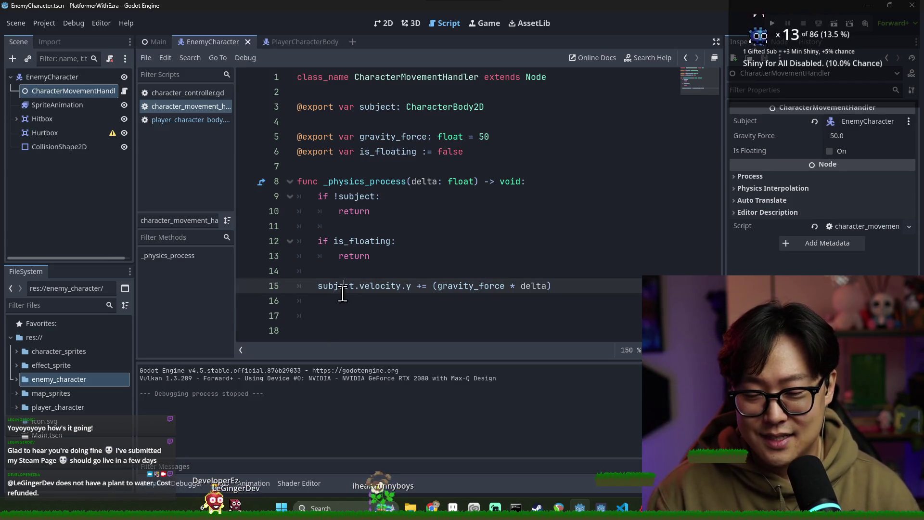
key("alt+Tab")
left_click(431, 235)
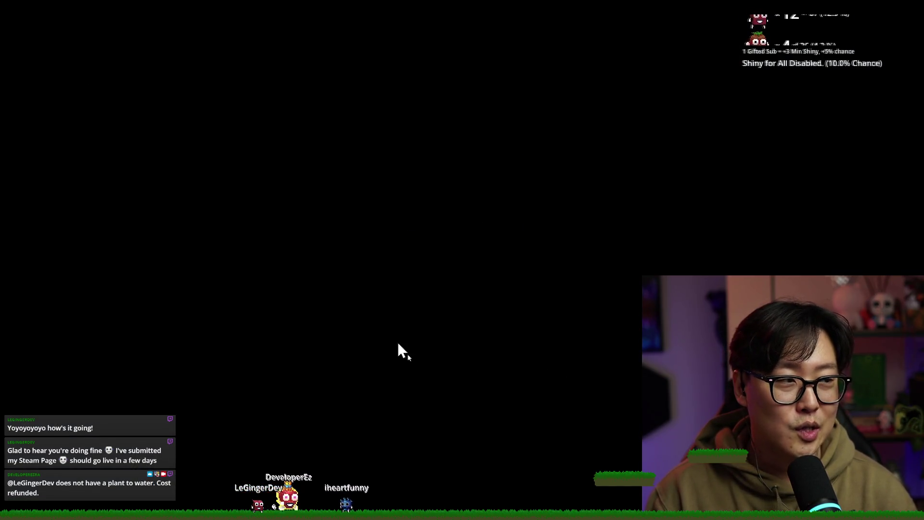
key("alt+Tab")
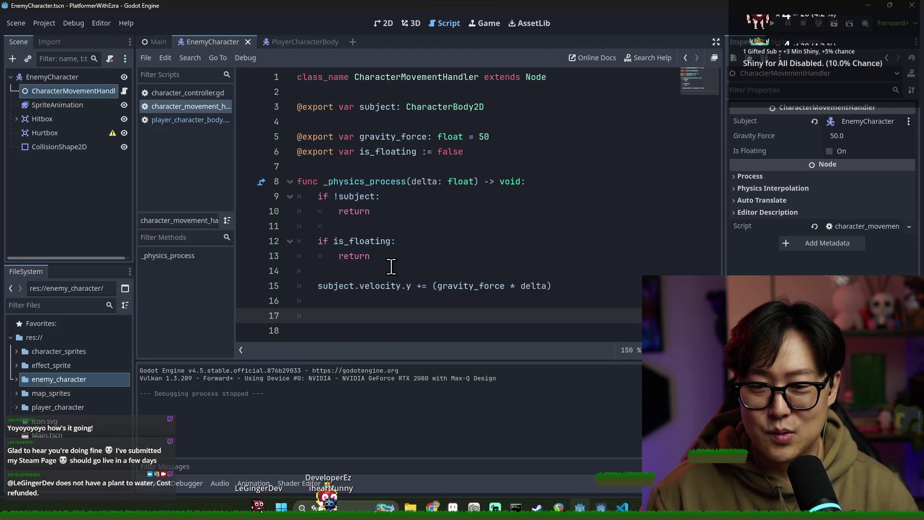
left_click(392, 279)
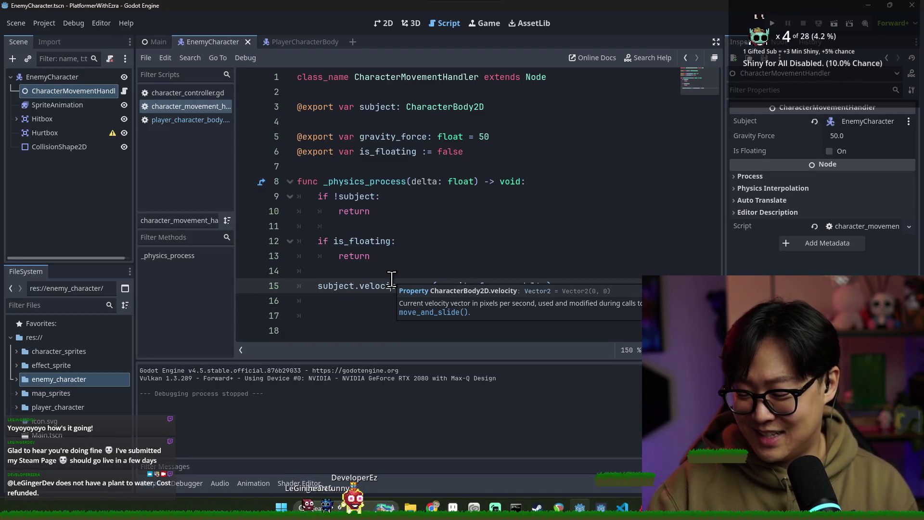
key("alt+Tab")
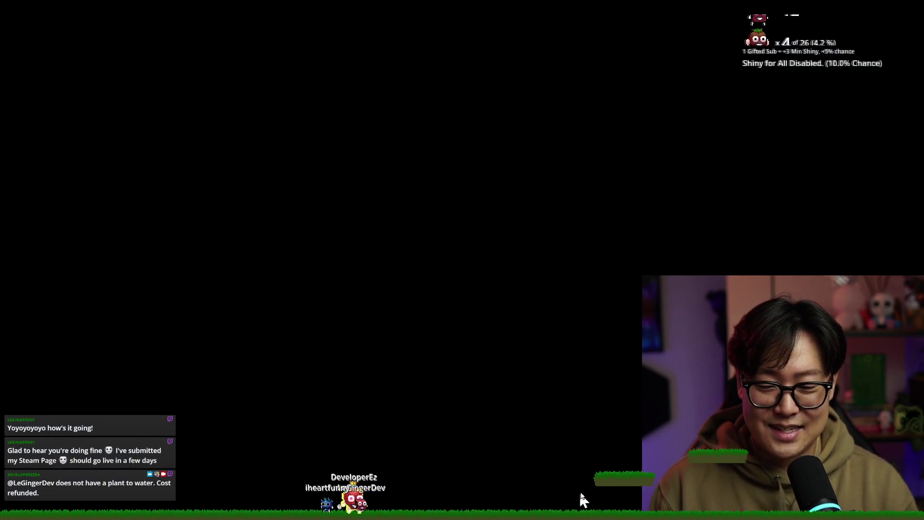
key("alt+Tab")
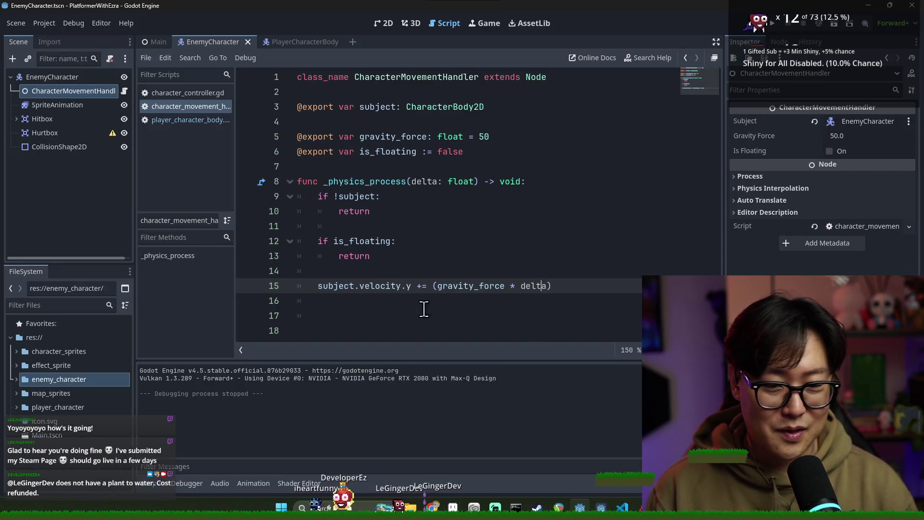
- Examine the velocity and subject references on line 15 of the handler script
left_click(384, 326)
left_click(428, 316)
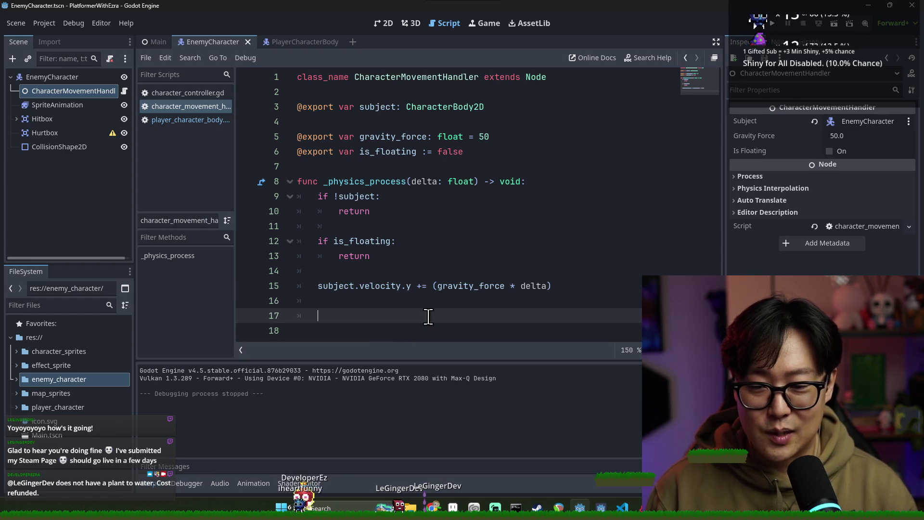
double_click(393, 289)
double_click(343, 287)
left_click(320, 315)
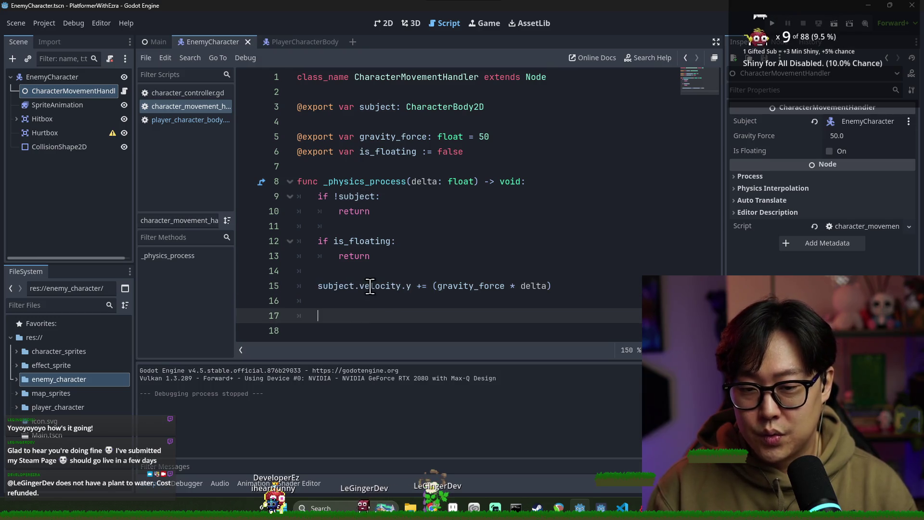
double_click(380, 287)
double_click(348, 289)
left_click(384, 286)
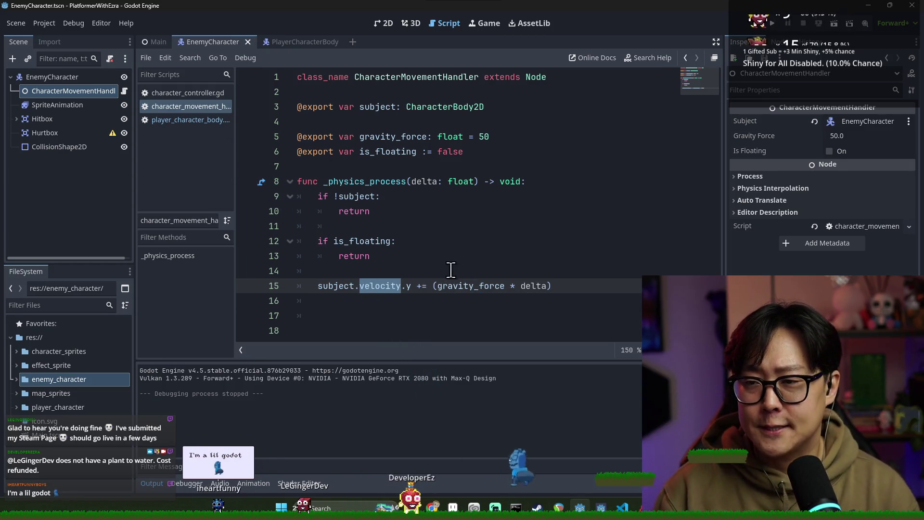
- Add blank lines after the exported variables at the end of line 6
key("Up")
key("Up")
key("Up")
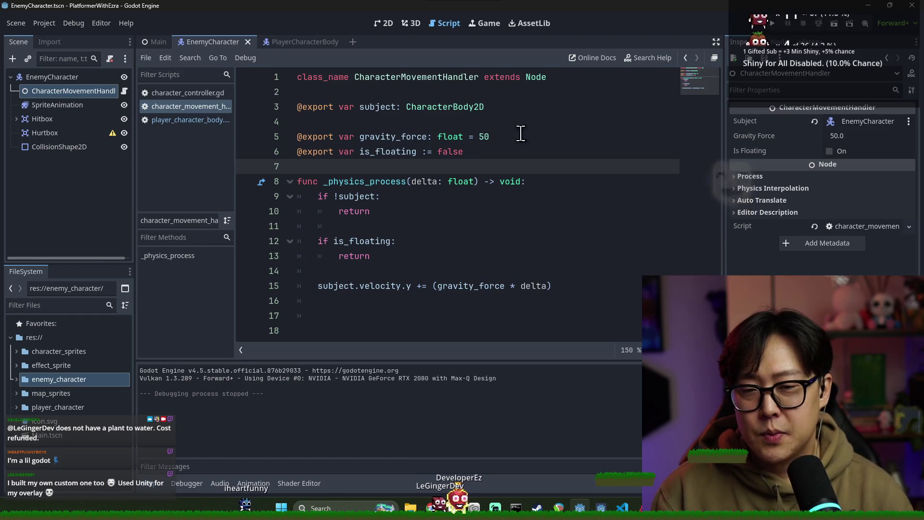
left_click(489, 149)
key("Return")
key("Return")
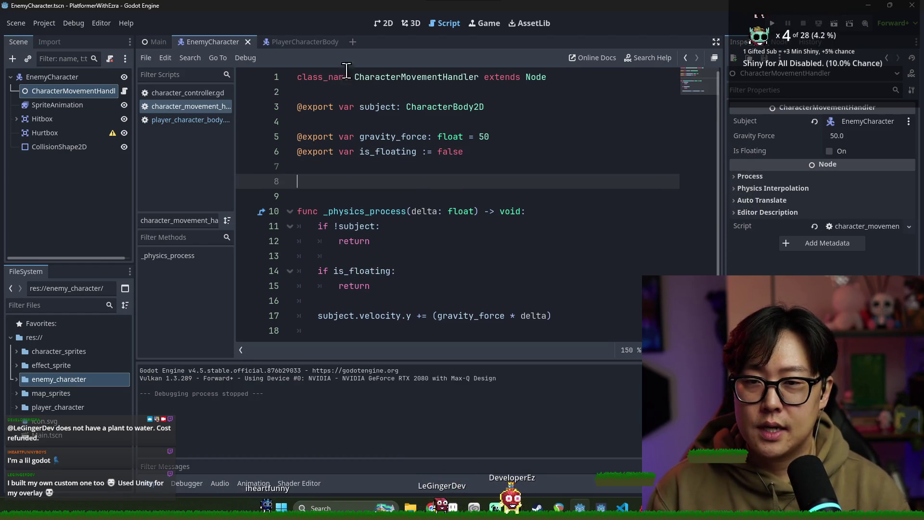
- In the PlayerCharacterBody script, select lines 13–22 holding the state flags and facing setter
left_click(284, 43)
scroll(505, 246, "up", 10)
scroll(514, 263, "up", 12)
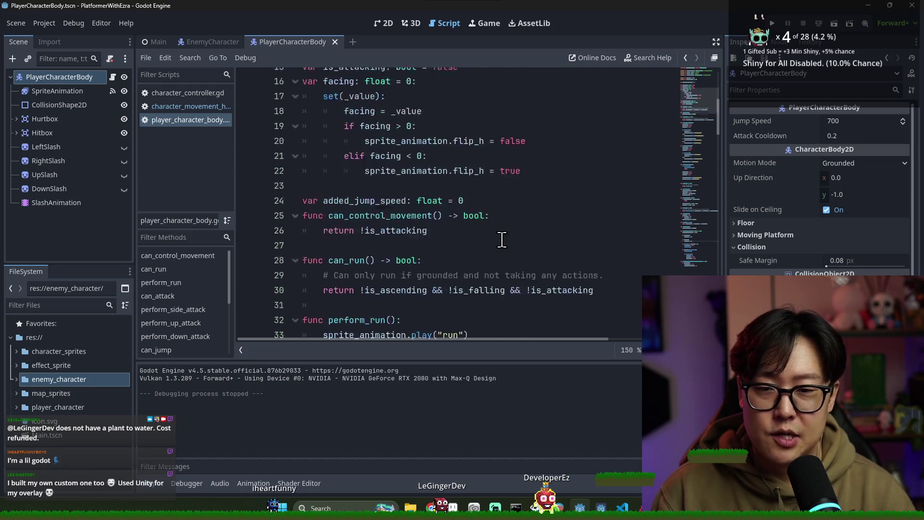
scroll(415, 243, "down", 3)
scroll(414, 244, "up", 2)
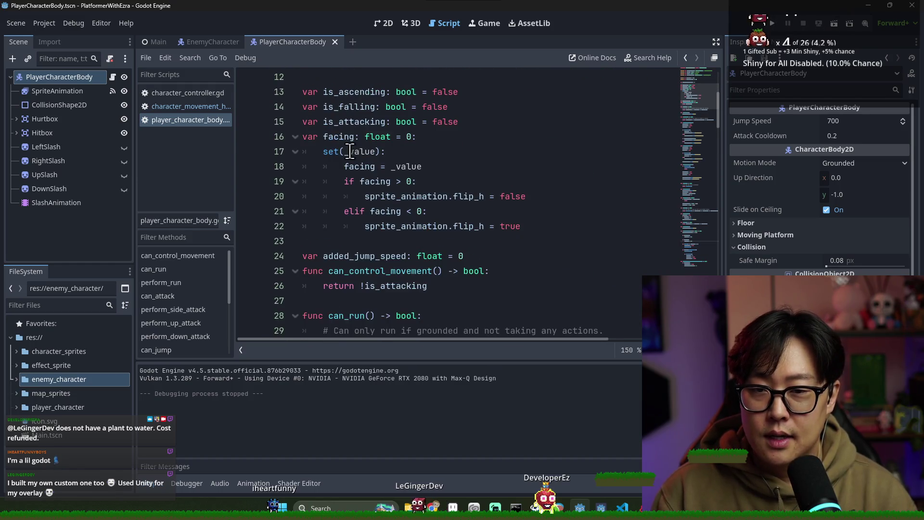
mouse_move(338, 136)
left_mouse_down()
mouse_move(464, 231)
mouse_move(407, 240)
left_mouse_up()
mouse_move(554, 277)
left_mouse_down()
mouse_move(562, 285)
mouse_move(299, 197)
mouse_move(299, 135)
mouse_move(495, 256)
mouse_move(537, 269)
mouse_move(368, 226)
mouse_move(302, 136)
mouse_move(542, 275)
mouse_move(296, 198)
mouse_move(299, 122)
mouse_move(309, 212)
left_mouse_up()
left_click(391, 181)
- Paste the player's is_ascending, is_falling, is_attacking flags and facing setter at line 8 of the EnemyCharacter script
scroll(310, 212, "down", 1)
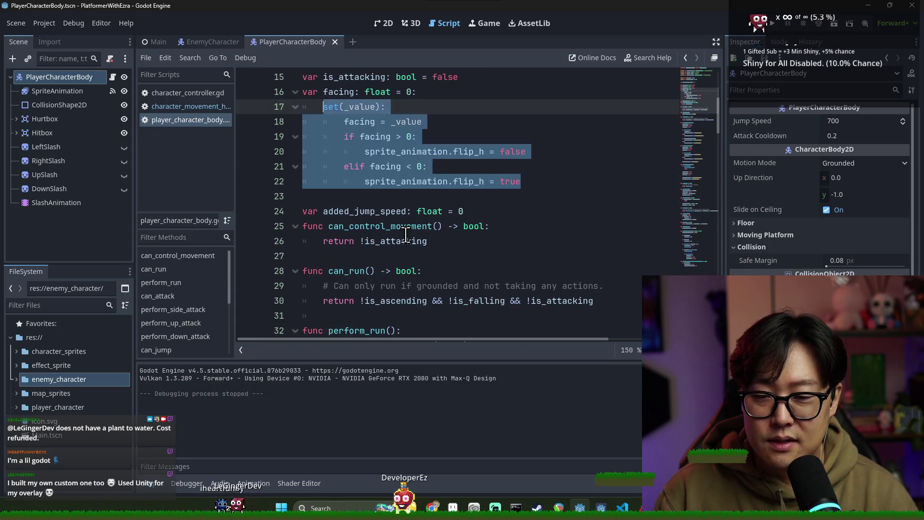
left_click(467, 237)
key("Down")
key("Down")
key("Down")
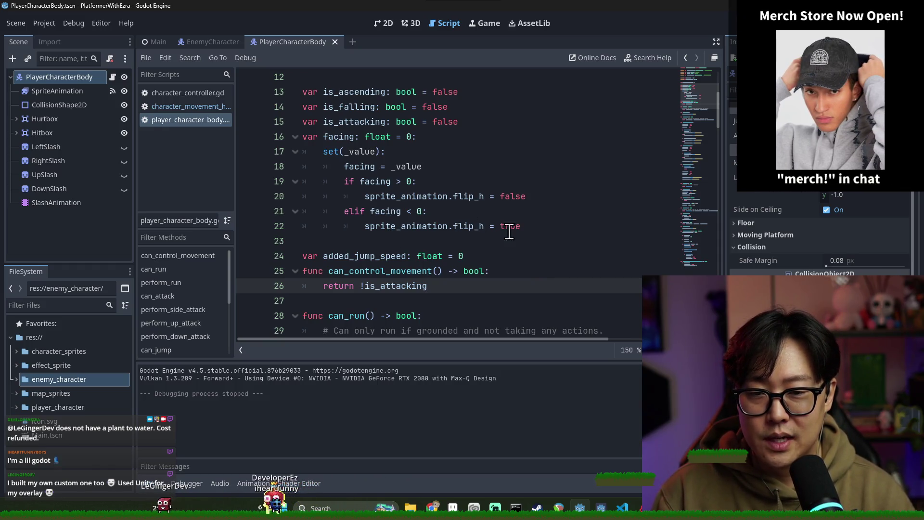
left_click(553, 227)
scroll(346, 171, "up", 1)
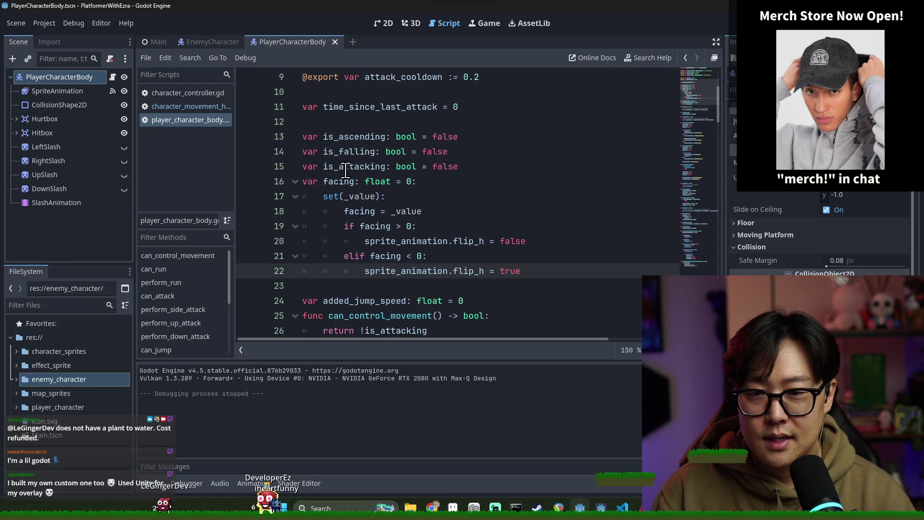
left_click(299, 137, "shift")
left_click(195, 41)
type("var is_ascending: bool = false var is_falling: bool = false var is_attacking: bool = false var facing: float = 0: \tset(_value): \t\tfacing = _value \t\tif facing > 0: \t\t\tsprite_animation.flip_h = false \t\telif facing < 0: \t\t\tsprite_animation.flip_h = true")
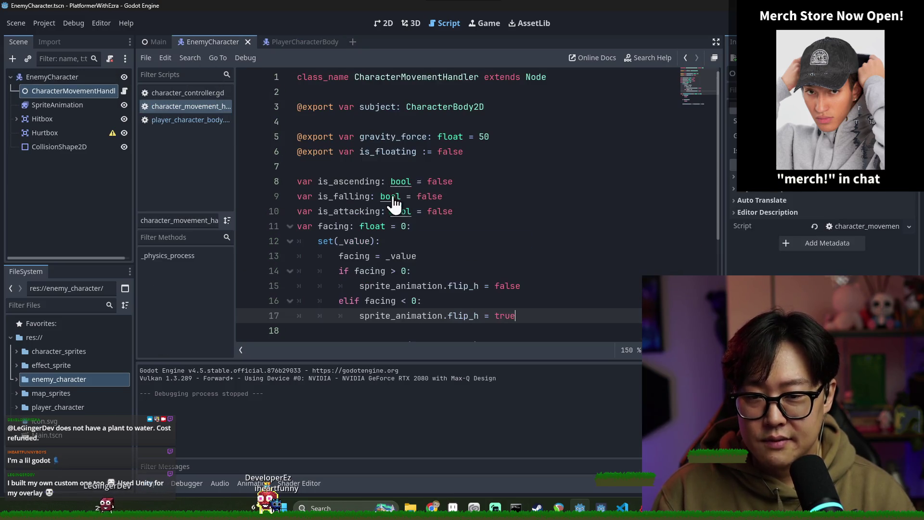
- Check the pasted facing setter's sprite_animation reference, then open a new line after the subject export
left_click(349, 181)
key("Down")
key("Down")
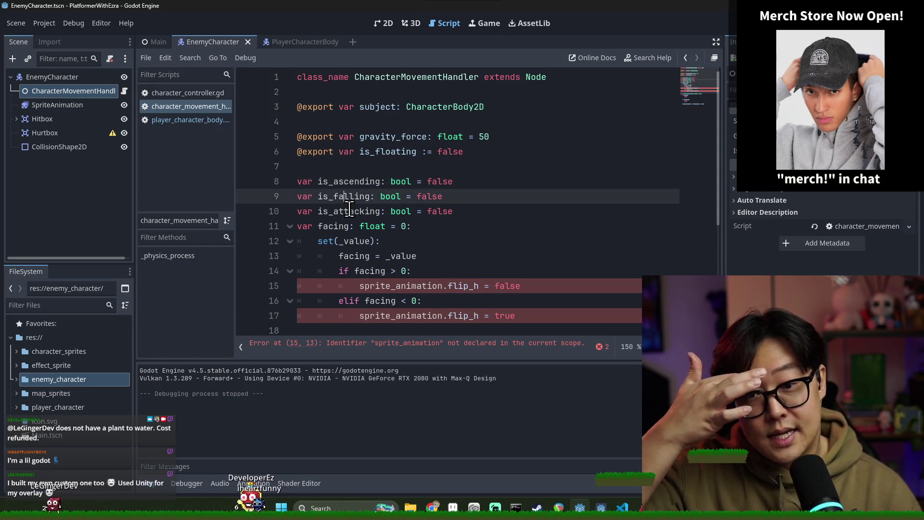
double_click(337, 227)
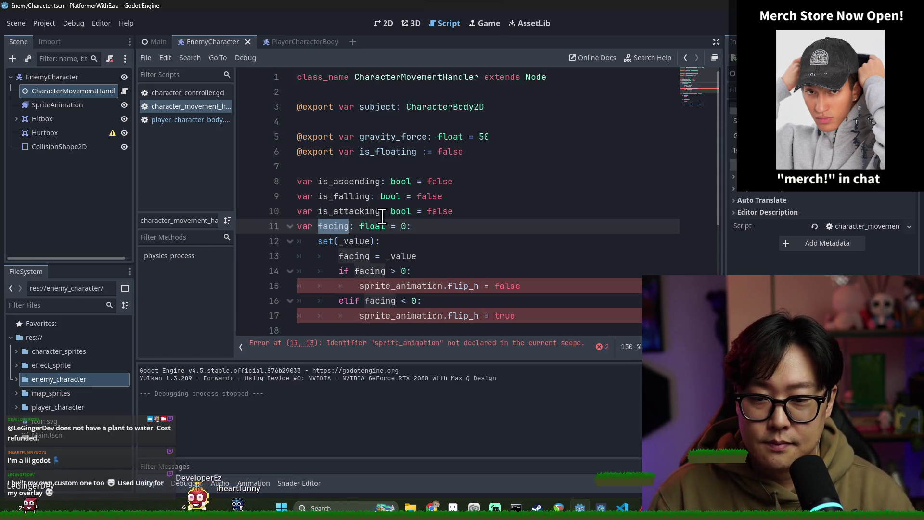
double_click(346, 213)
double_click(337, 226)
scroll(356, 228, "down", 2)
scroll(361, 233, "up", 1)
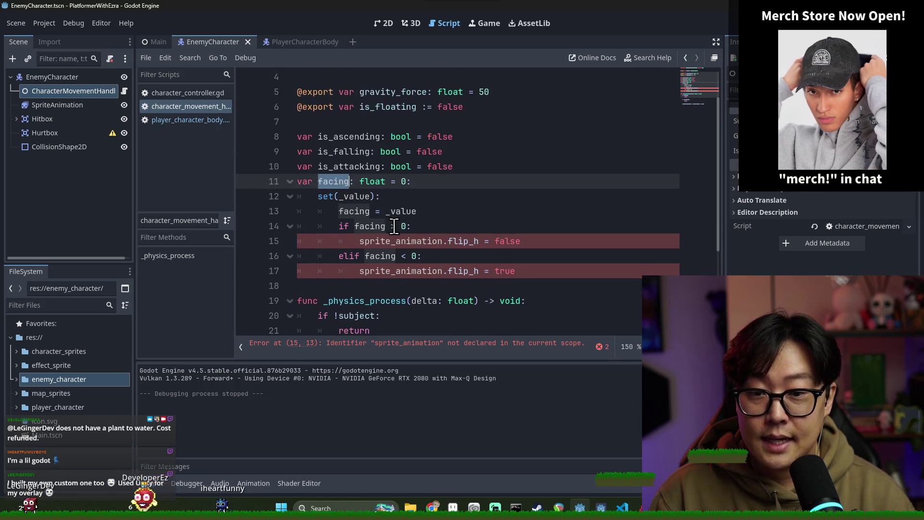
double_click(363, 236)
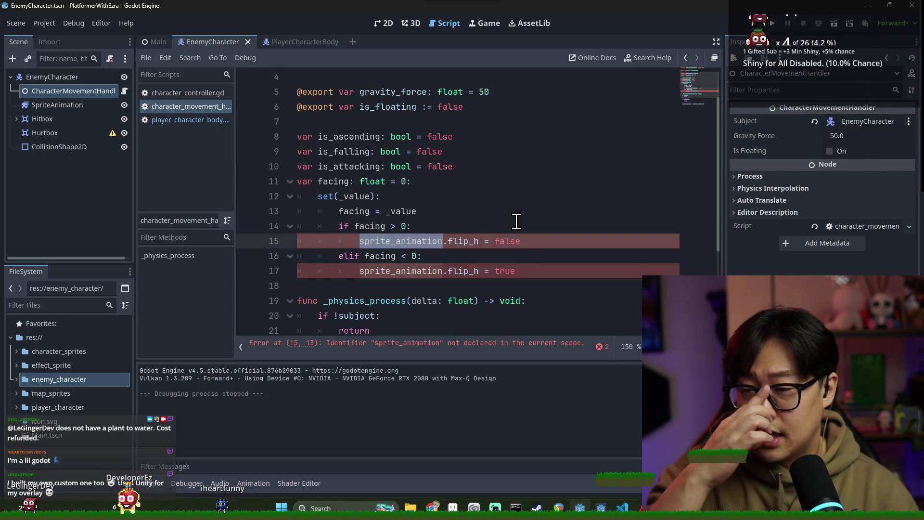
scroll(511, 222, "up", 1)
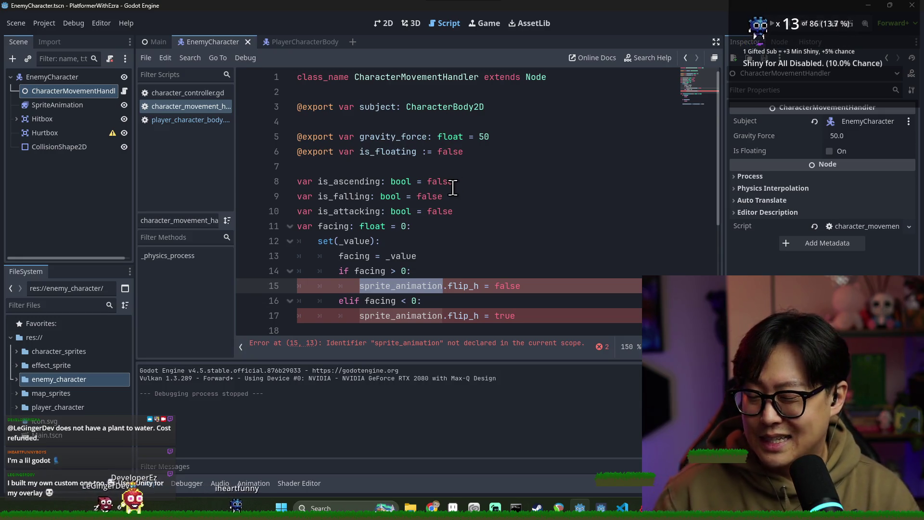
left_click(501, 113)
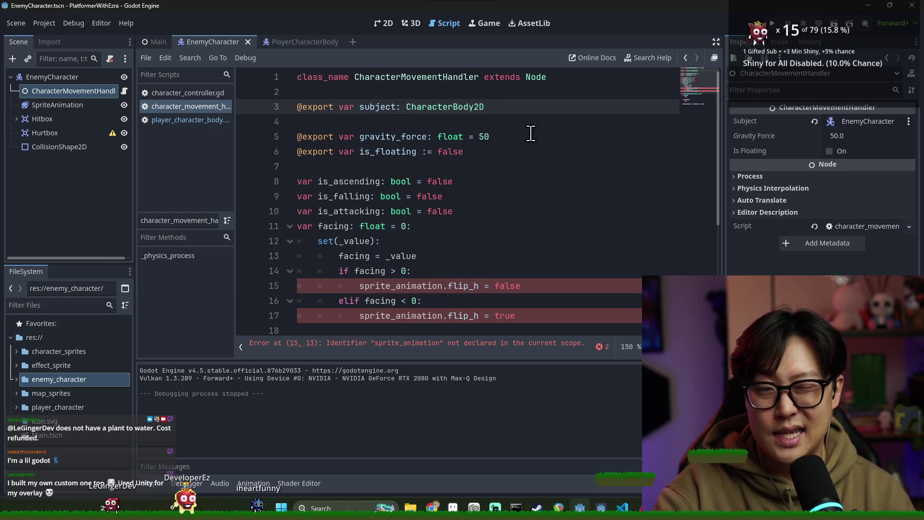
key("Return")
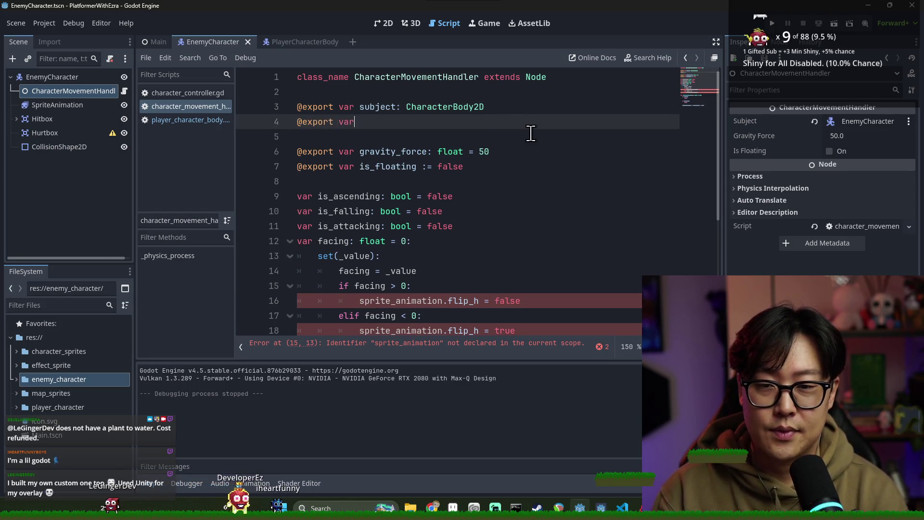
key("BackSpace")
type("an")
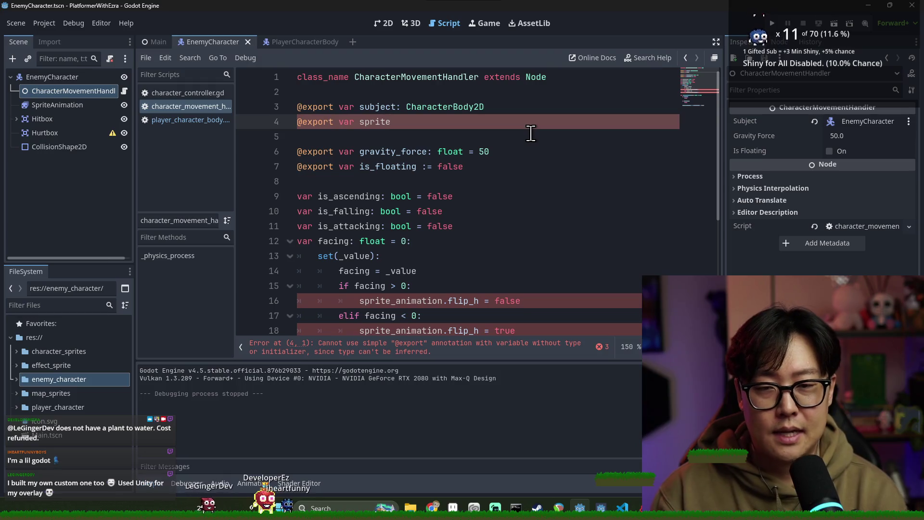
type(": Sp")
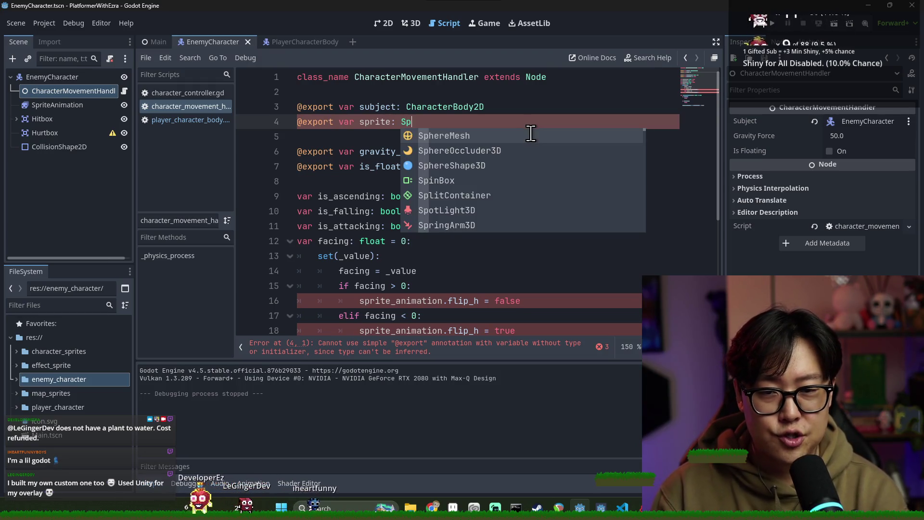
key("BackSpace")
type("Animated")
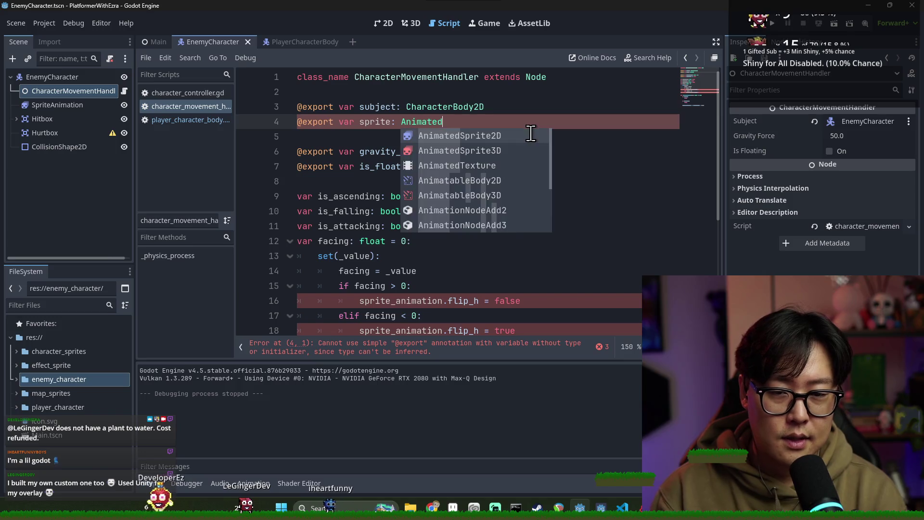
type("Spri")
key("Return")
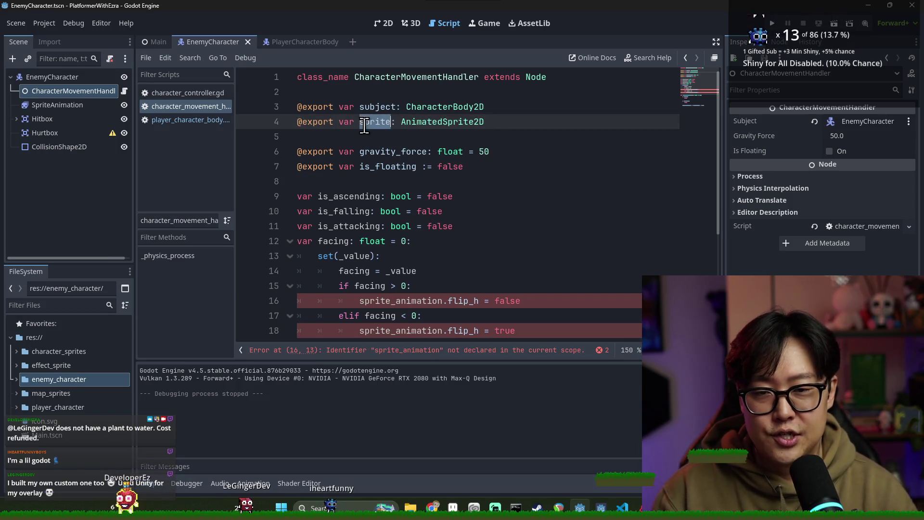
double_click(454, 122)
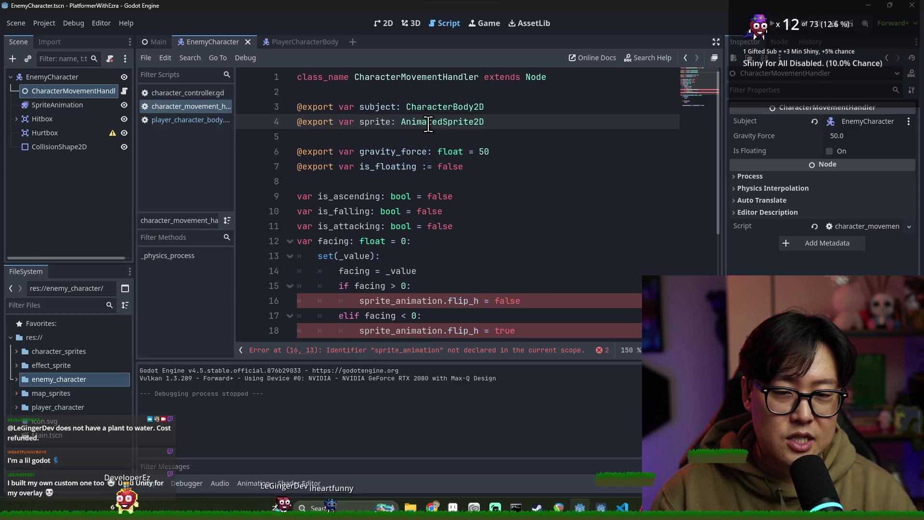
double_click(375, 122)
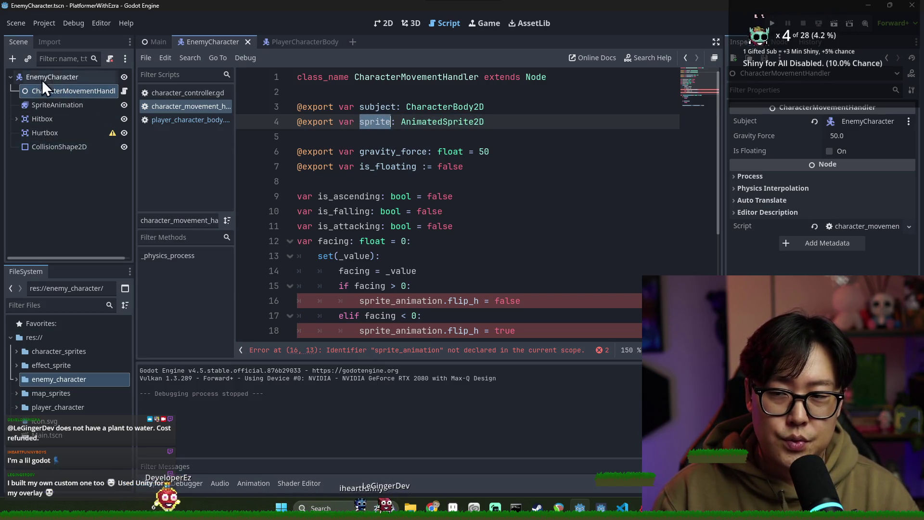
left_click(358, 125)
double_click(427, 126)
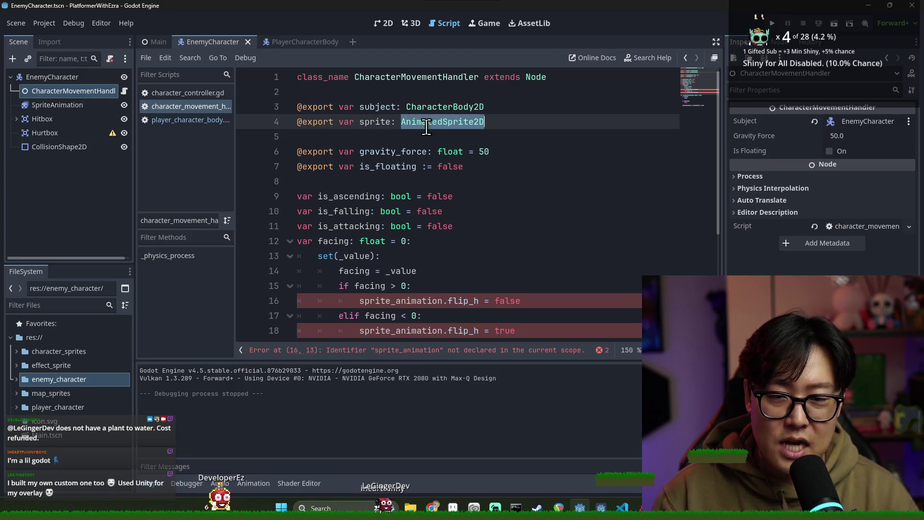
left_click(390, 124)
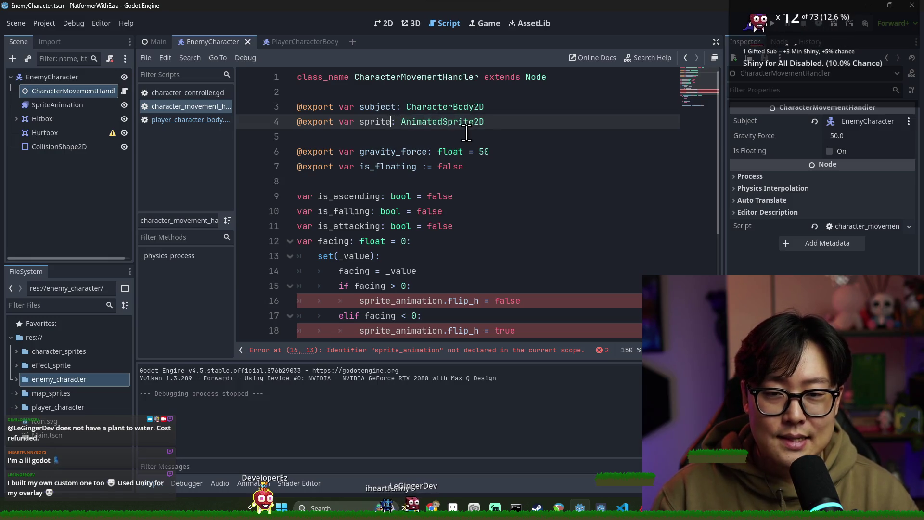
scroll(375, 122, "down", 2)
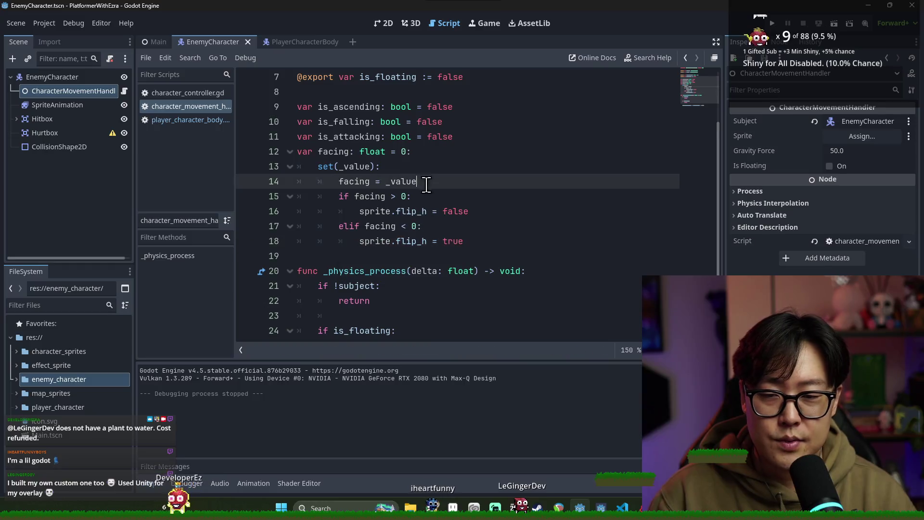
- Drop the SpriteAnimation node into the handler's Sprite property and save the EnemyCharacter scene
scroll(375, 122, "up", 2)
double_click(378, 122)
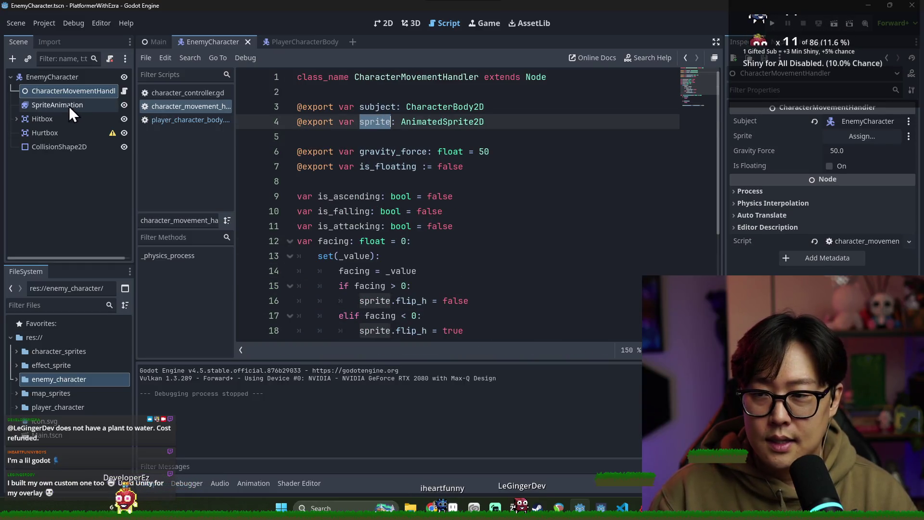
mouse_move(58, 105)
left_mouse_down()
mouse_move(287, 146)
mouse_move(172, 113)
mouse_move(497, 148)
mouse_move(862, 136)
left_mouse_up()
left_click(341, 242)
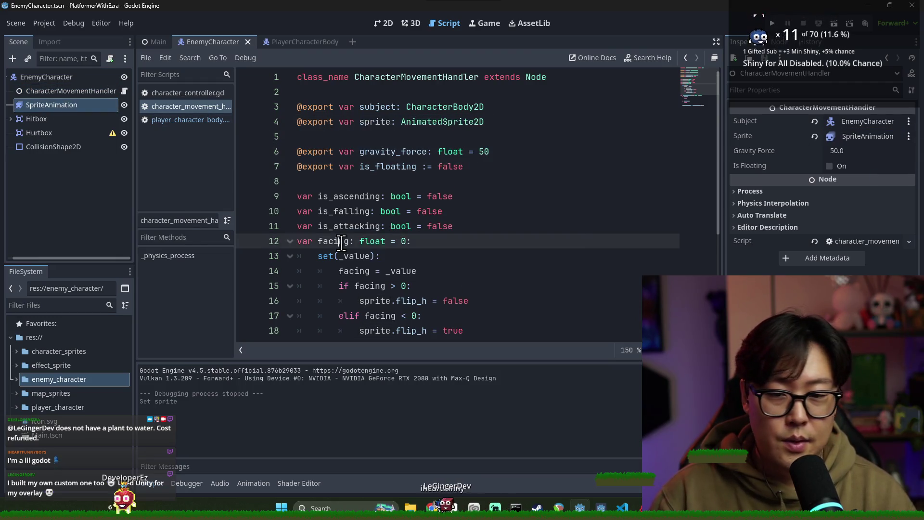
scroll(434, 203, "down", 4)
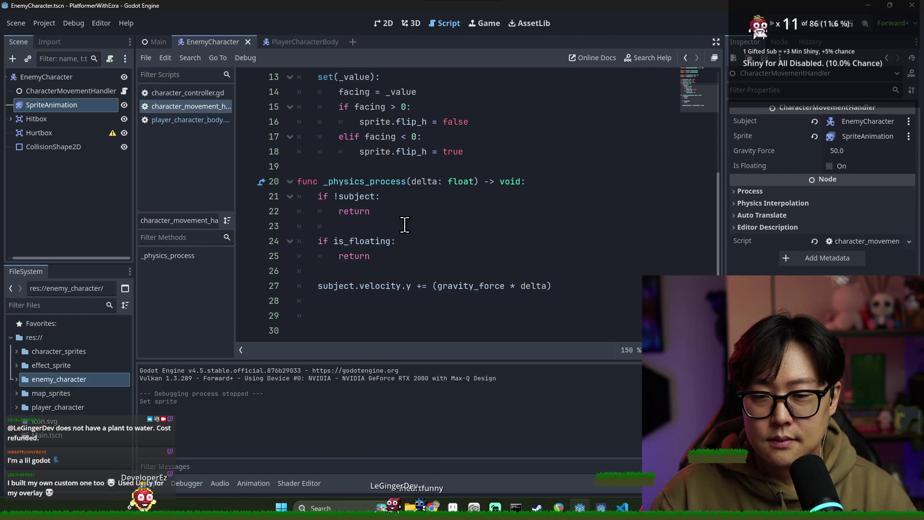
scroll(417, 212, "up", 2)
left_click(350, 106)
key("Down")
key("Down")
key("Down")
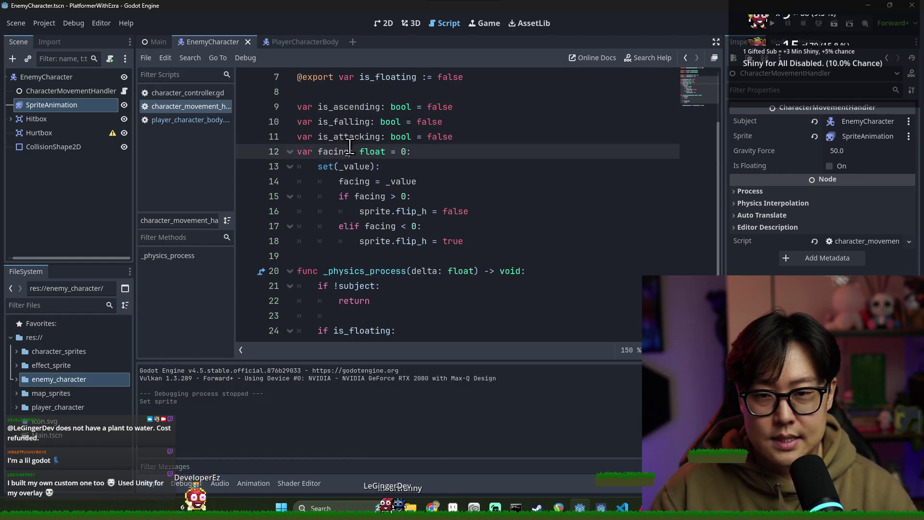
scroll(355, 93, "up", 2)
scroll(381, 246, "down", 3)
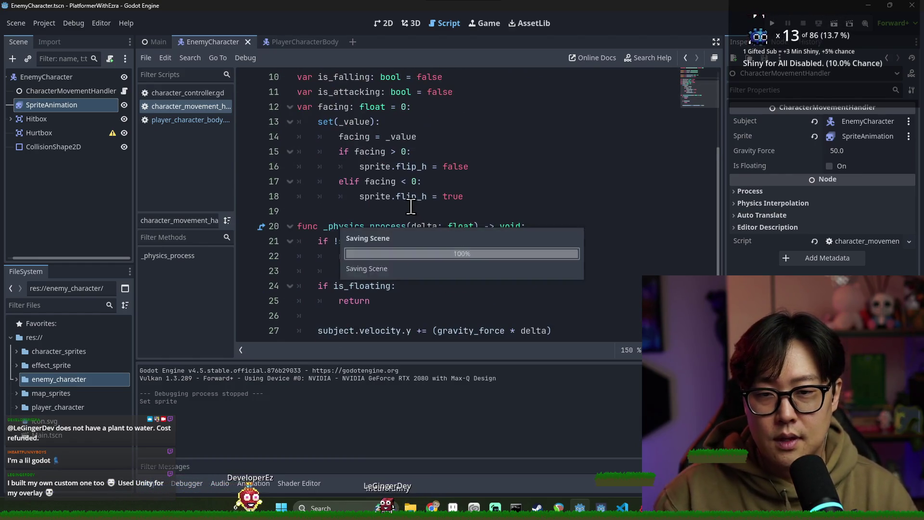
scroll(390, 250, "down", 1)
scroll(409, 269, "up", 3)
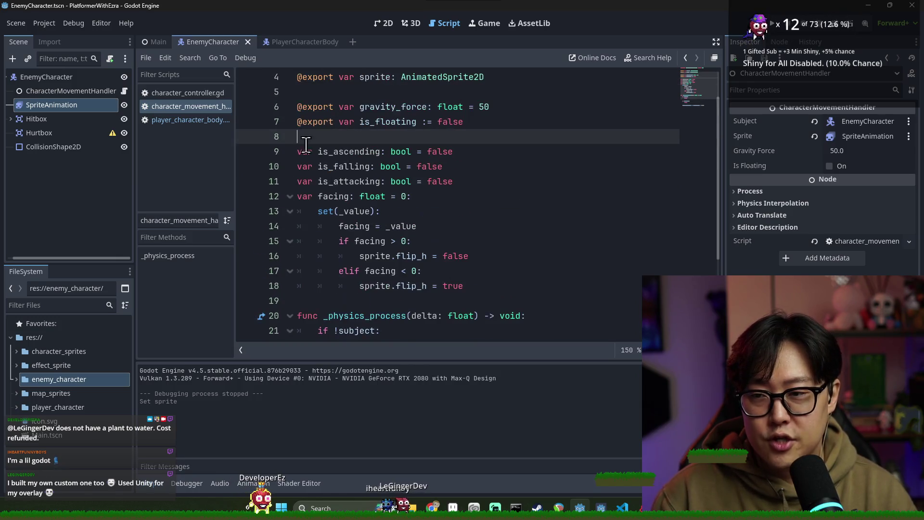
left_click(292, 42)
- Select the player's physics code from line 115 through line 133
left_click(390, 210)
scroll(409, 231, "down", 15)
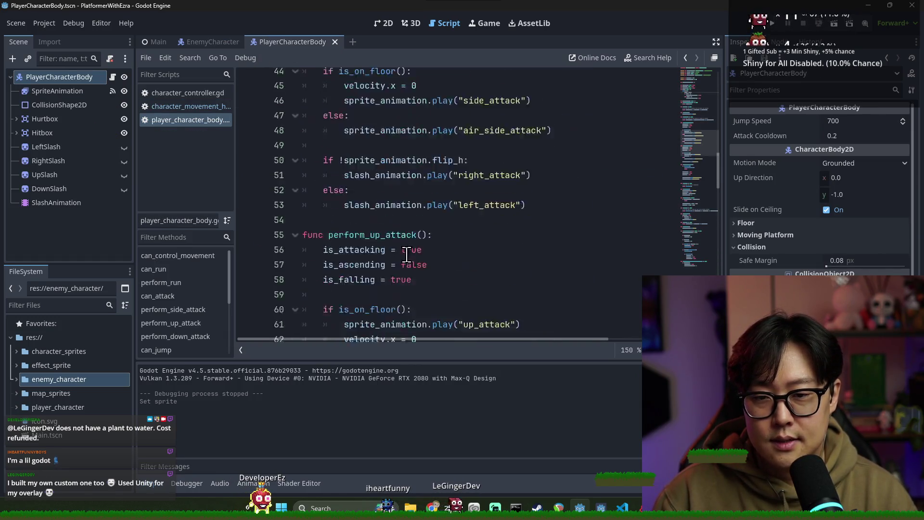
scroll(414, 248, "down", 13)
scroll(323, 141, "up", 3)
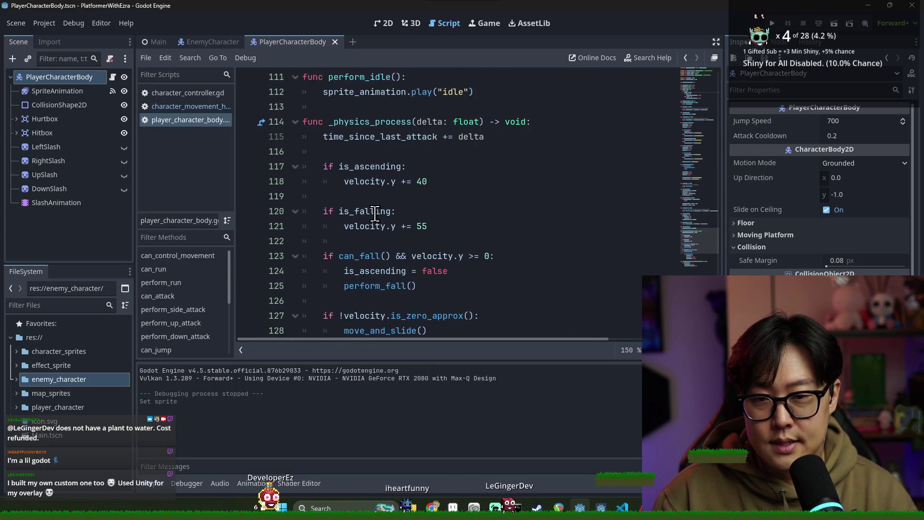
left_click(322, 141)
scroll(426, 226, "down", 4)
left_click(469, 225, "shift")
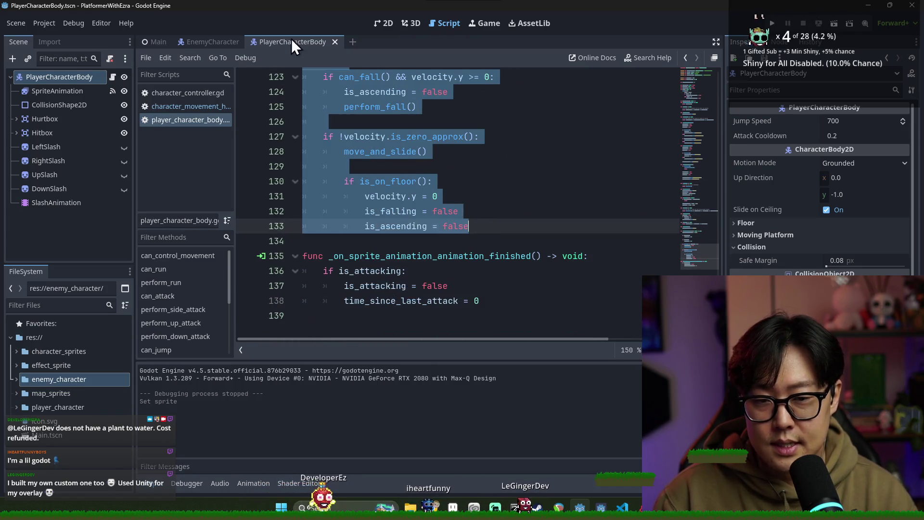
- Replace the handler's gravity statement on line 27 with the player's physics code and save
left_click(224, 42)
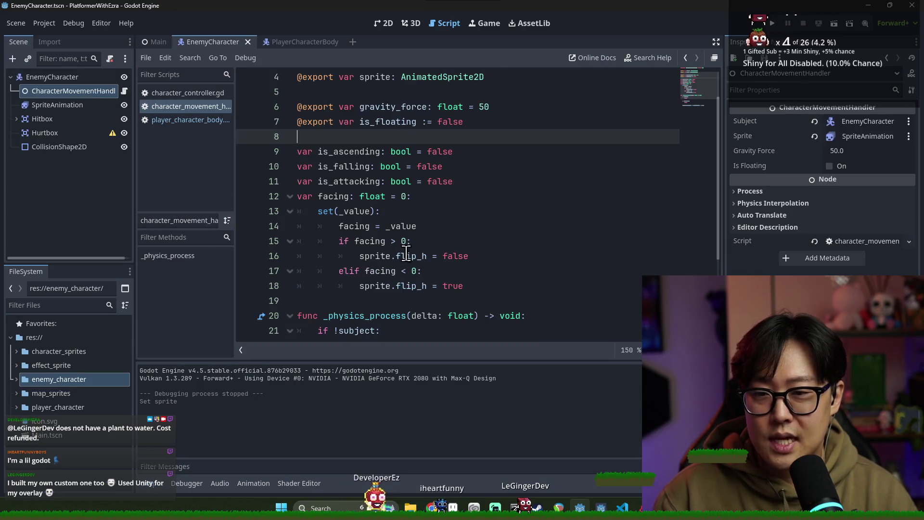
scroll(377, 231, "down", 3)
left_click(557, 301)
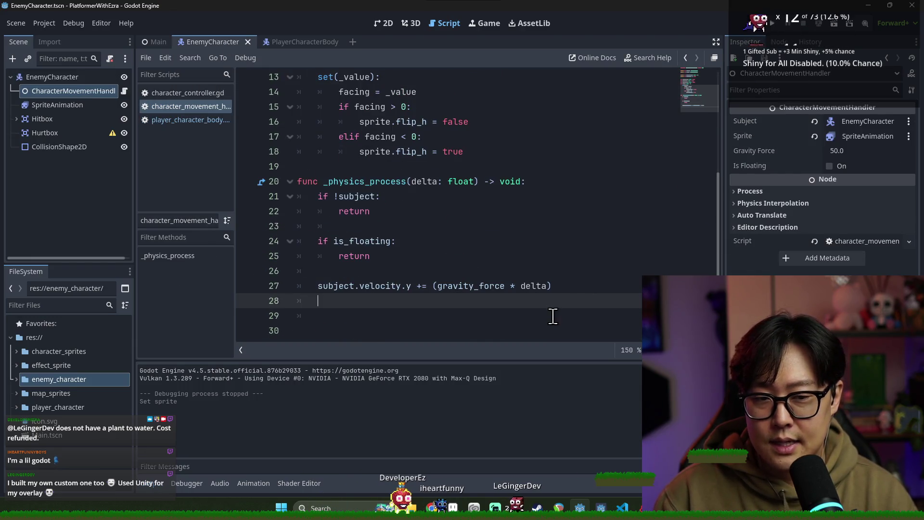
key("shift+Up")
key("ctrl+v")
scroll(380, 270, "up", 4)
scroll(413, 257, "down", 2)
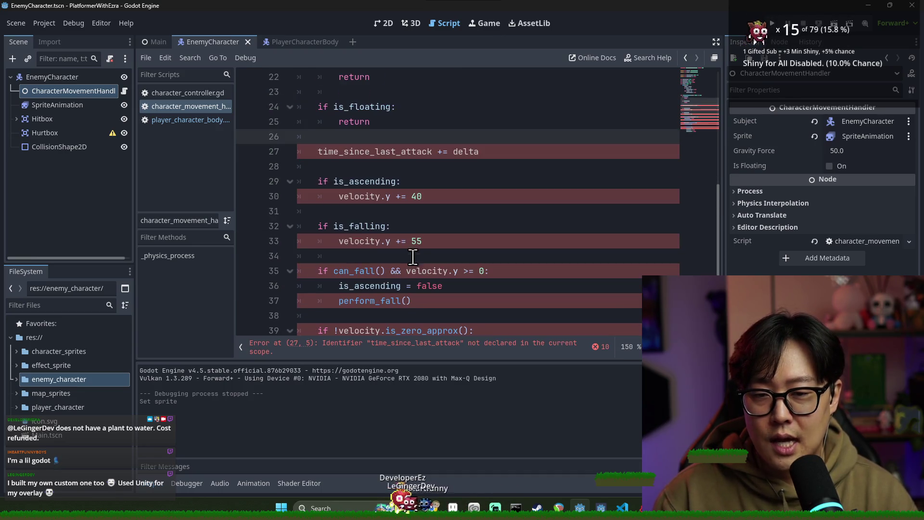
scroll(444, 247, "up", 1)
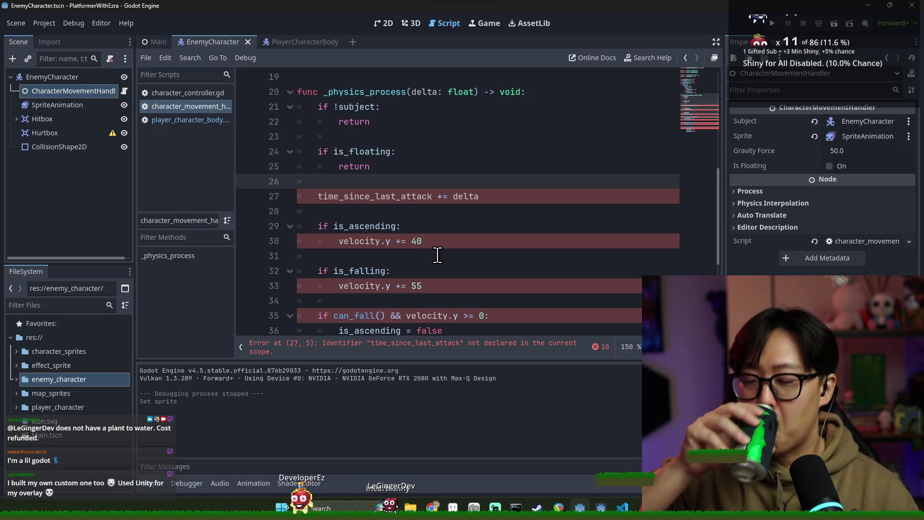
scroll(447, 242, "up", 2)
scroll(447, 242, "down", 2)
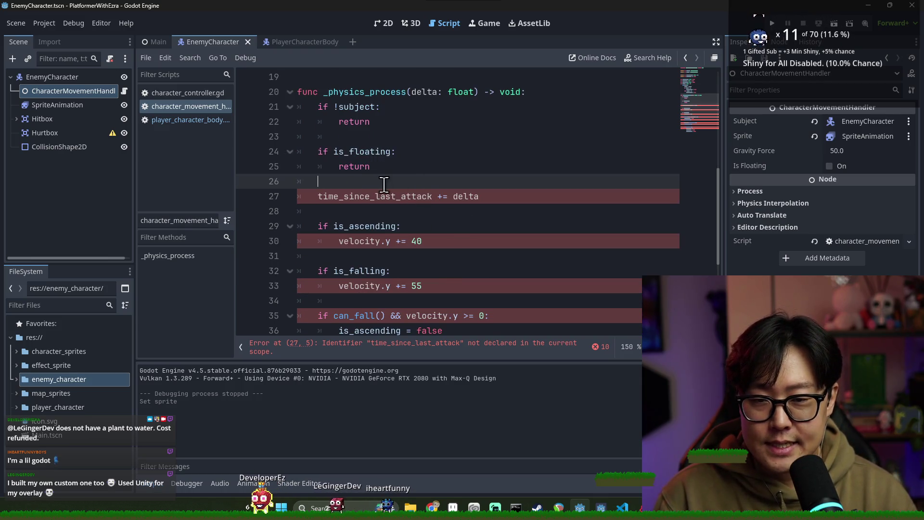
left_click(436, 196)
key("ctrl+s")
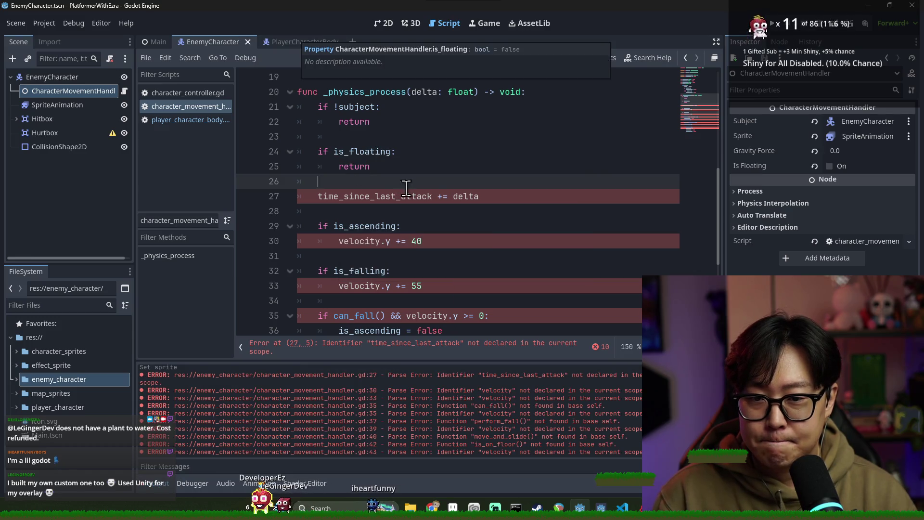
- Review the is_attacking handling around line 136 in the player script
left_click(276, 39)
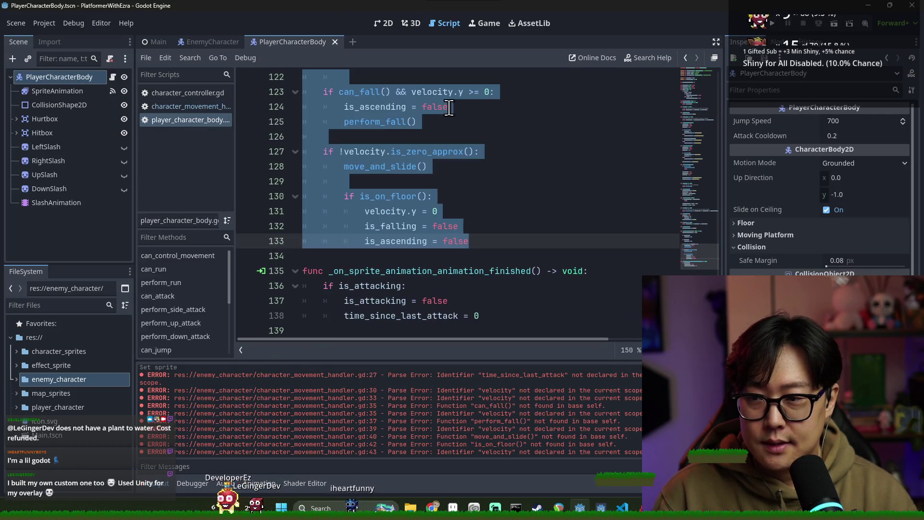
left_click(455, 260)
double_click(375, 286)
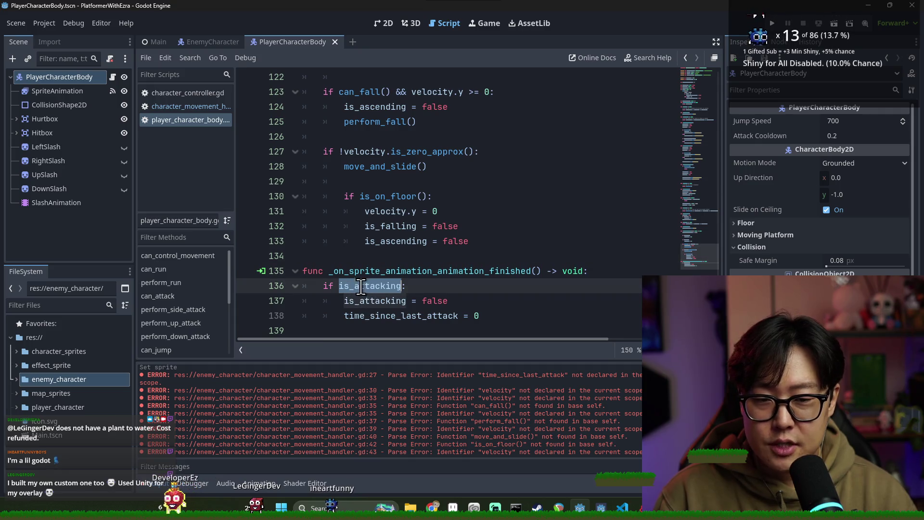
scroll(378, 269, "down", 1)
left_click(427, 269)
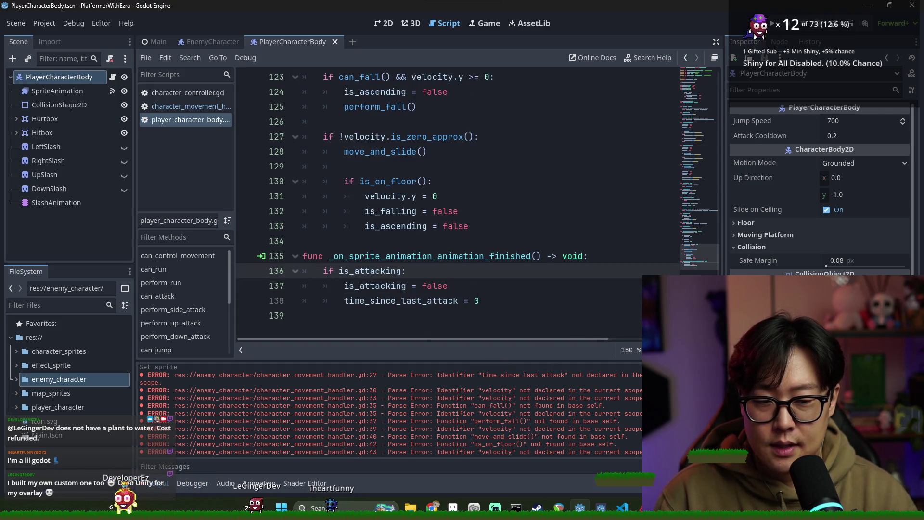
scroll(474, 314, "up", 5)
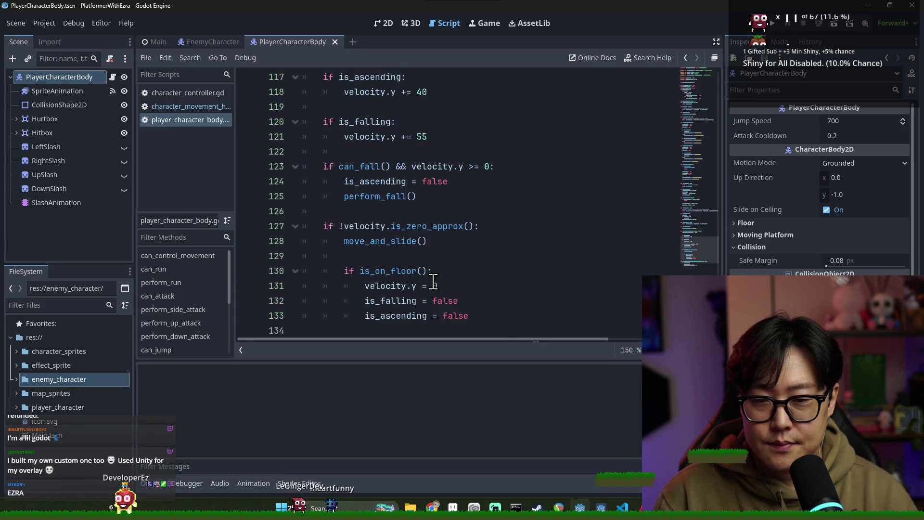
- Delete the time_since_last_attack line from the handler's physics code
left_click(228, 42)
triple_click(339, 198)
key("BackSpace")
key("BackSpace")
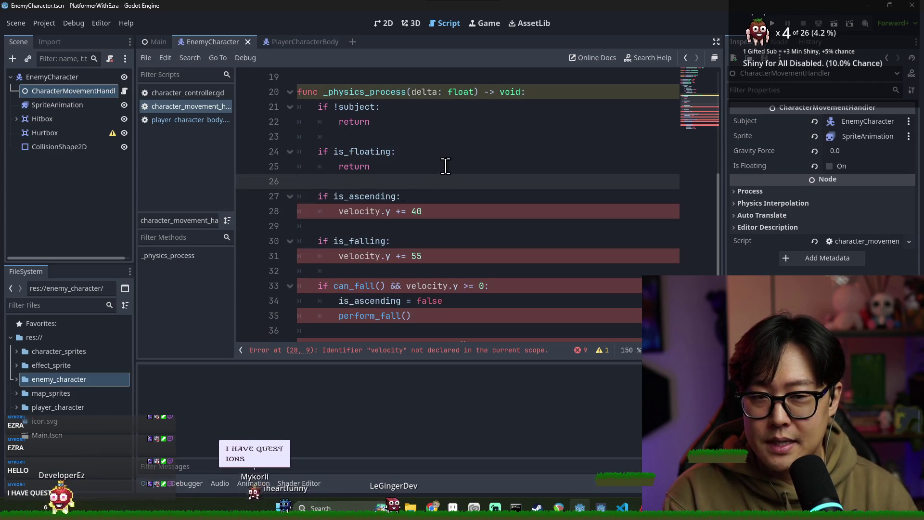
left_click(387, 136)
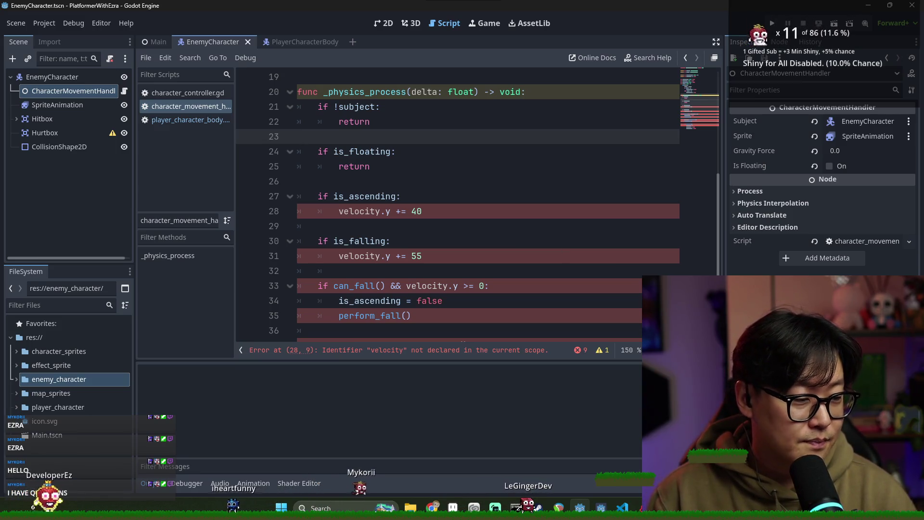
key("alt+Tab")
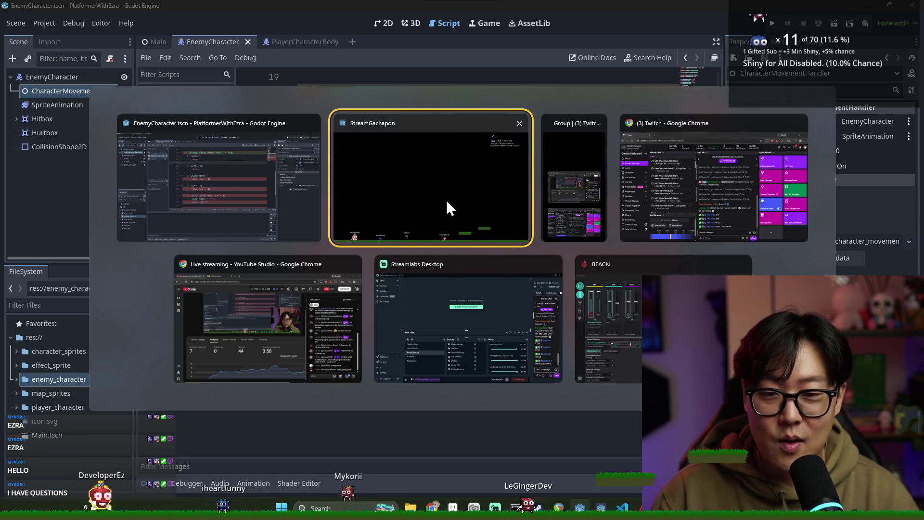
- Glance at the StreamGachapon overlay with viewer characters, then return to the Godot editor
left_click(448, 206)
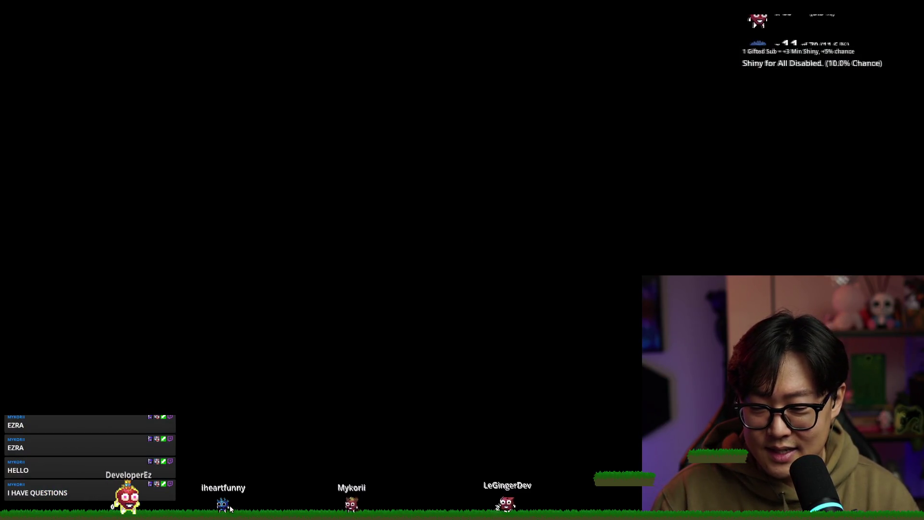
key("alt+Tab")
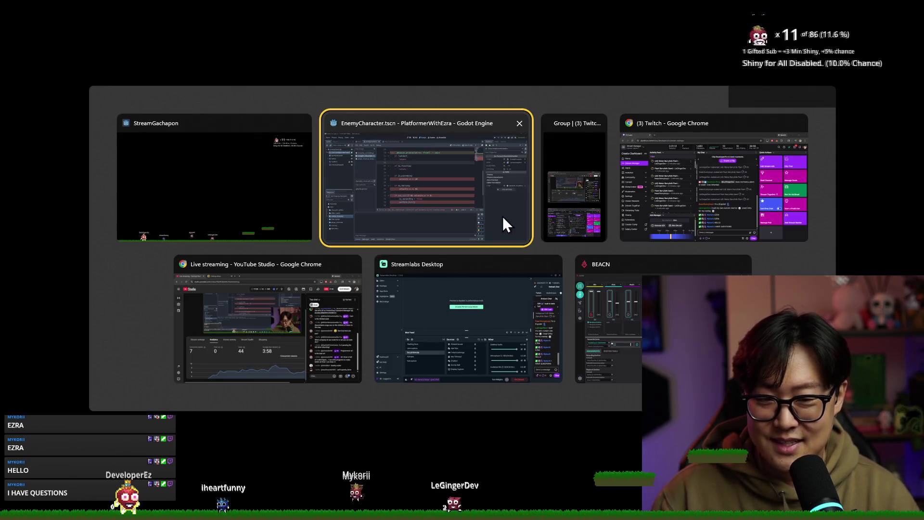
left_click(503, 216)
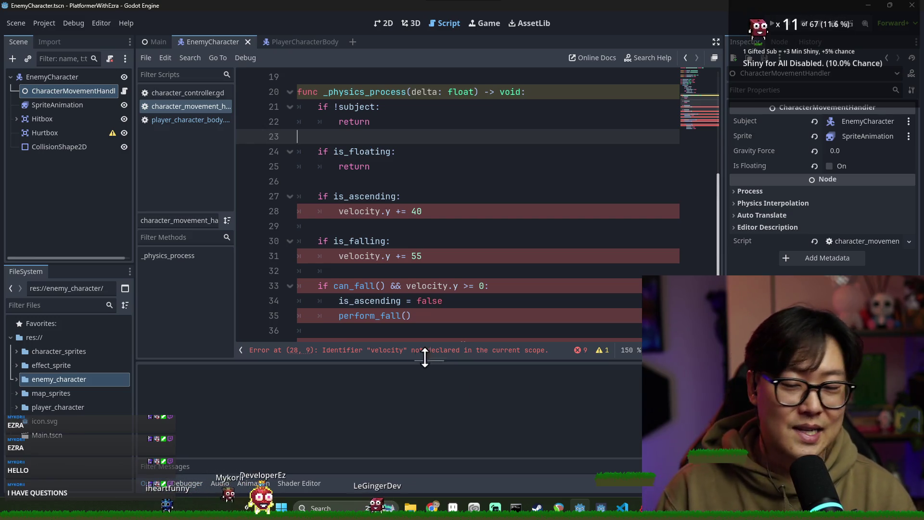
left_click(454, 271)
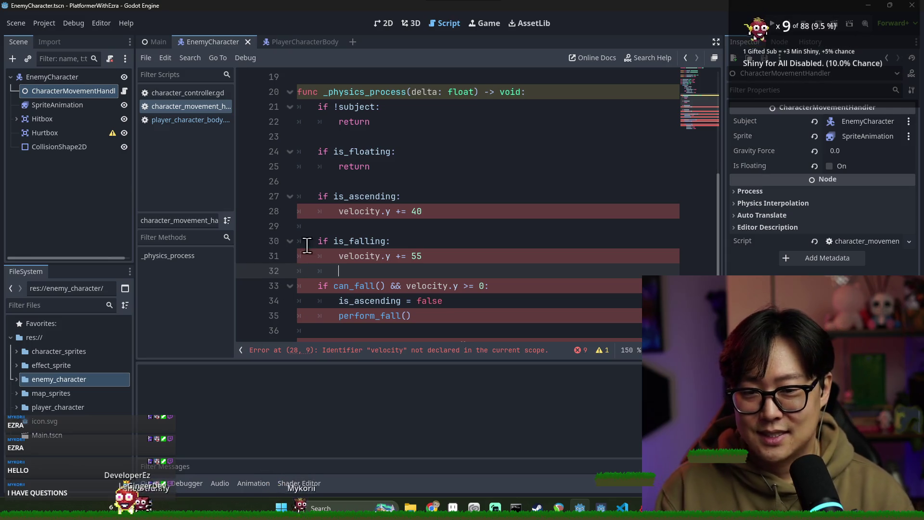
scroll(297, 255, "up", 2)
scroll(358, 301, "up", 3)
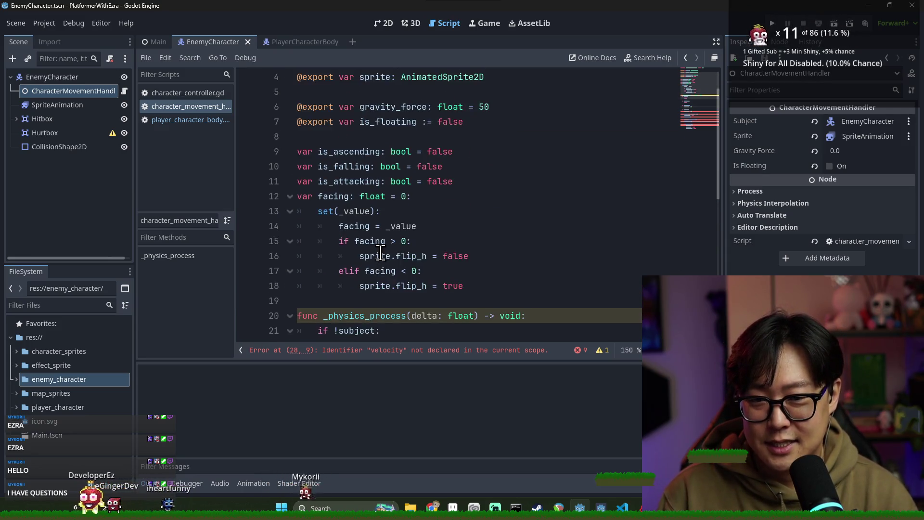
scroll(337, 216, "down", 4)
double_click(329, 141)
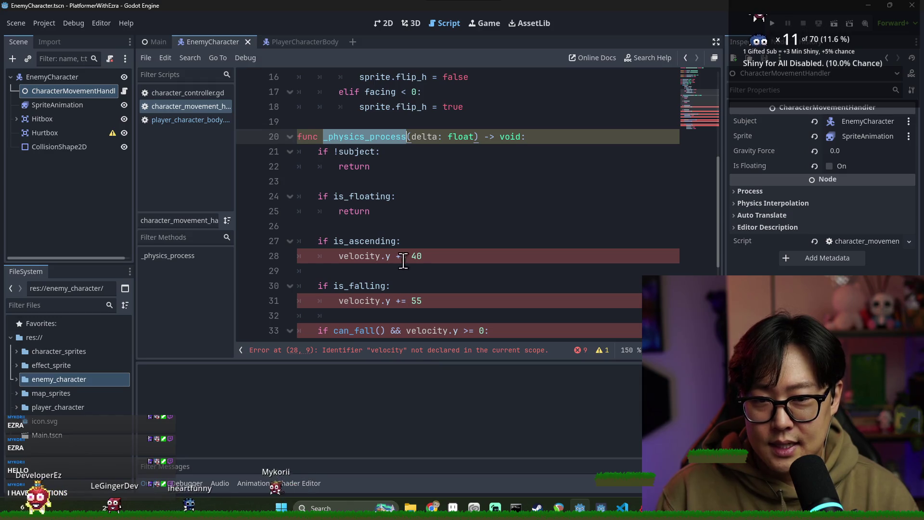
scroll(426, 337, "down", 1)
scroll(414, 313, "down", 3)
scroll(406, 287, "up", 5)
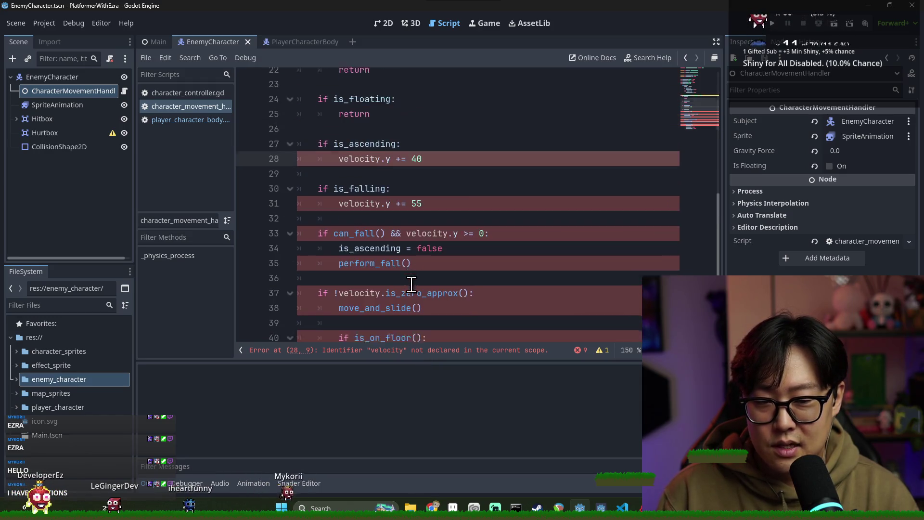
scroll(387, 256, "down", 2)
scroll(386, 255, "up", 6)
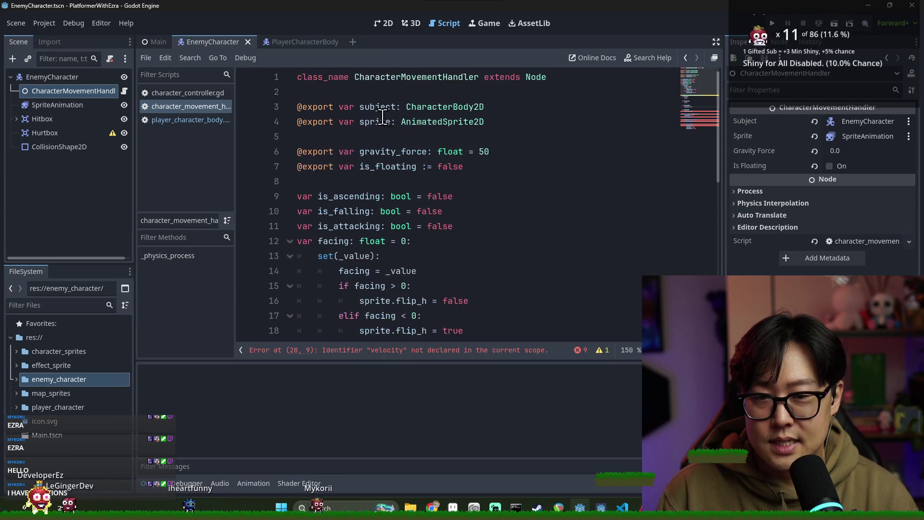
scroll(376, 114, "down", 5)
left_click(339, 255)
- Prefix the ascending and falling velocity lines with subject
type("sbu")
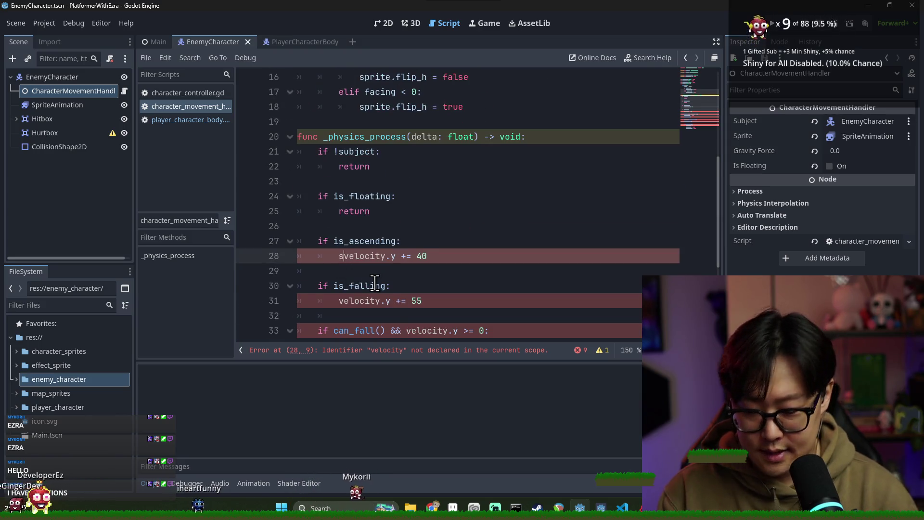
key("BackSpace")
key("BackSpace")
type("ubjec")
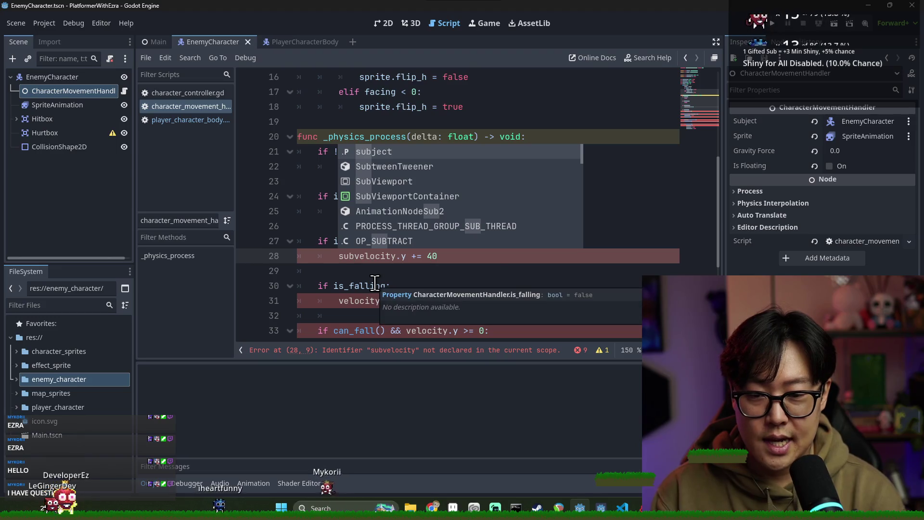
type("t.")
key("Escape")
key("Home")
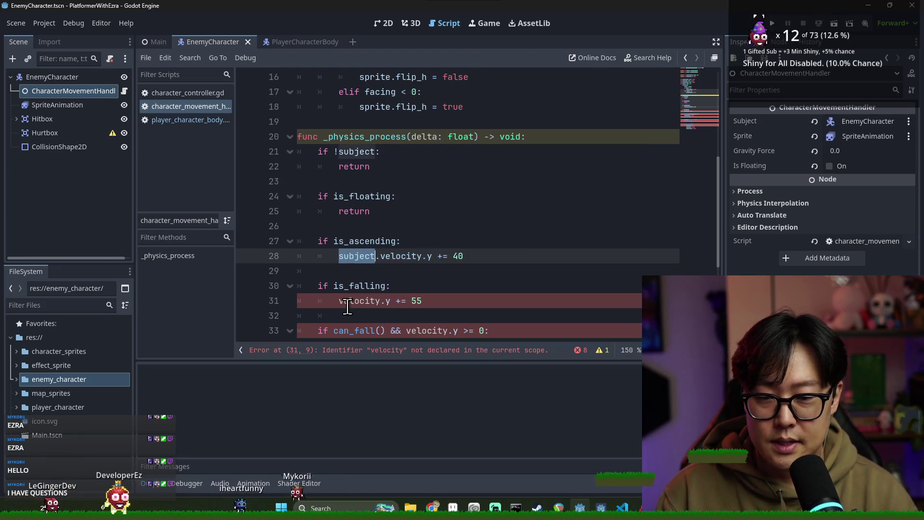
key("Down")
key("Down")
key("Down")
type("subject.")
scroll(367, 184, "down", 3)
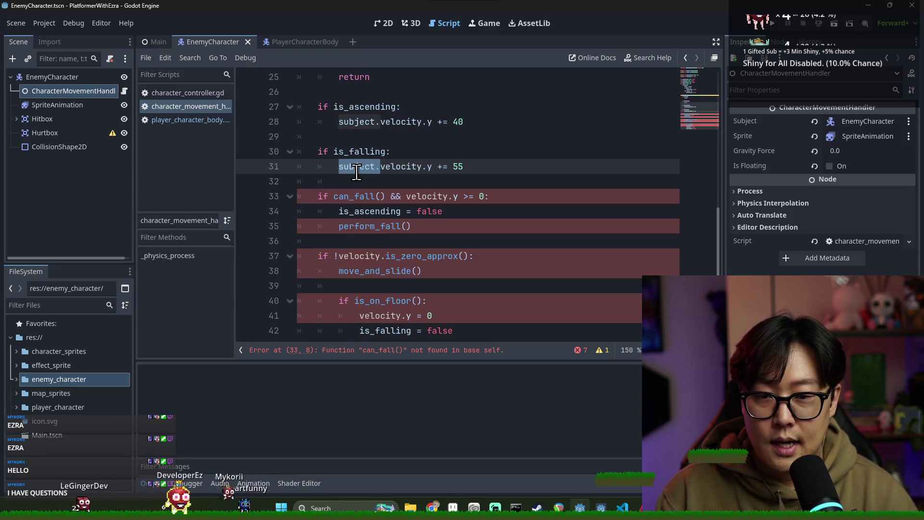
key("Down")
key("Down")
key("Down")
scroll(388, 255, "down", 1)
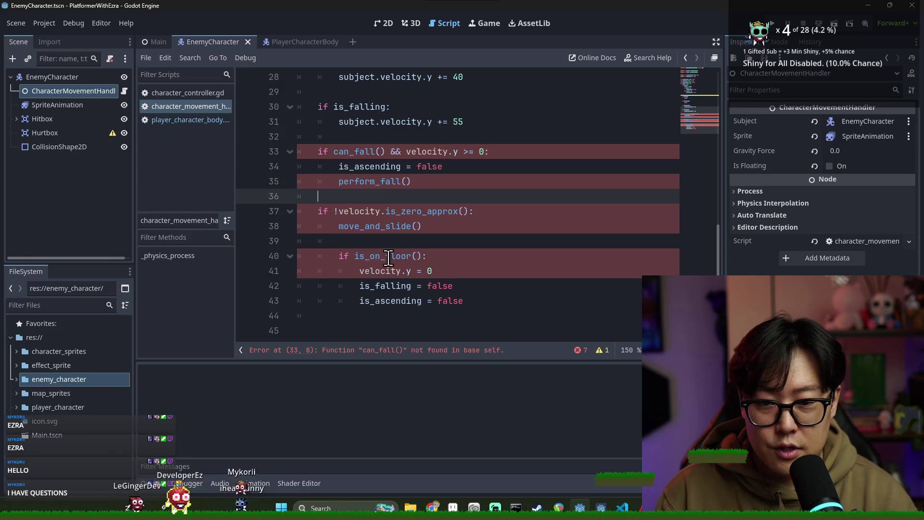
- Prefix velocity on line 41 and is_on_floor on line 40 with subject
double_click(382, 263)
double_click(382, 269)
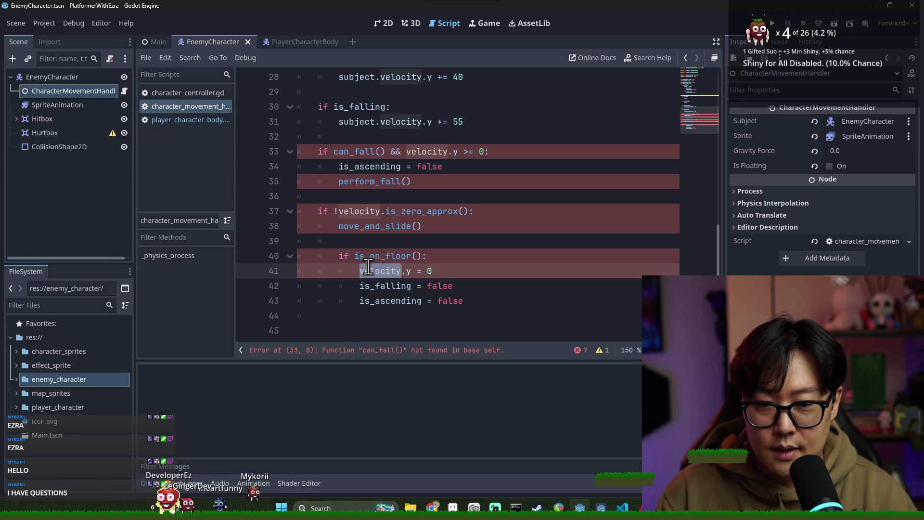
left_click(359, 271)
type("subject.")
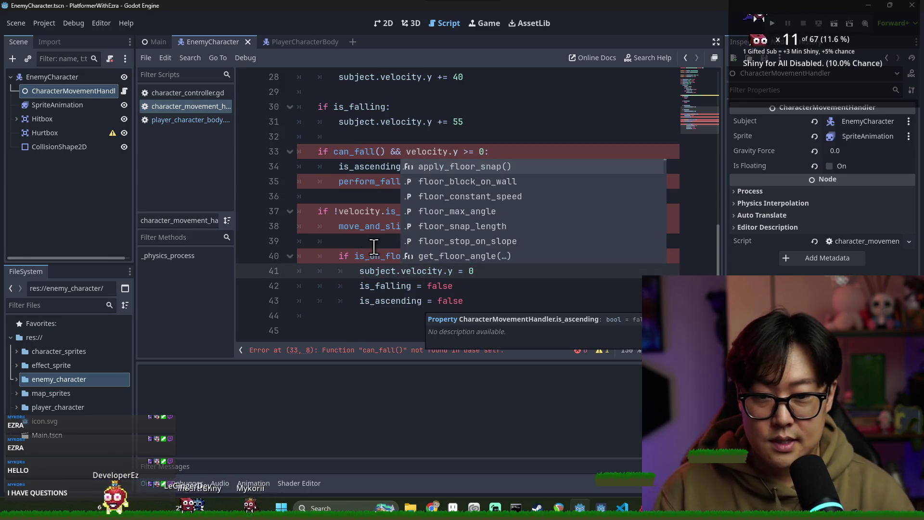
left_click(364, 255)
double_click(378, 225)
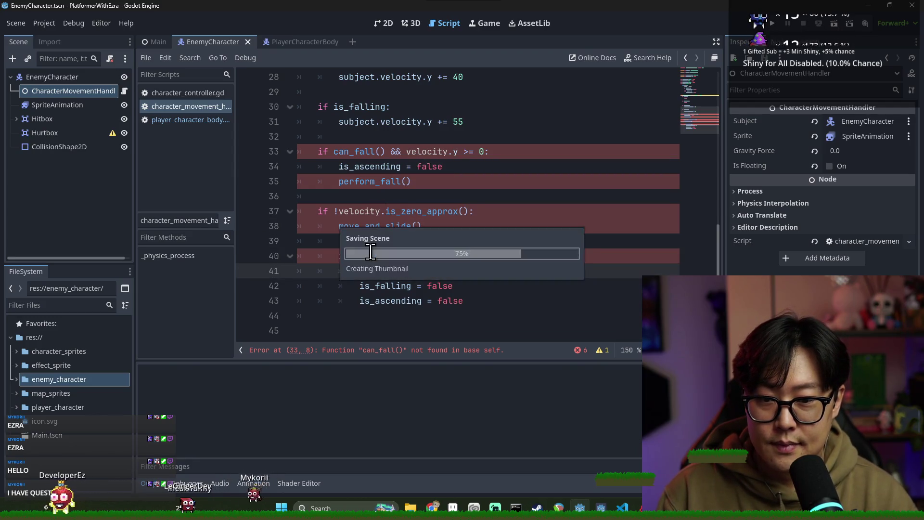
double_click(370, 256)
mouse_move(355, 144)
left_mouse_down()
mouse_move(392, 237)
mouse_move(365, 258)
left_mouse_up()
double_click(371, 270)
left_click(355, 258)
type("subject.is_on_floor():")
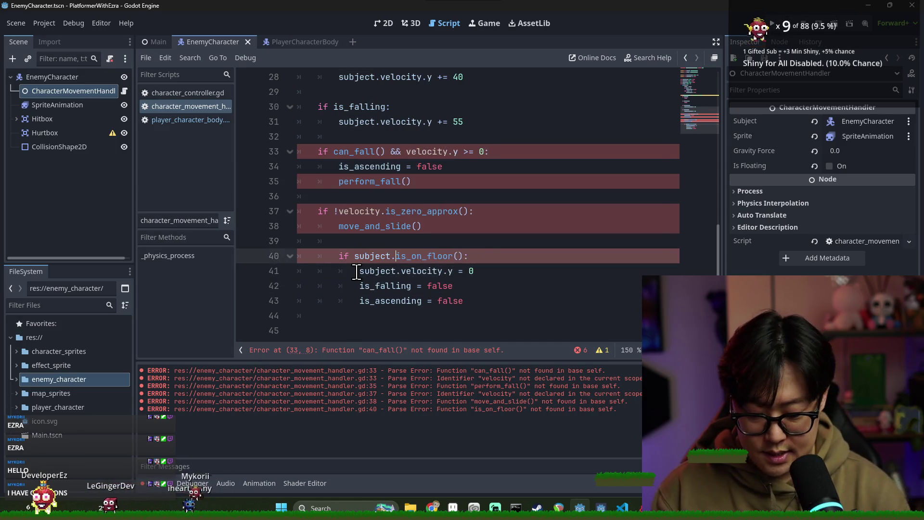
key("Escape")
scroll(385, 235, "up", 1)
scroll(386, 235, "up", 7)
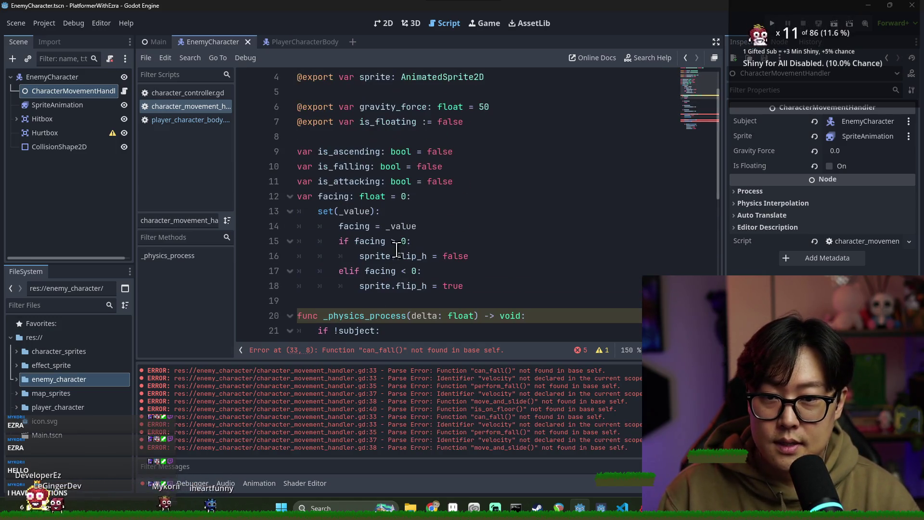
triple_click(386, 122)
key("ctrl+x")
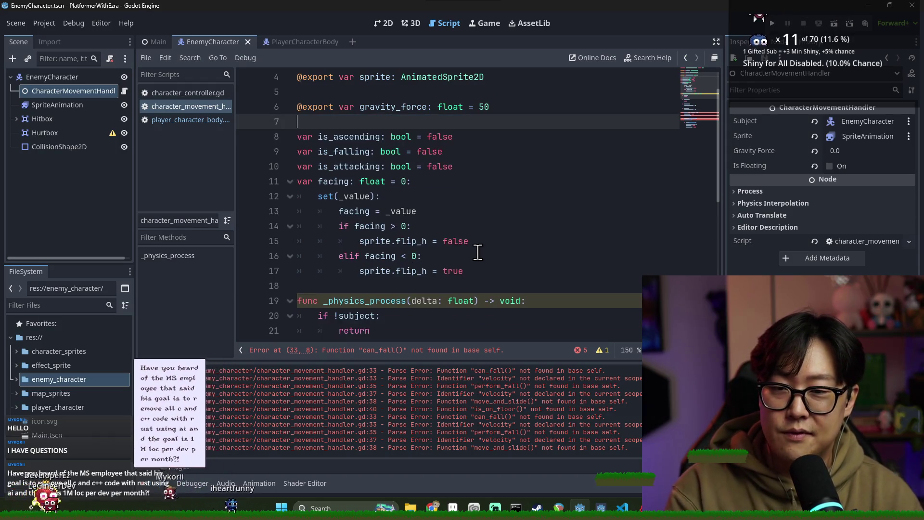
key("ctrl+s")
- Remove the if is_floating: return early-return block
left_click(418, 199)
scroll(419, 206, "down", 2)
scroll(357, 162, "down", 4)
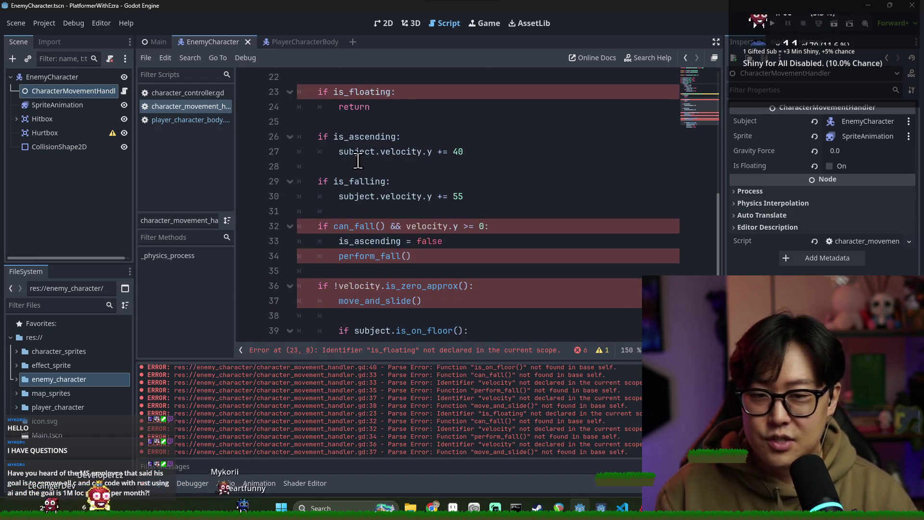
mouse_move(350, 79)
left_mouse_down()
mouse_move(349, 94)
mouse_move(417, 117)
left_mouse_up()
key("BackSpace")
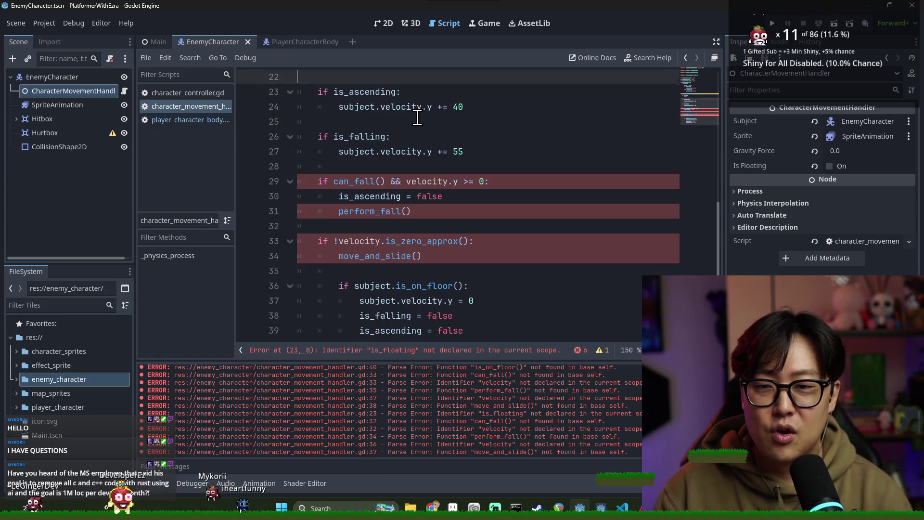
scroll(377, 165, "up", 3)
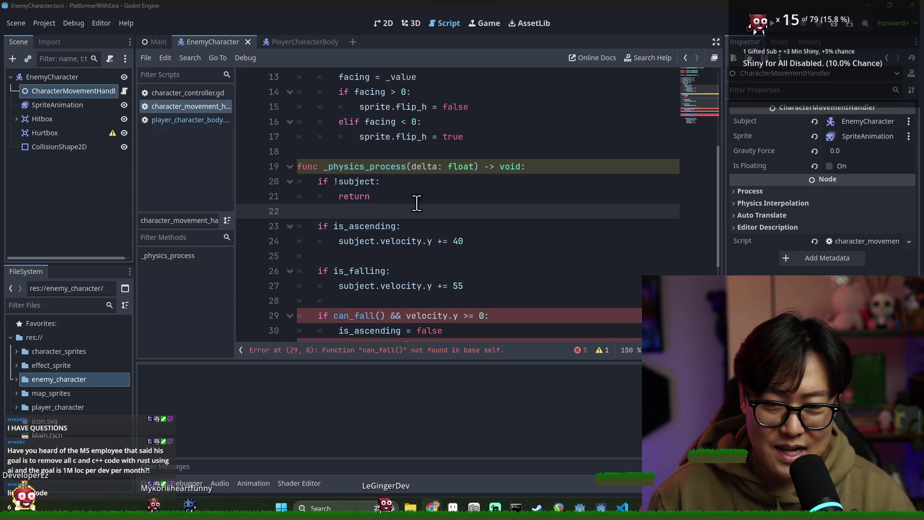
left_click(413, 181)
key("Up")
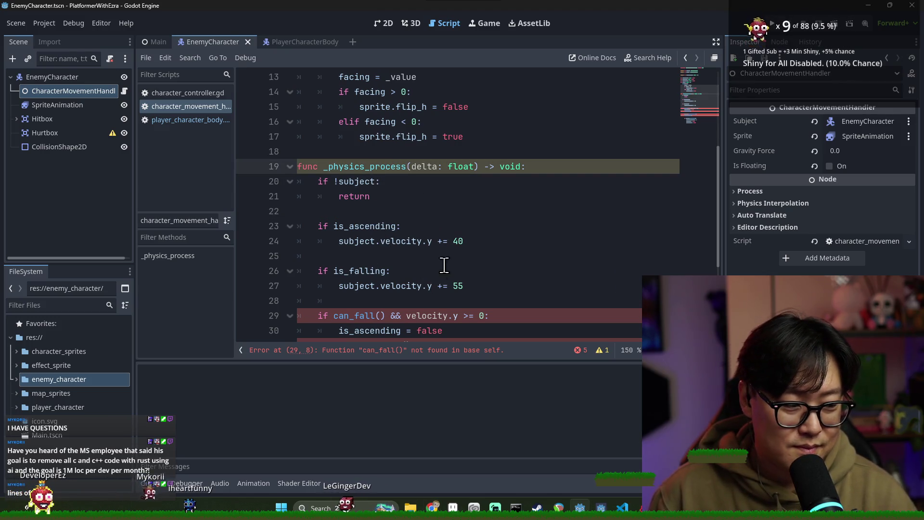
scroll(445, 265, "down", 4)
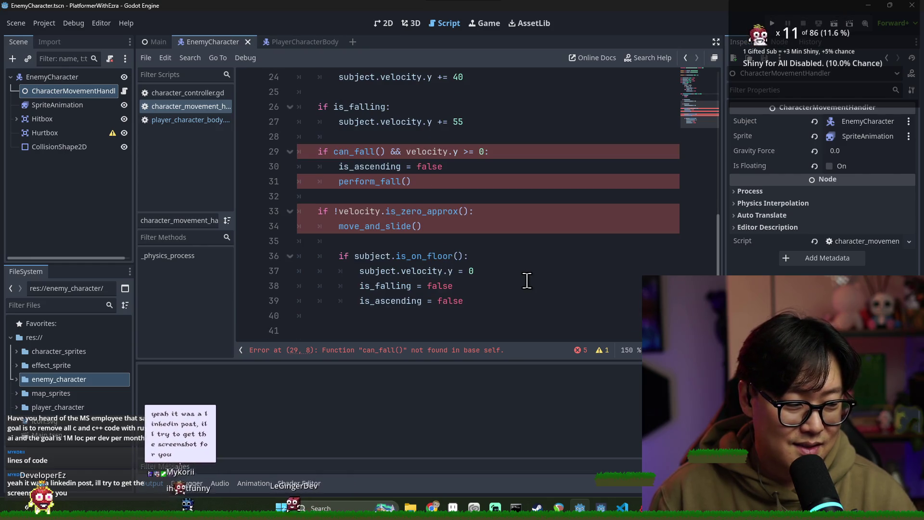
scroll(508, 270, "up", 4)
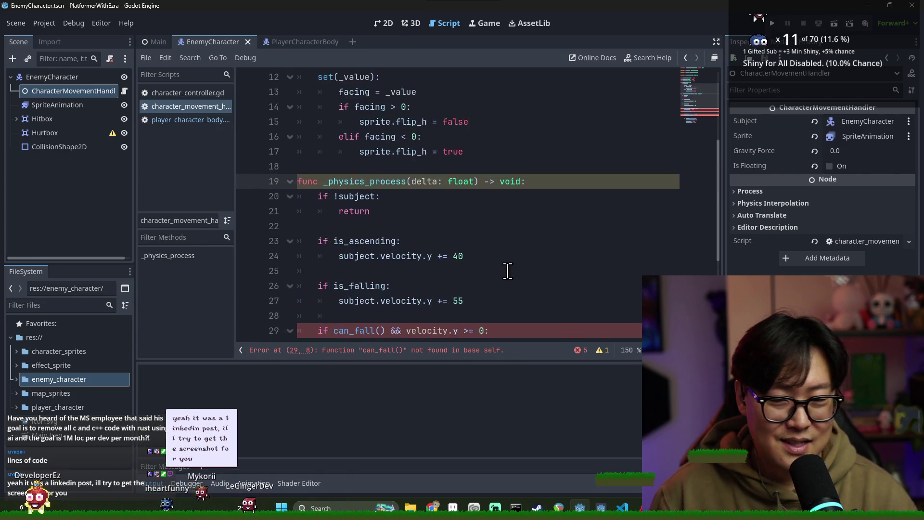
scroll(400, 266, "up", 2)
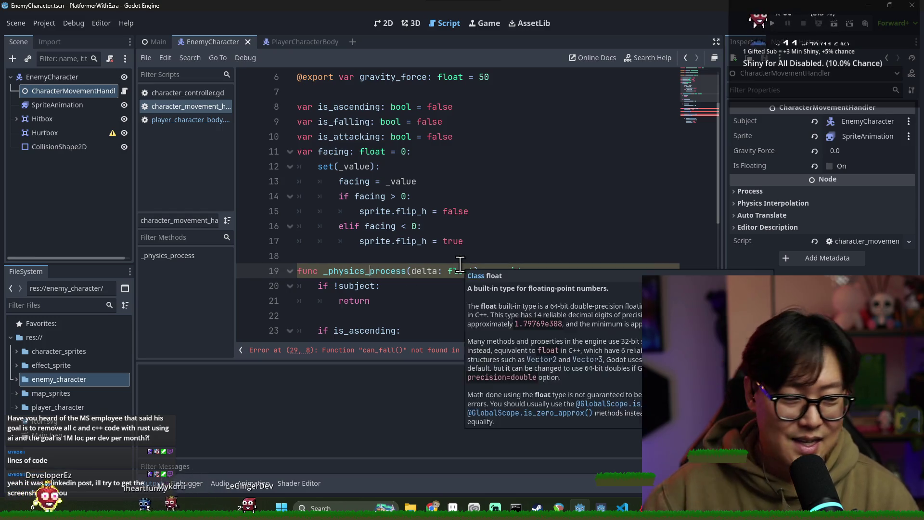
left_click(402, 255)
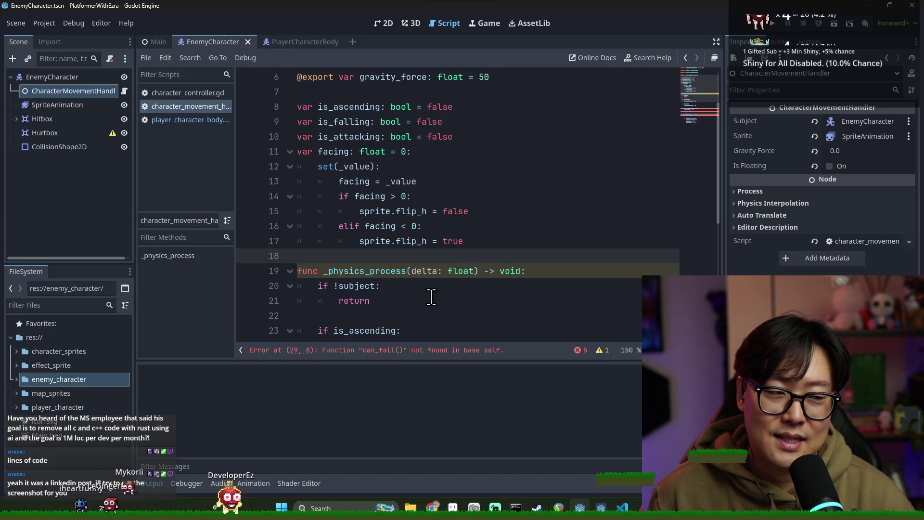
mouse_move(366, 291)
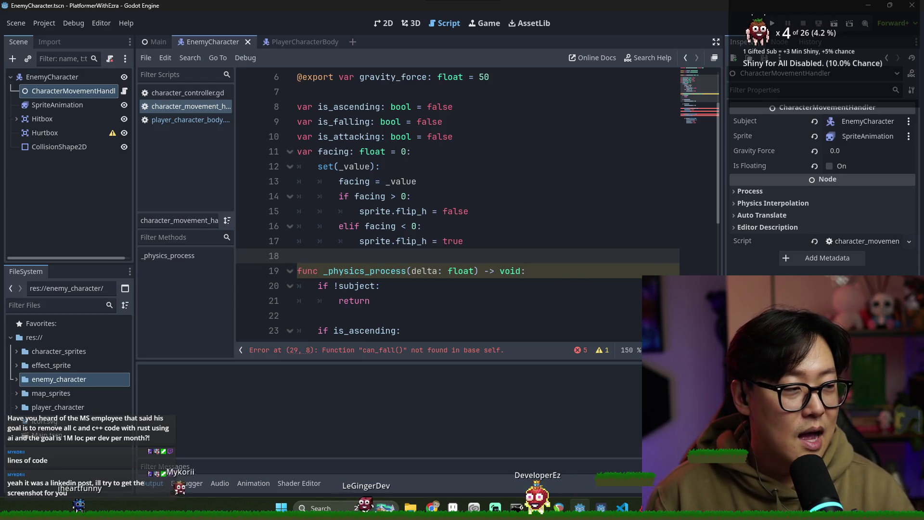
scroll(378, 251, "down", 3)
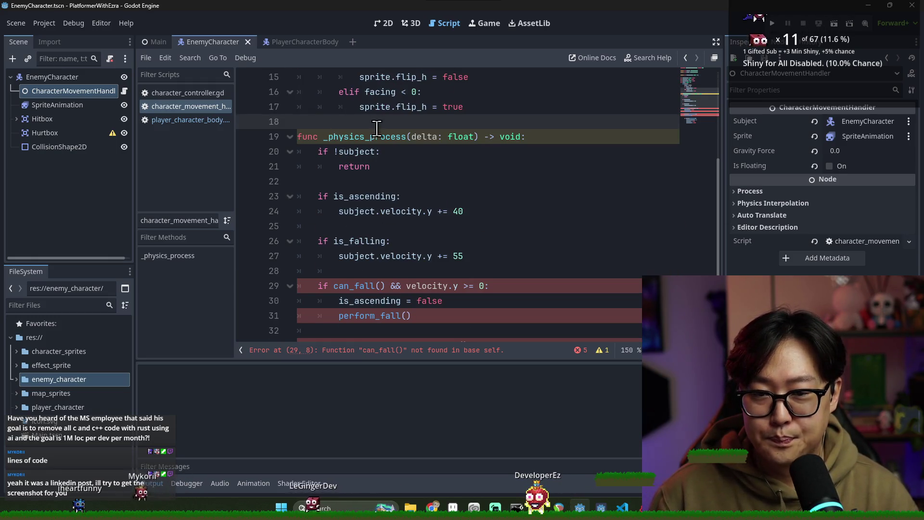
scroll(377, 126, "down", 2)
scroll(377, 125, "up", 2)
mouse_move(377, 135)
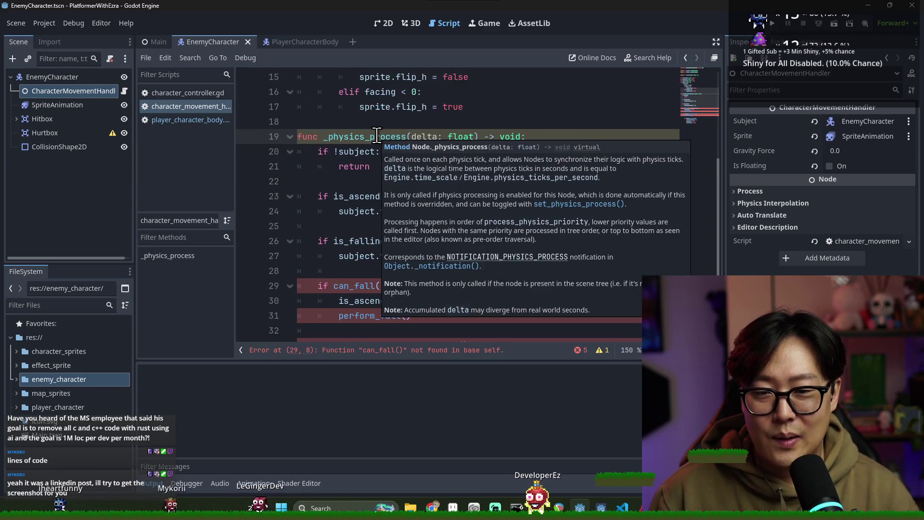
scroll(377, 135, "down", 2)
scroll(417, 227, "up", 1)
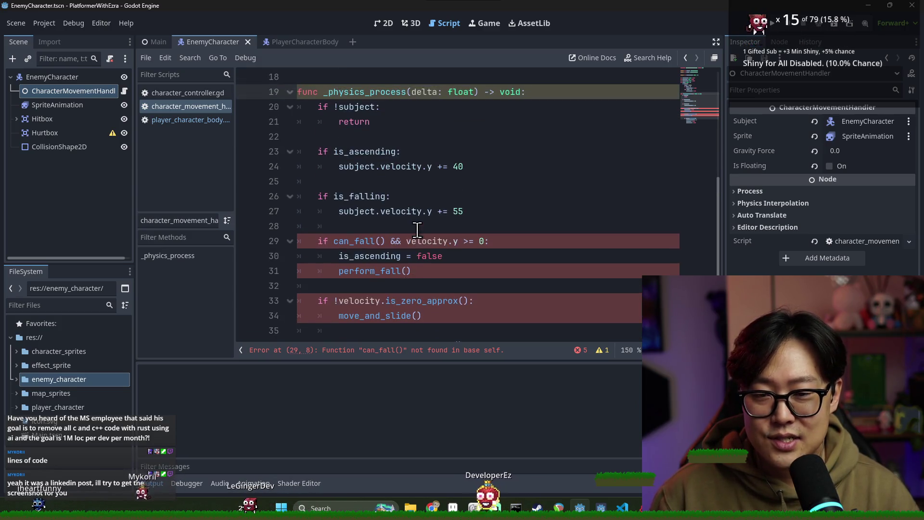
scroll(416, 235, "up", 2)
scroll(428, 244, "down", 3)
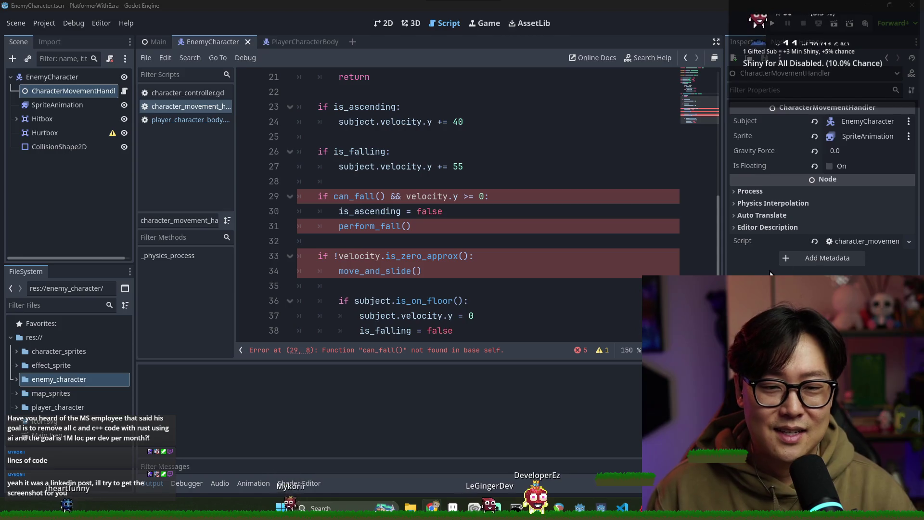
left_click(479, 198)
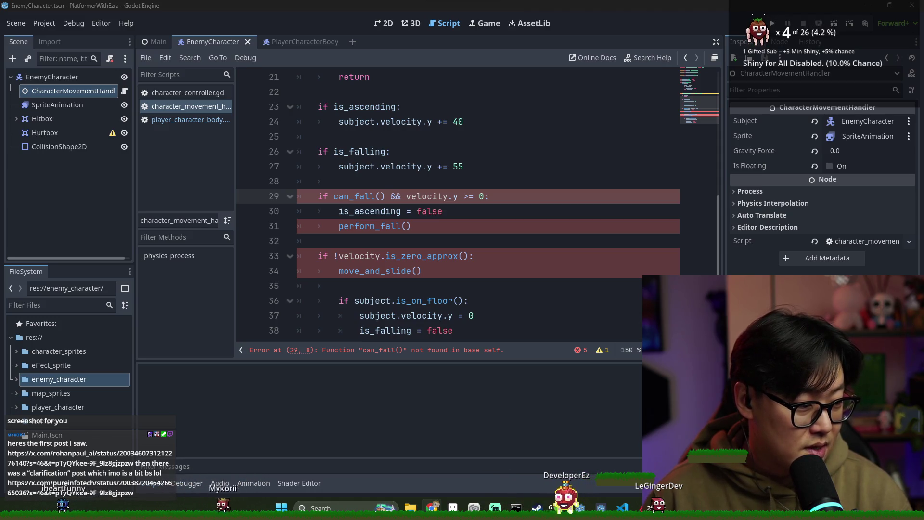
left_click_drag(601, 1, 568, 0)
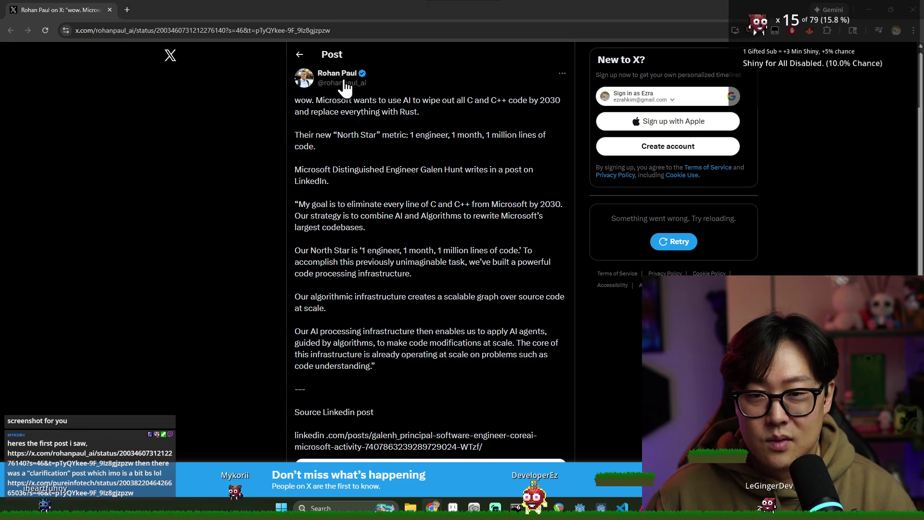
- Highlight the opening words and then the whole first paragraph of the X post
mouse_move(349, 80)
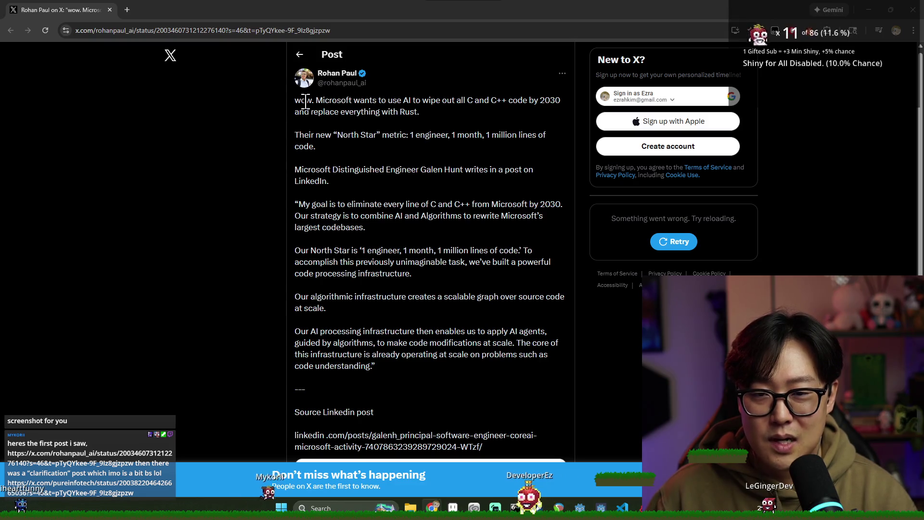
left_click_drag(316, 100, 405, 103)
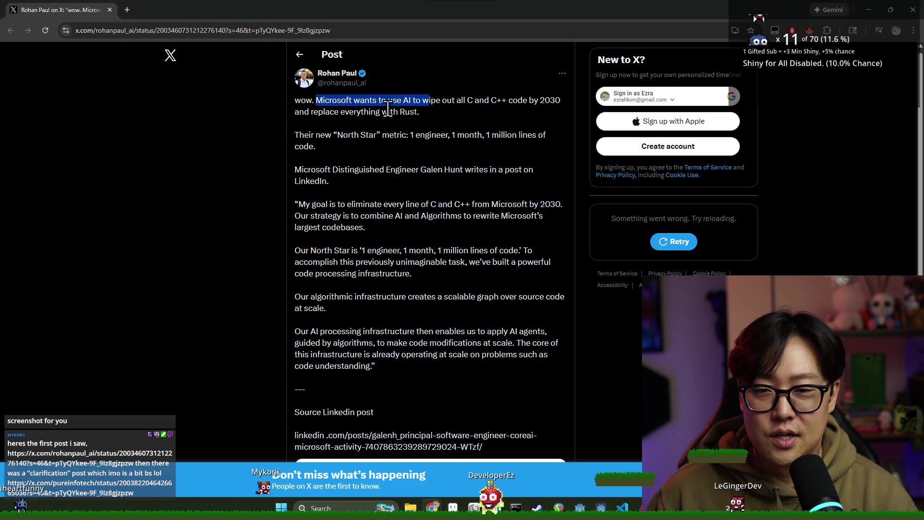
left_click(339, 112)
triple_click(366, 105)
left_click(397, 111)
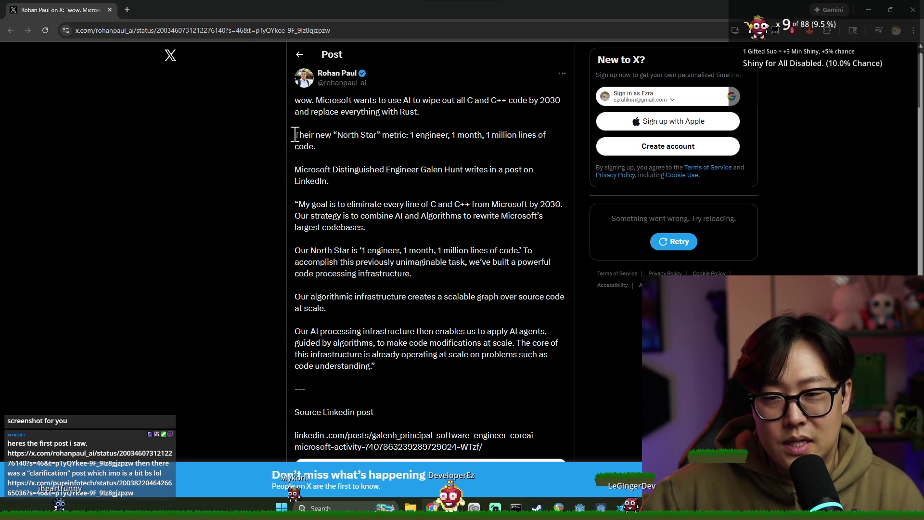
- Highlight the phrases about Rust, C and C++, and the paragraph's ending
mouse_move(393, 112)
left_mouse_down()
mouse_move(417, 114)
mouse_move(341, 114)
mouse_move(424, 100)
left_mouse_up()
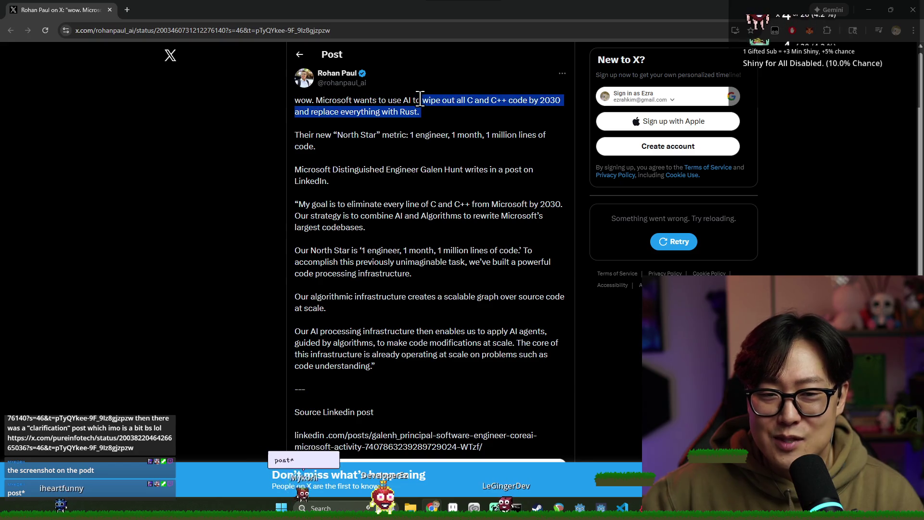
left_click(458, 103)
mouse_move(512, 101)
left_mouse_down()
mouse_move(454, 102)
mouse_move(464, 102)
left_mouse_up()
left_click(476, 100)
left_click_drag(357, 111, 452, 117)
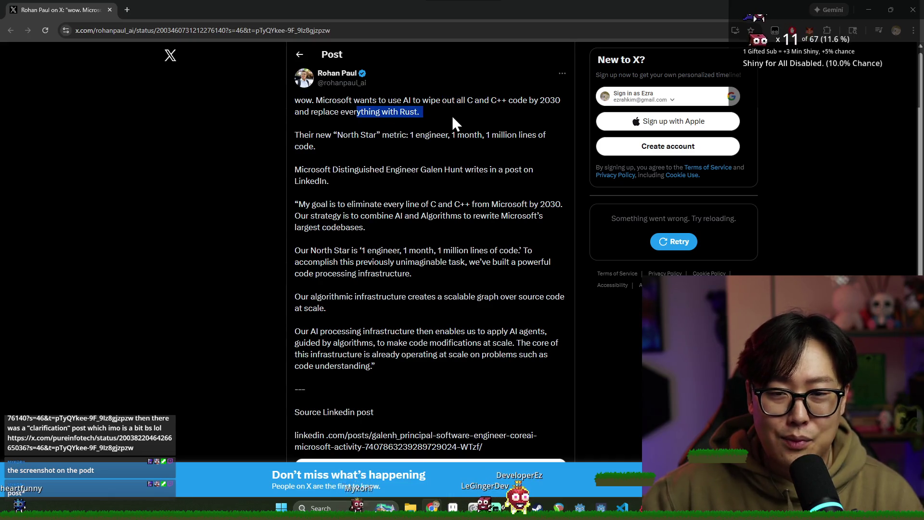
left_click(454, 117)
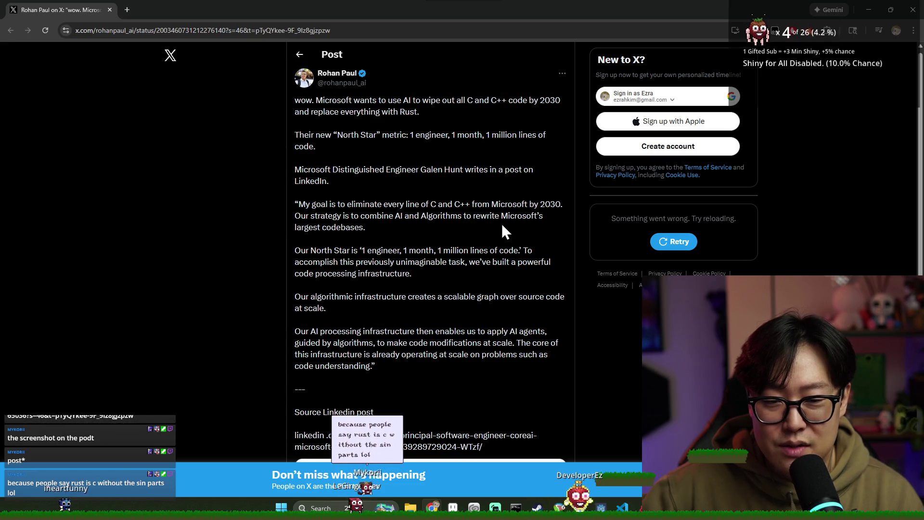
scroll(350, 250, "down", 1)
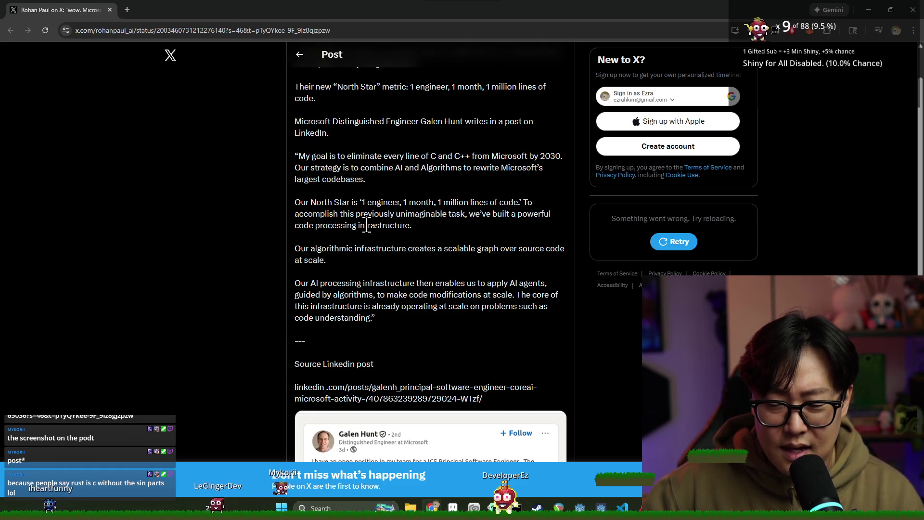
scroll(469, 210, "down", 1)
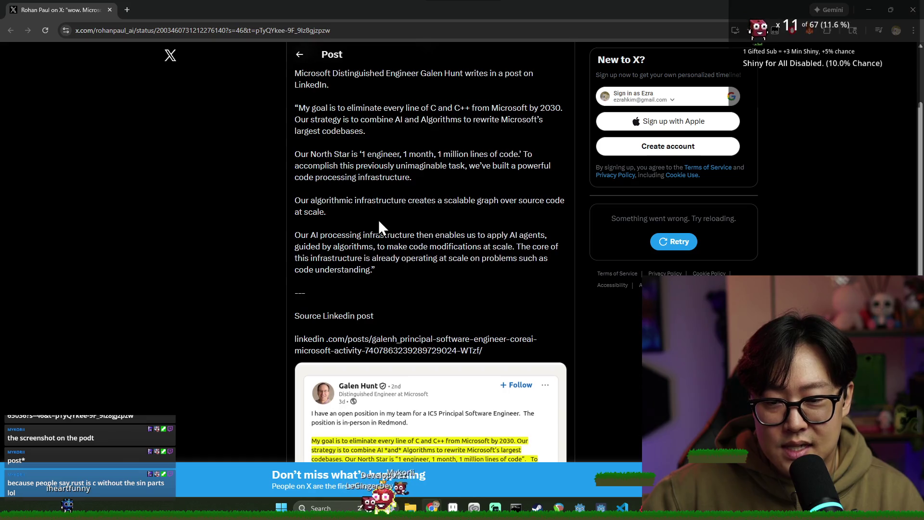
scroll(327, 193, "down", 1)
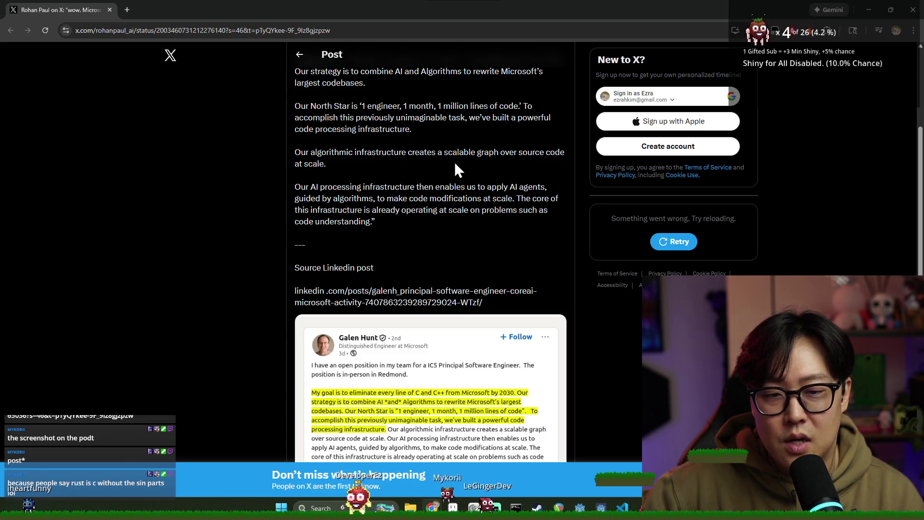
mouse_move(509, 186)
left_mouse_down()
mouse_move(542, 187)
mouse_move(354, 201)
mouse_move(374, 197)
left_mouse_up()
left_click(366, 199)
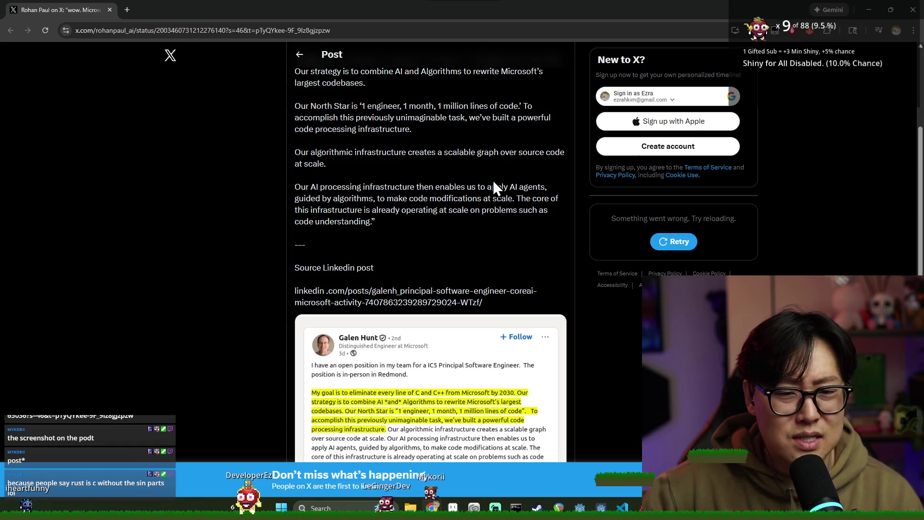
left_click(476, 187)
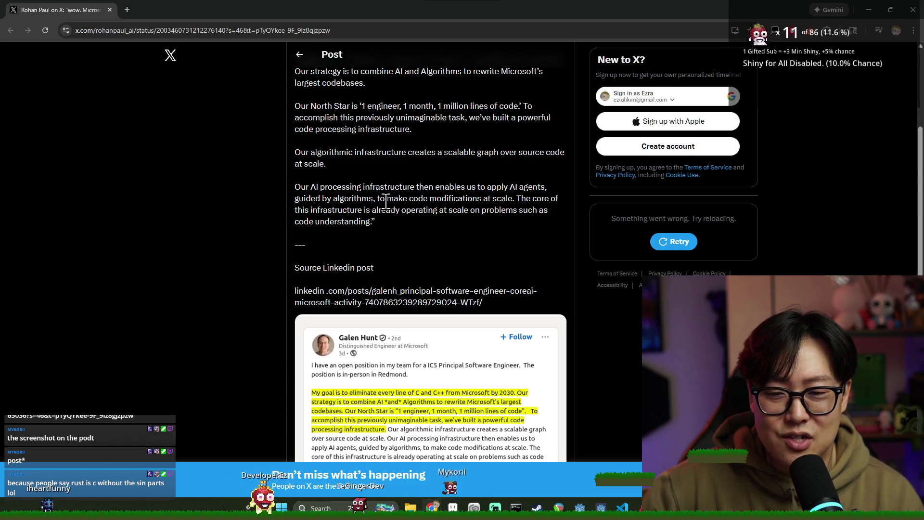
left_click_drag(374, 199, 306, 198)
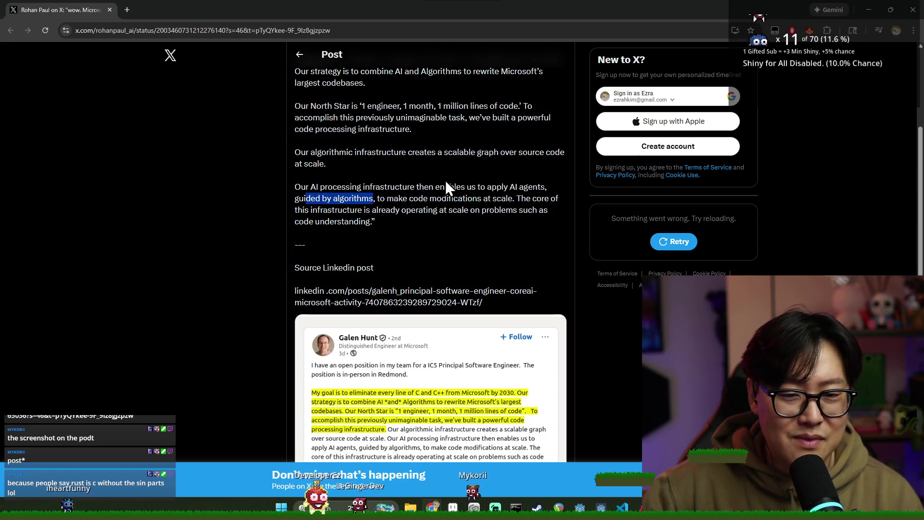
left_click(350, 213)
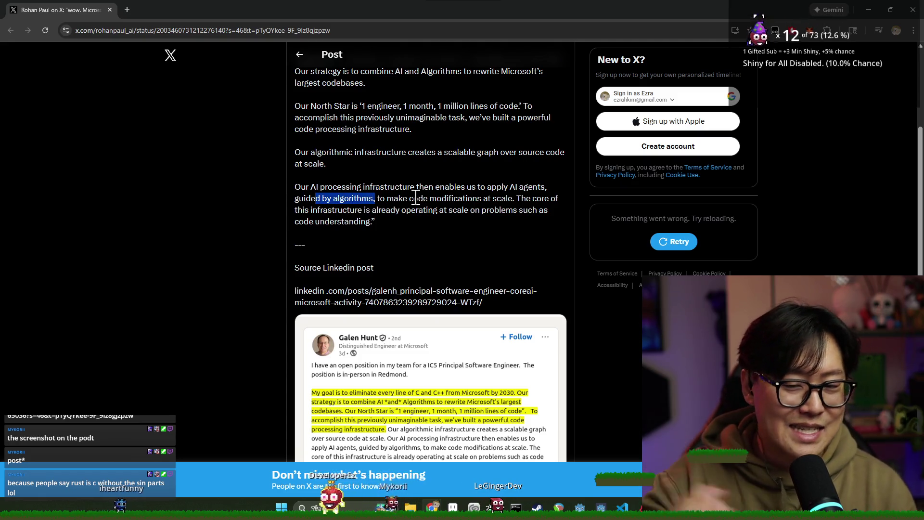
mouse_move(316, 187)
left_mouse_down()
mouse_move(482, 210)
mouse_move(295, 187)
left_mouse_up()
left_click(351, 194)
left_click(365, 198)
left_click_drag(374, 198, 435, 212)
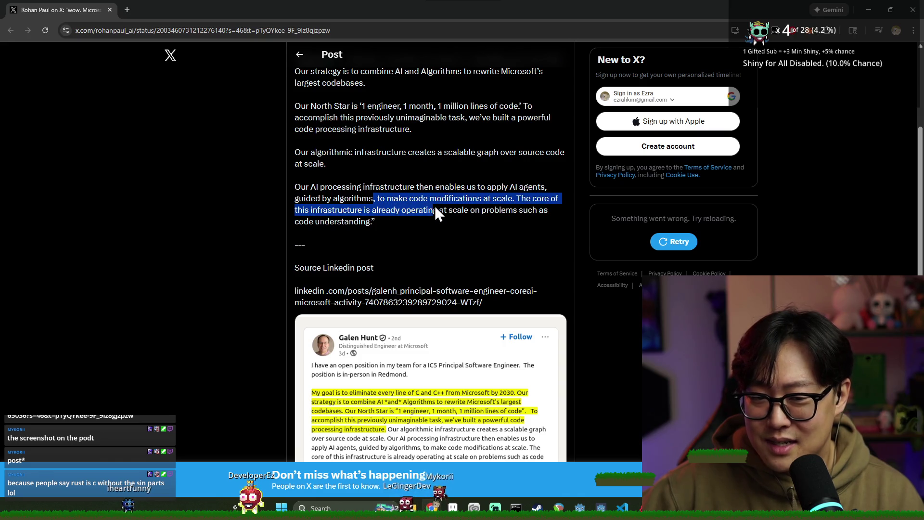
left_click(435, 207)
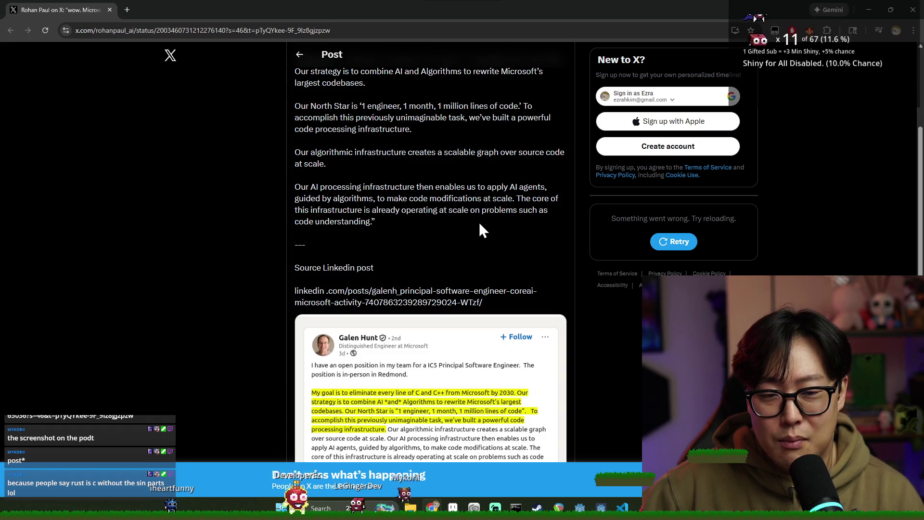
scroll(517, 235, "down", 2)
scroll(512, 253, "down", 3)
scroll(354, 200, "up", 1)
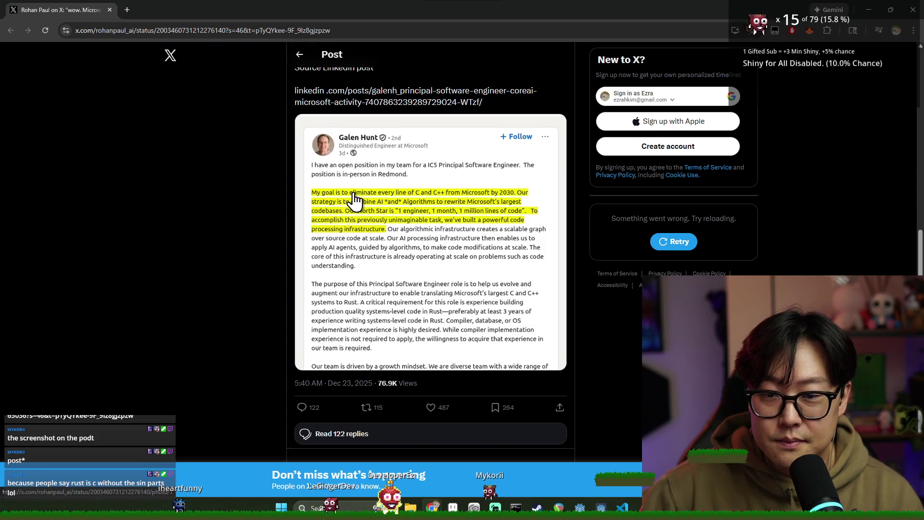
scroll(355, 200, "up", 1)
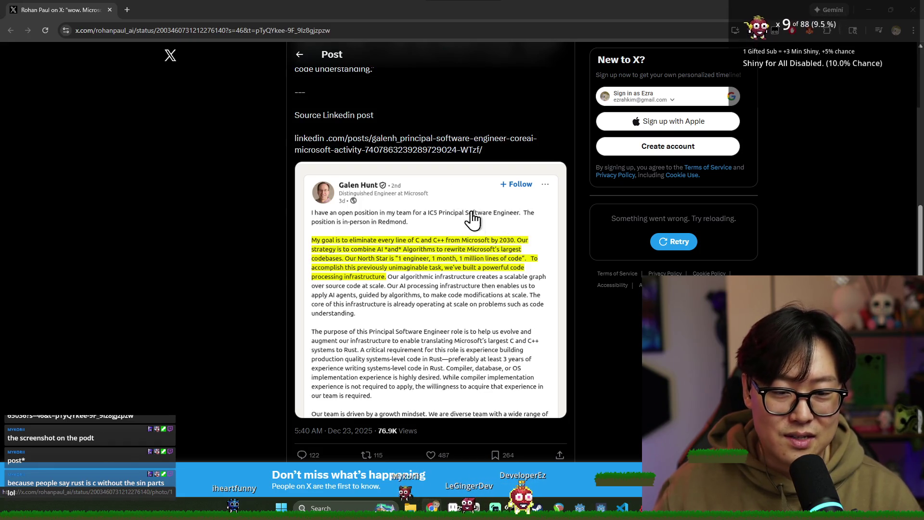
scroll(476, 248, "down", 2)
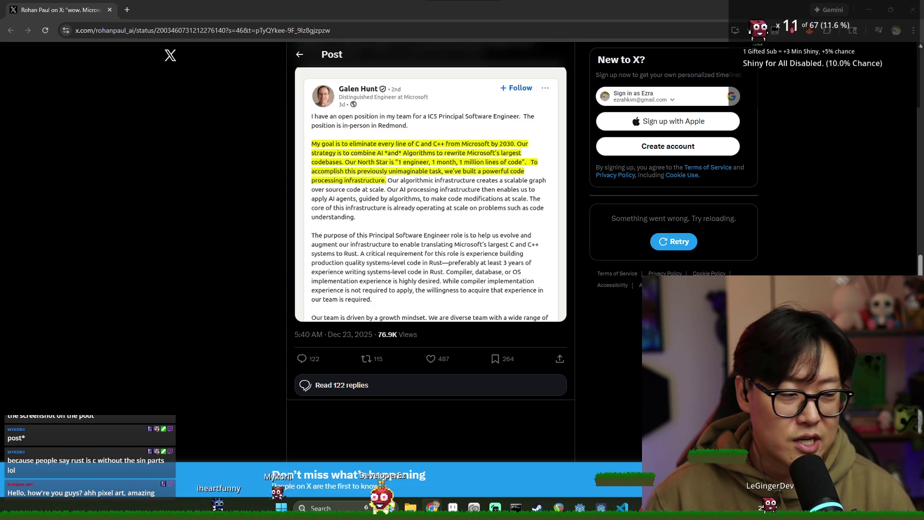
key("alt+Tab")
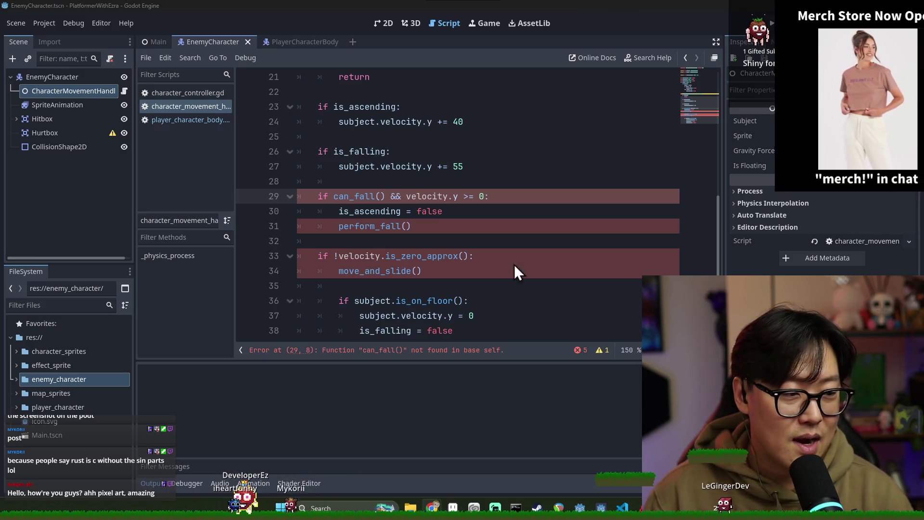
- Switch back to the Chrome window showing the X post
key("alt+Tab")
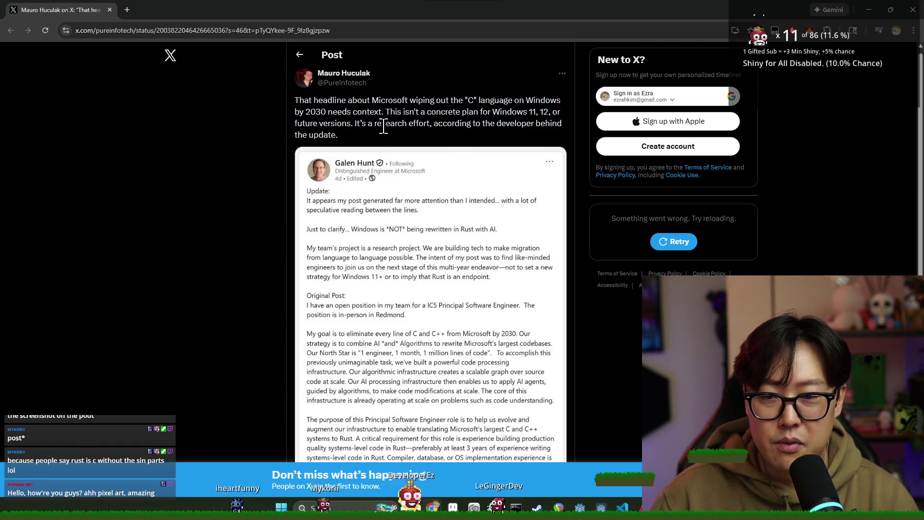
- Scroll to the end of the clarification post, then return to Godot on script line 32
scroll(427, 159, "down", 5)
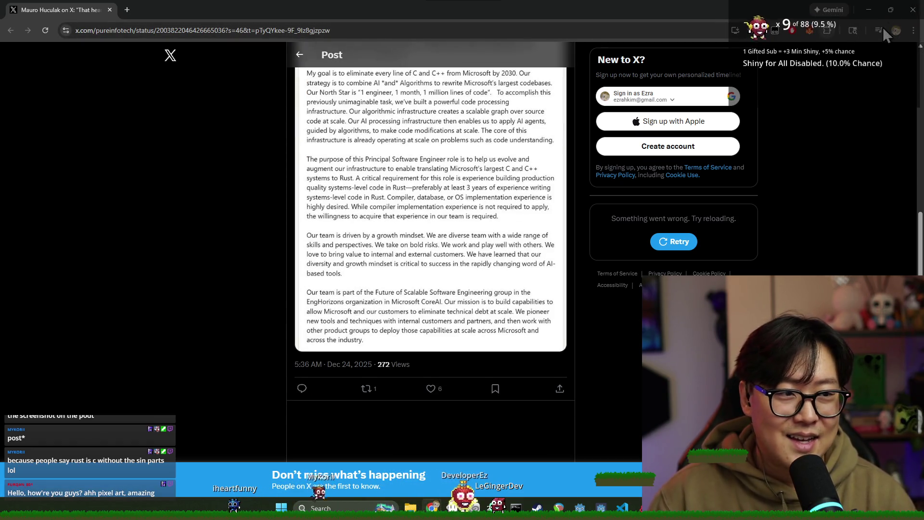
key("alt+Tab")
left_click(626, 243)
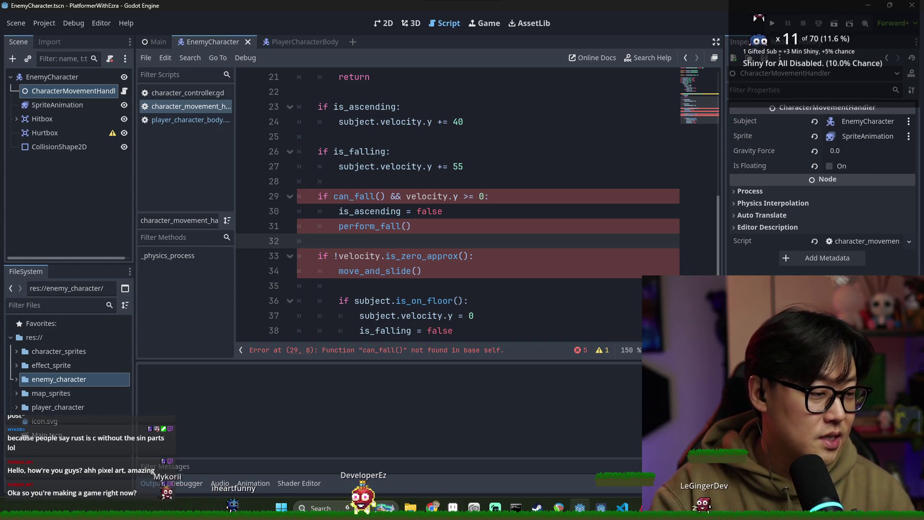
- Uncomment the perform_fall() call, prefix velocity on line 33 with subject., and save
left_click_drag(407, 166, 392, 151)
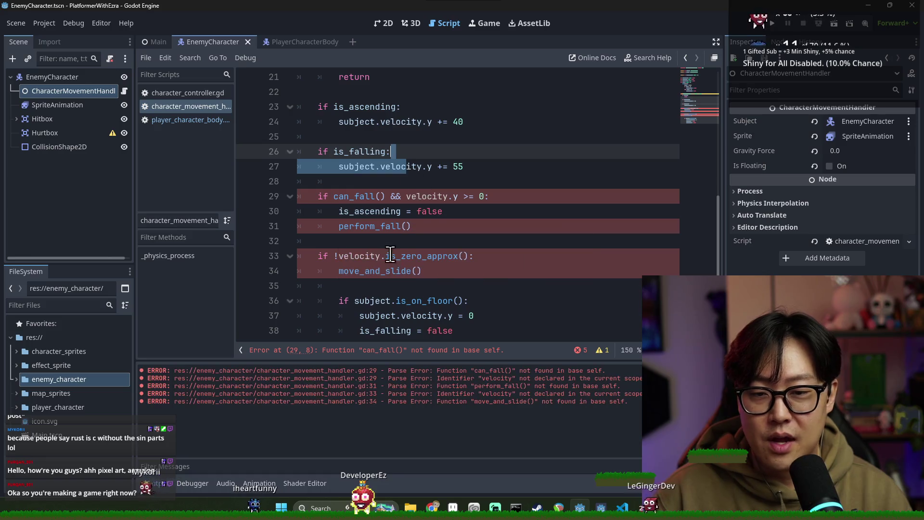
left_click(337, 227)
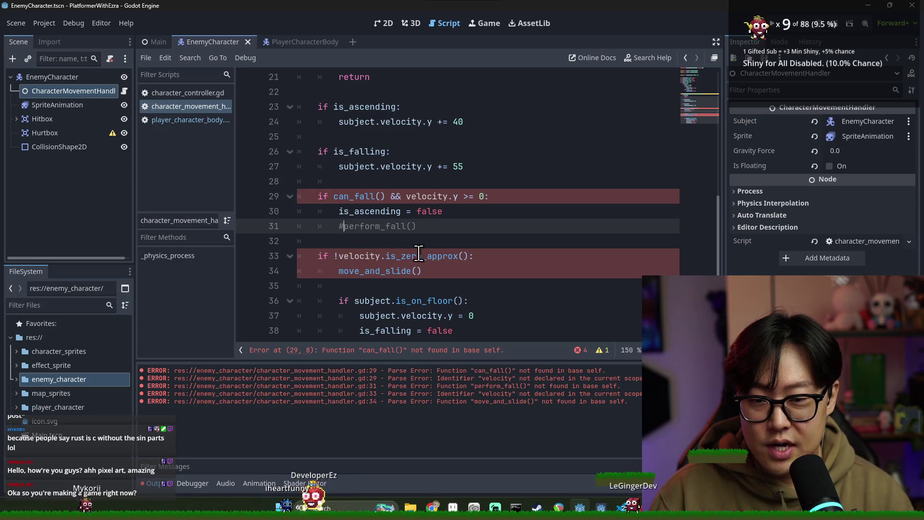
key("BackSpace")
scroll(385, 241, "down", 1)
key("Down")
key("Down")
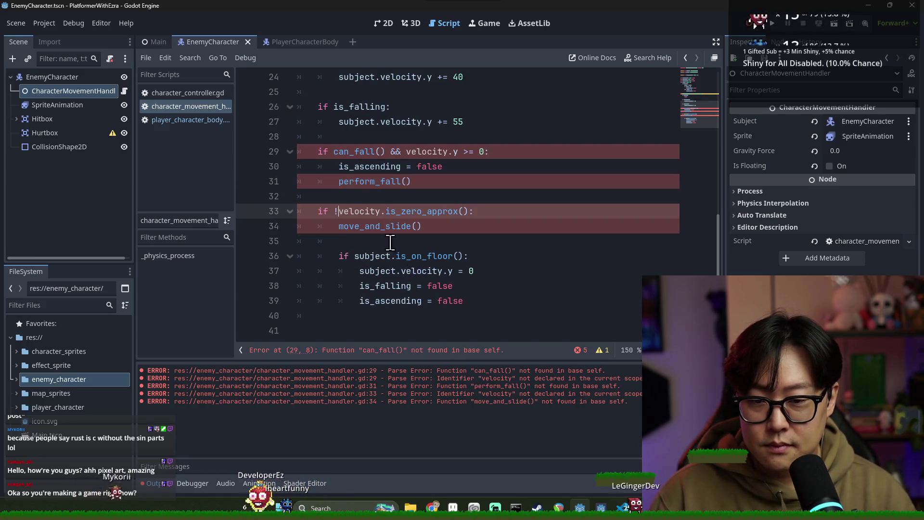
type("subject.")
key("ctrl+s")
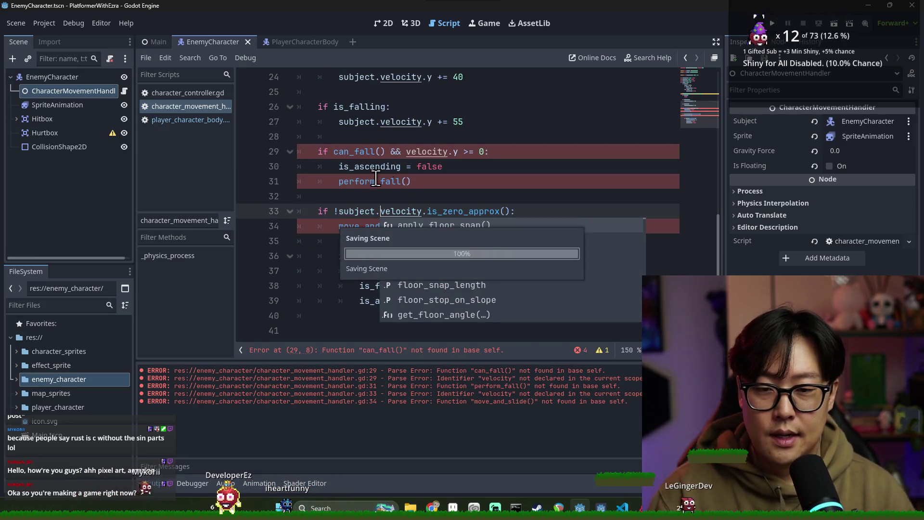
- Prefix the move_and_slide() call with subject
key("Escape")
key("Down")
key("Home")
type("subject.")
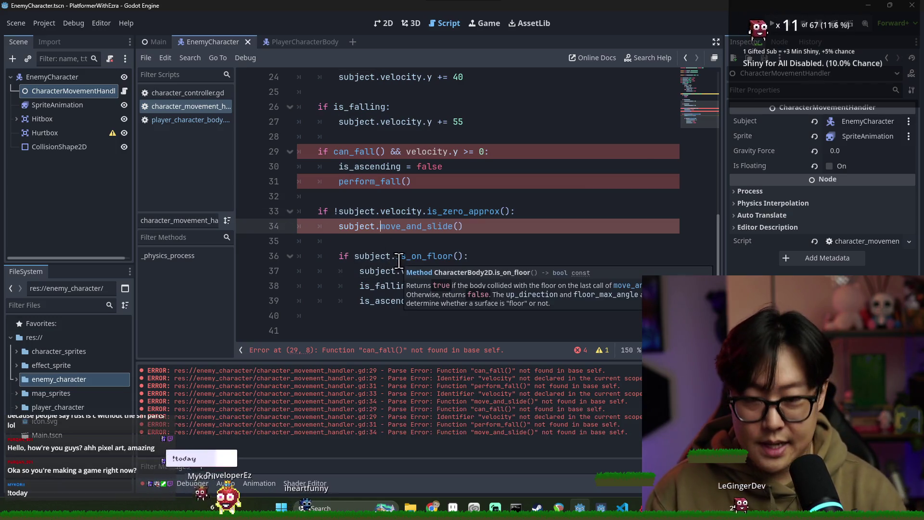
key("Escape")
- Add a perform_fall(): pass stub above _physics_process and save
double_click(355, 181)
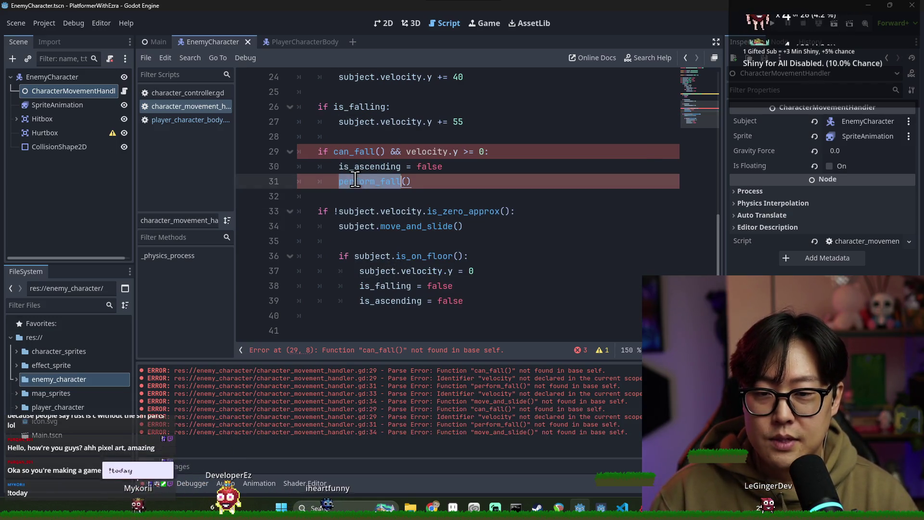
scroll(365, 202, "up", 8)
scroll(379, 217, "down", 4)
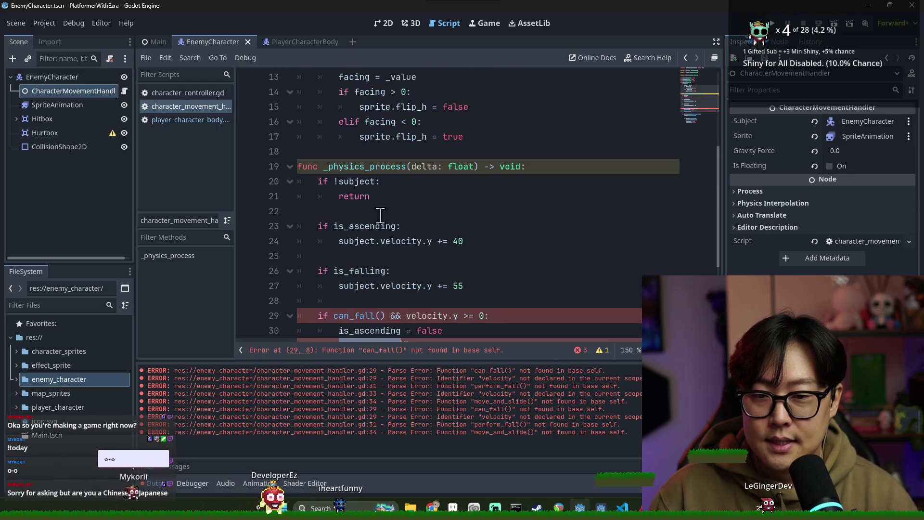
left_click(359, 154)
key("Return")
type("perform_fall():")
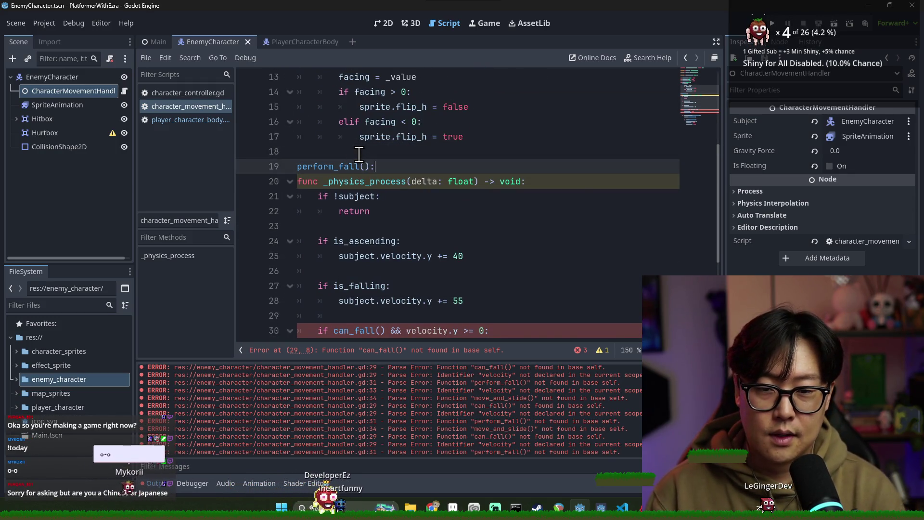
key("Return")
type("p[ass")
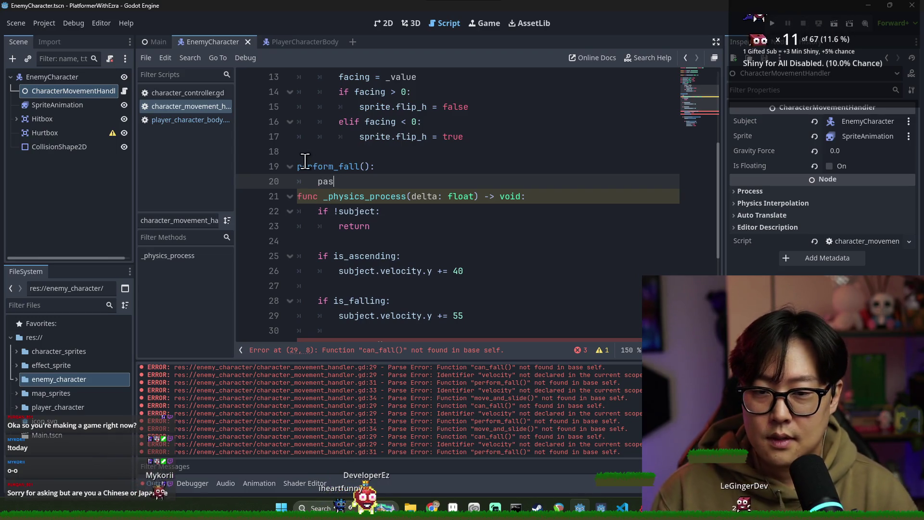
left_click(297, 166)
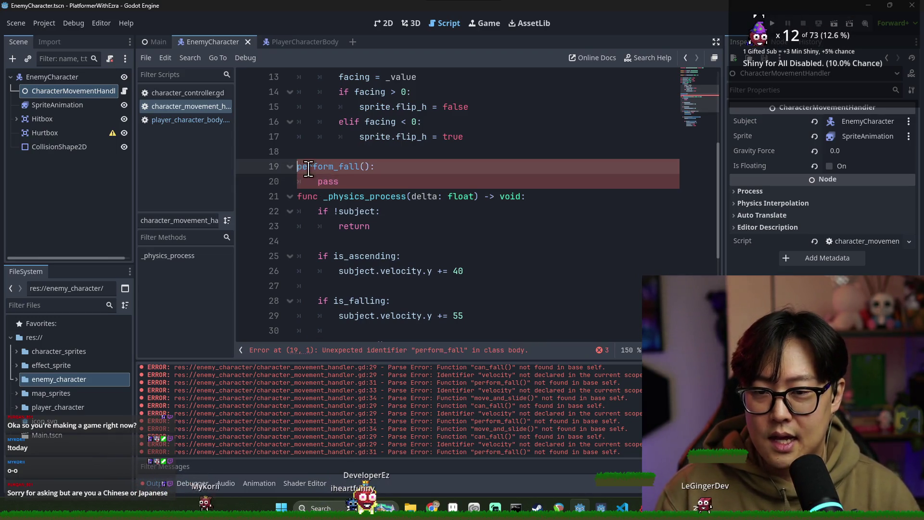
left_click(345, 182)
key("Return")
key("ctrl+s")
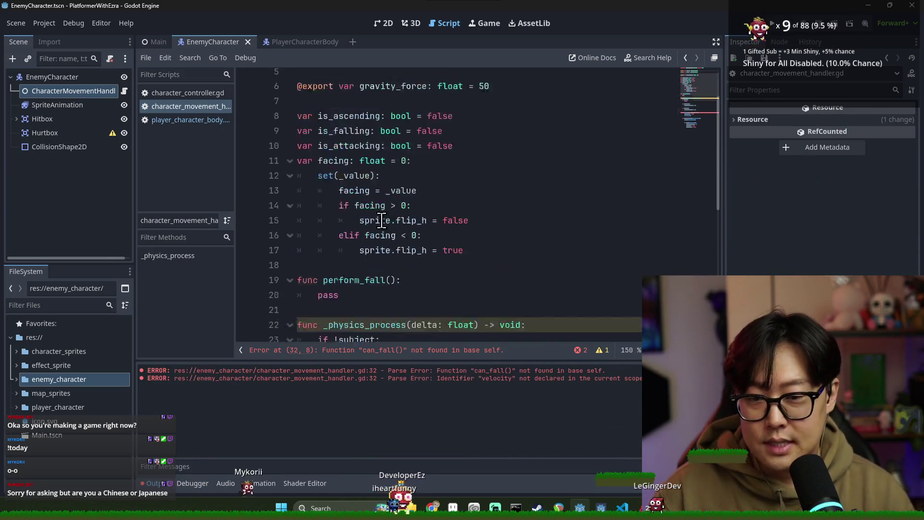
- Remove the stray backslash after pass in the perform_fall stub
scroll(478, 243, "down", 4)
double_click(353, 151)
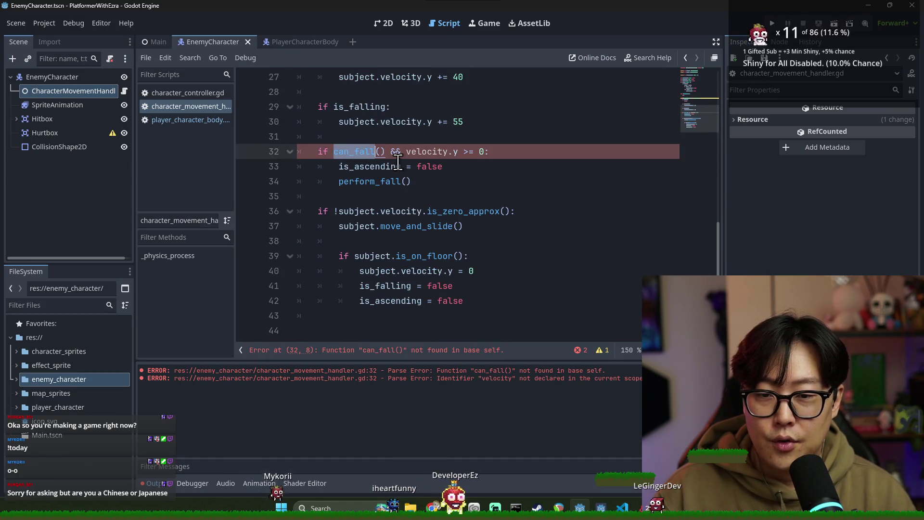
scroll(367, 167, "up", 4)
left_click(384, 157)
key("BackSpace")
key("Return")
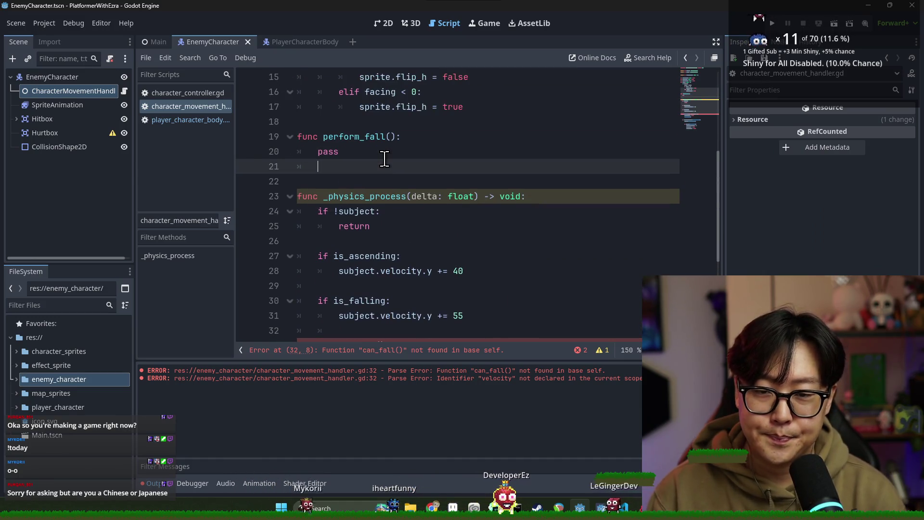
- Add func can_fall() -> bool: return false below the perform_fall stub
key("Return")
type("func can_fall():")
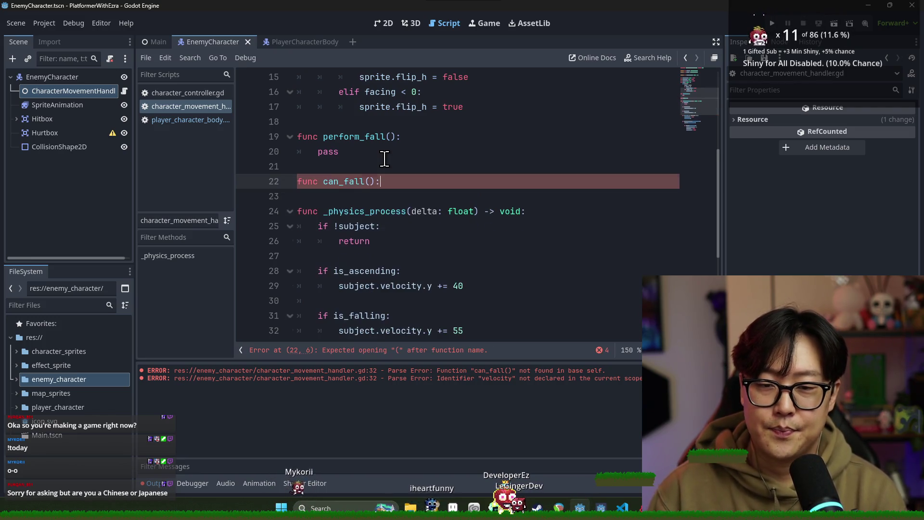
key("BackSpace")
type("-")
key("BackSpace")
key("BackSpace")
key("BackSpace")
type("-> bool:")
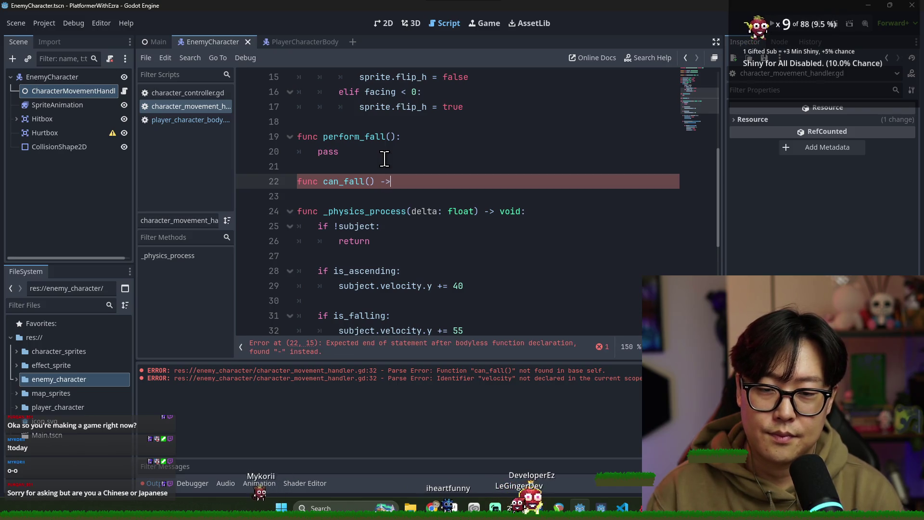
key("Return")
type("return fal")
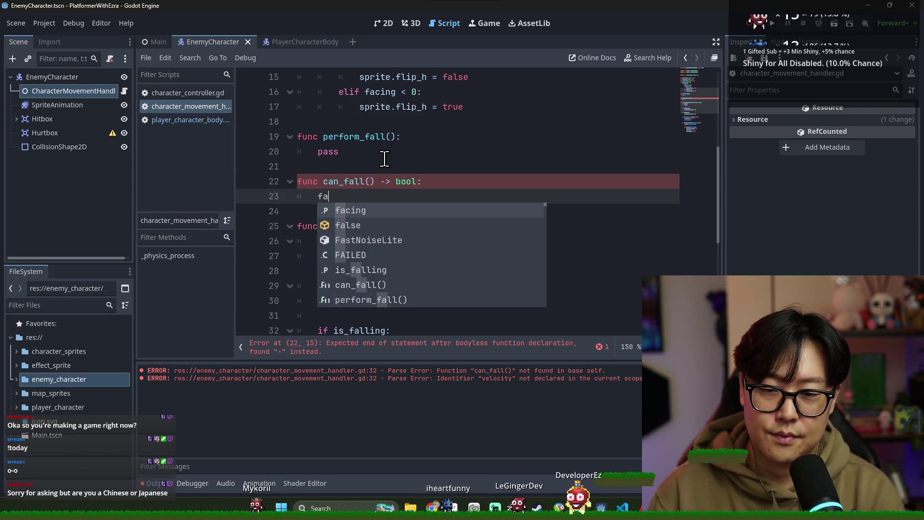
type("se")
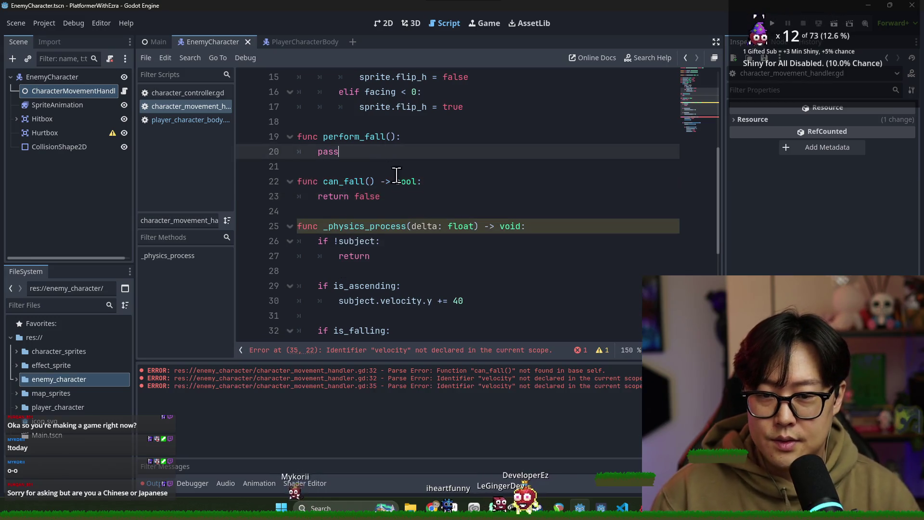
- Prefix velocity on line 35 with subject. and save the script
scroll(361, 151, "down", 5)
double_click(361, 152)
key("Down")
key("Down")
key("Down")
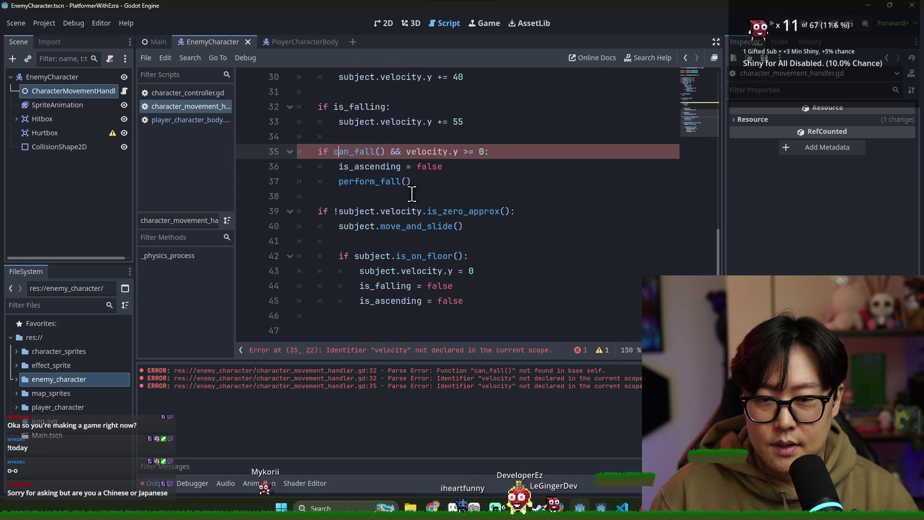
left_click(407, 151)
type("subject.")
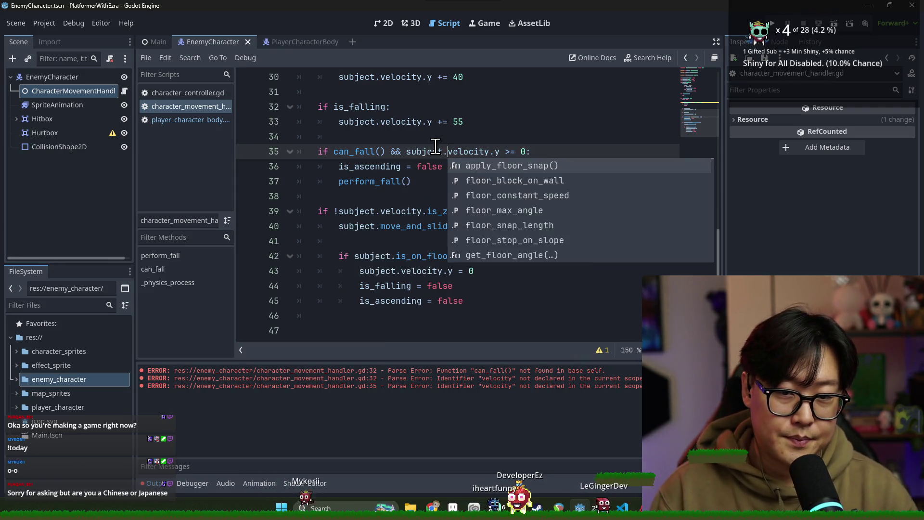
left_click(424, 106)
scroll(551, 171, "up", 8)
scroll(479, 233, "down", 4)
scroll(479, 233, "down", 1)
key("ctrl+s")
scroll(526, 117, "up", 5)
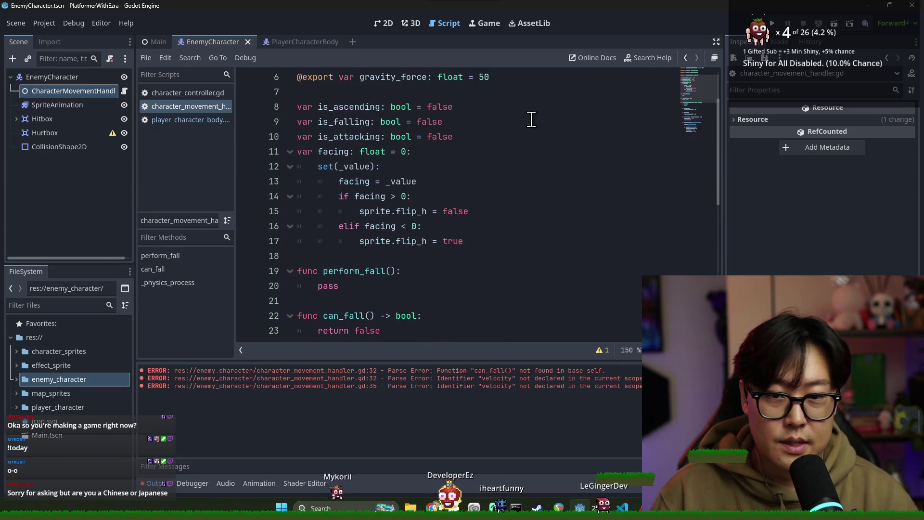
left_click(158, 42)
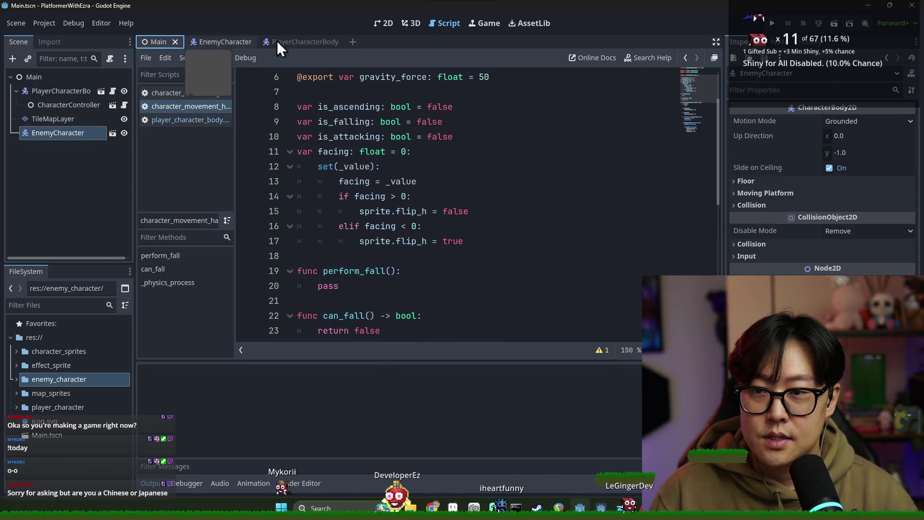
- Run the Main scene, move and jump the player past the enemy, then view PlayerCharacterBody's script
left_click(834, 28)
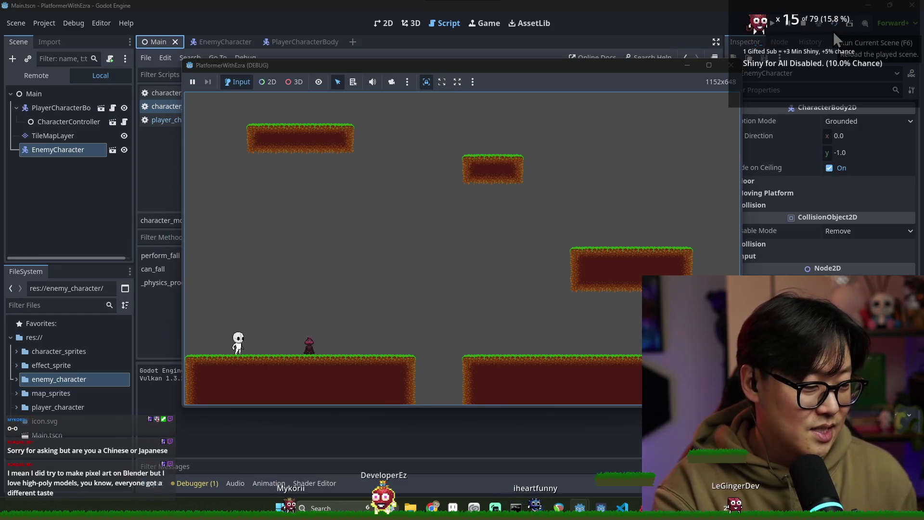
key("Right")
key("space")
key("Right")
key("space")
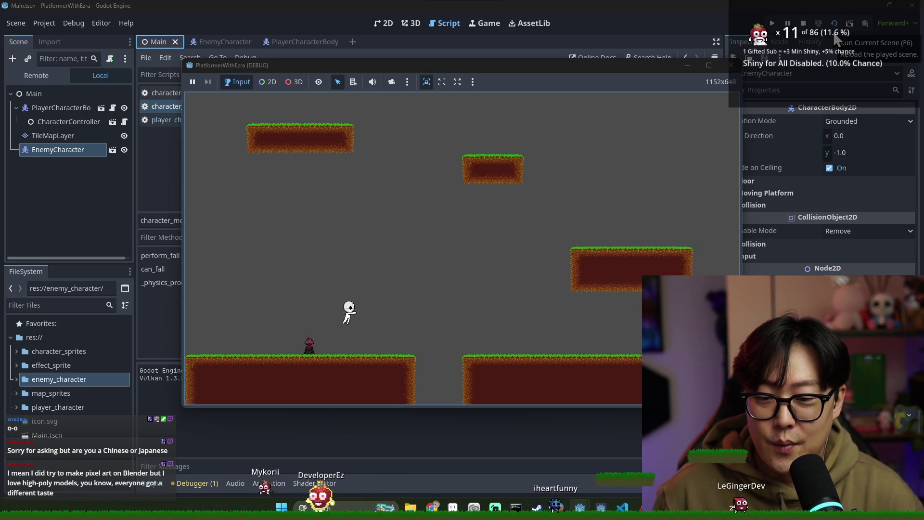
key("space")
key("Left")
key("space")
key("space")
key("Right")
key("space")
key("space")
key("space")
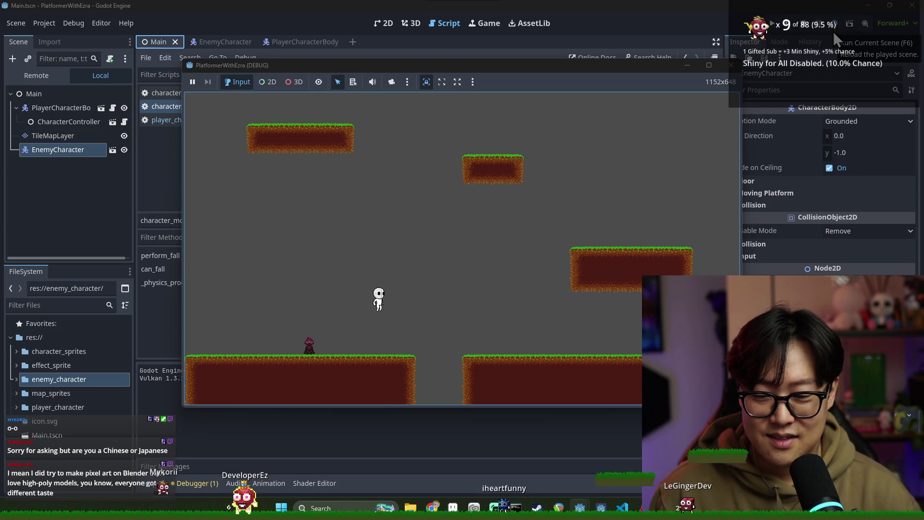
left_click(706, 9)
left_click(292, 42)
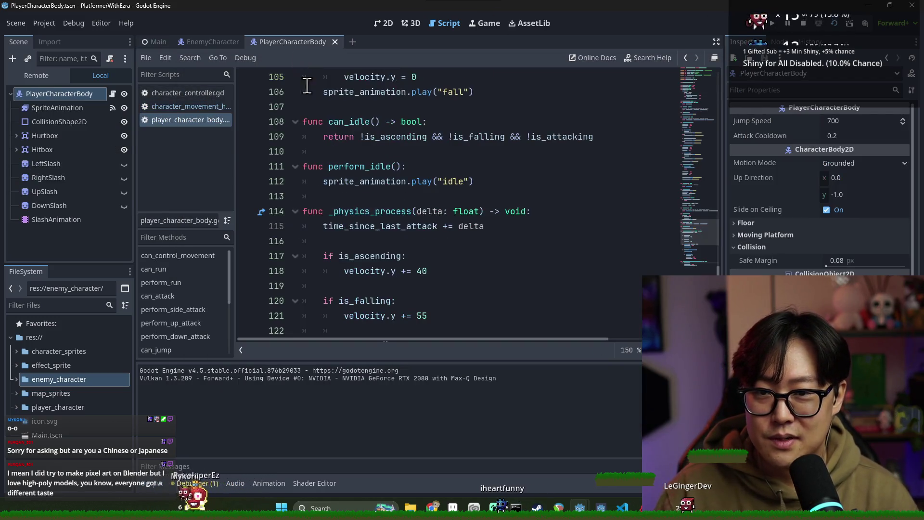
- Change the player's rising gravity on line 118 to 30 and play-test a jump
scroll(380, 261, "down", 2)
double_click(422, 182)
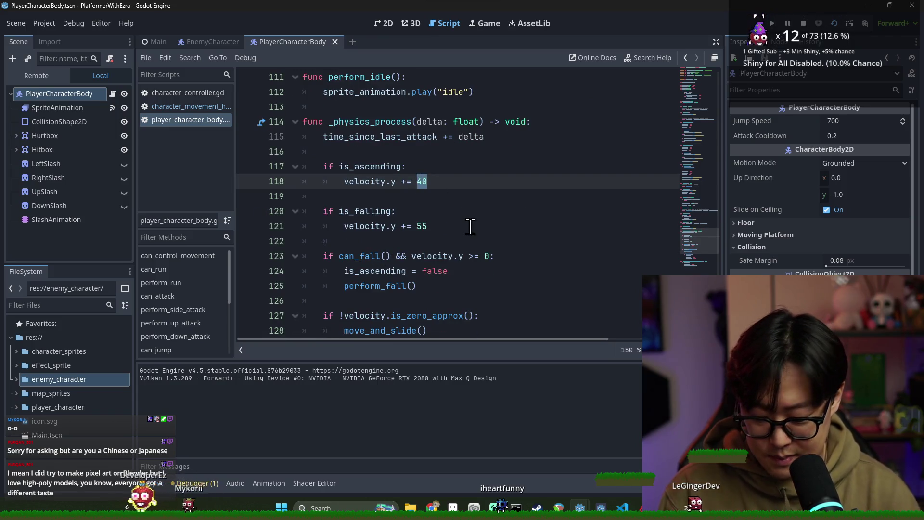
type("30")
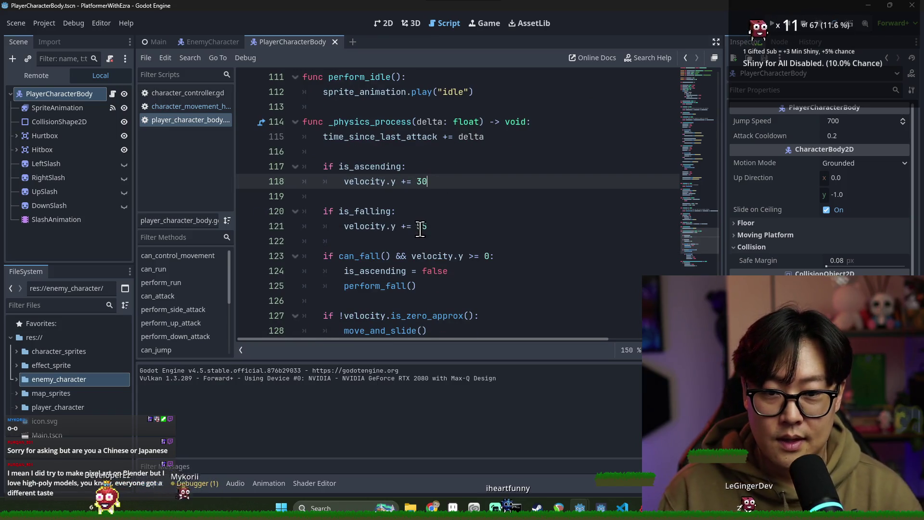
key("F5")
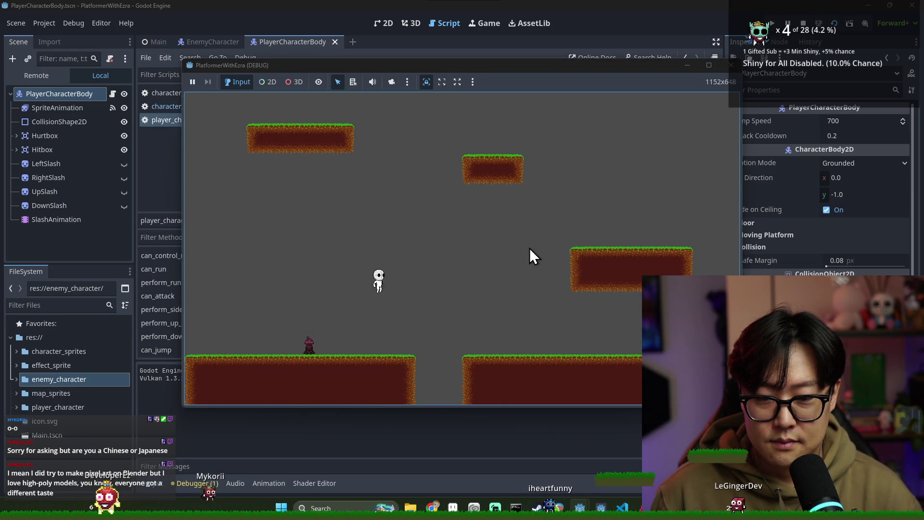
key("space")
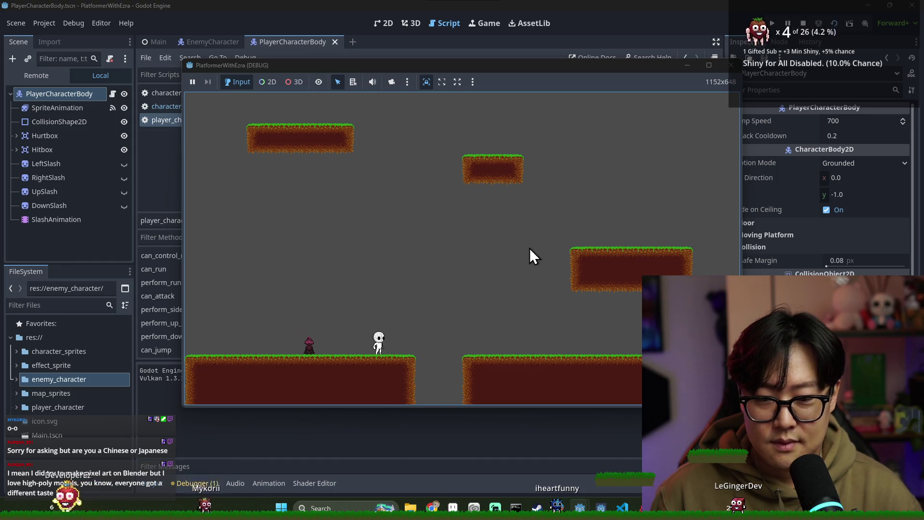
key("F8")
- Restore the rising gravity to 40 and play-test jumping across the platforms again
double_click(422, 181)
type("40")
double_click(418, 227)
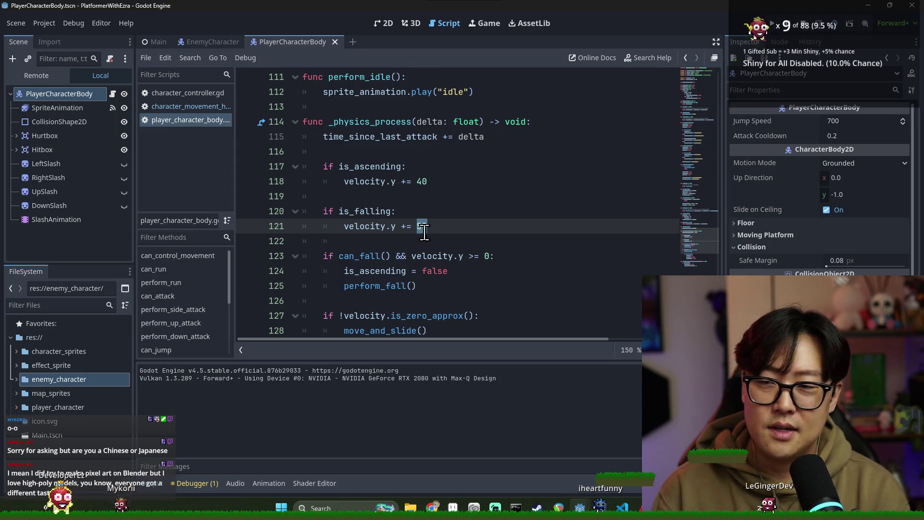
key("F5")
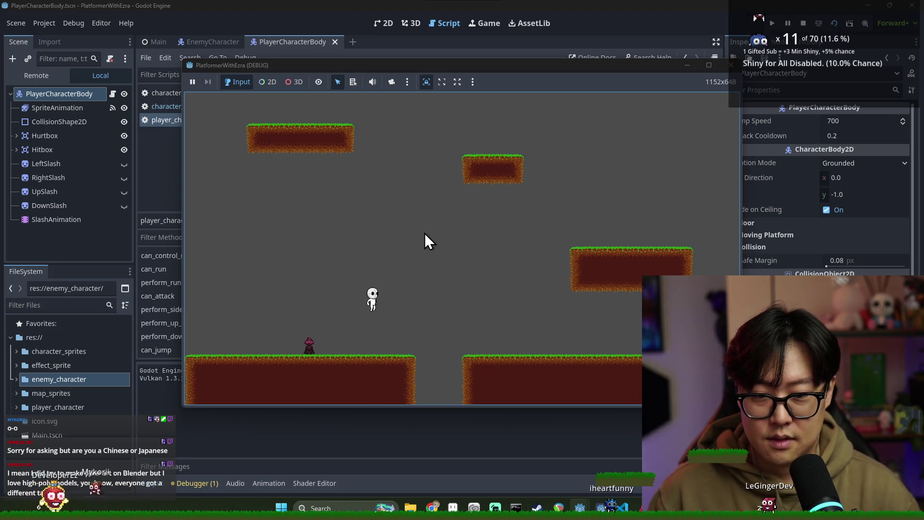
key("space")
key("Right")
key("space")
key("Right")
key("space")
key("space")
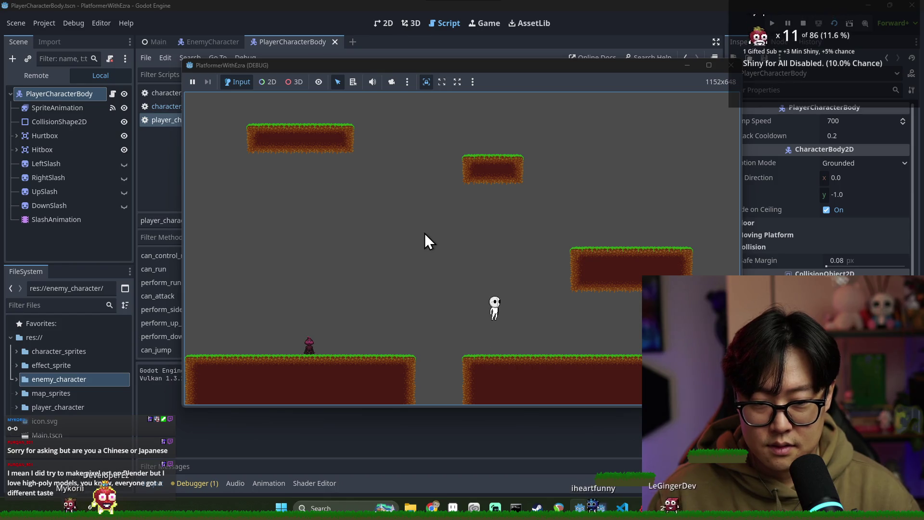
key("F8")
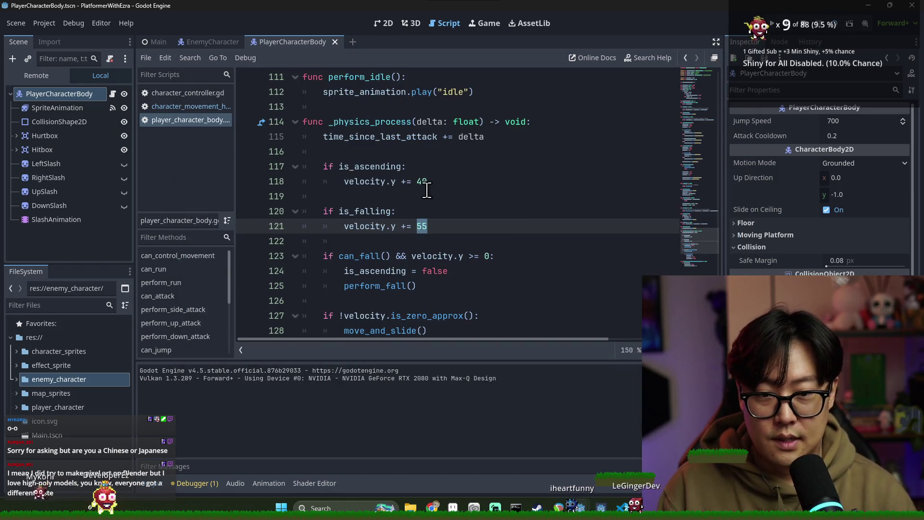
- Scroll up to the jump_speed export and select its value 700
left_click(427, 185)
scroll(514, 235, "up", 20)
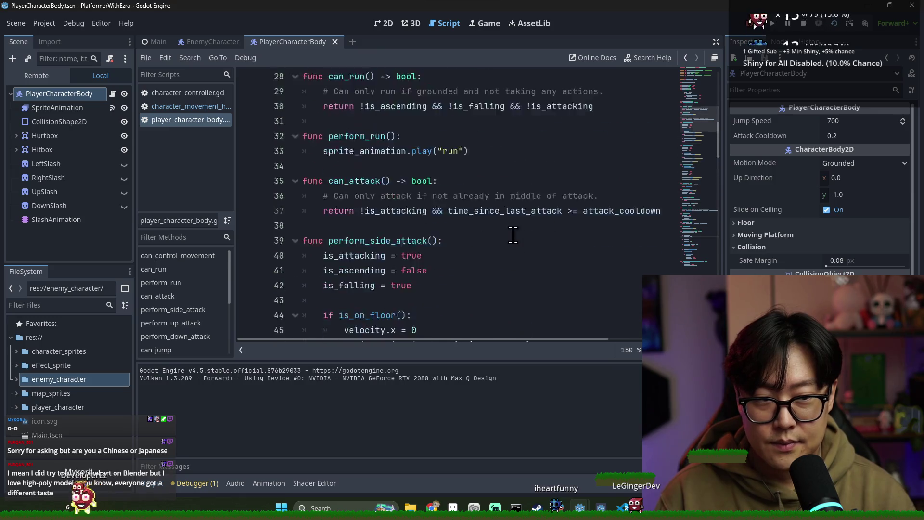
scroll(513, 235, "up", 9)
double_click(440, 181)
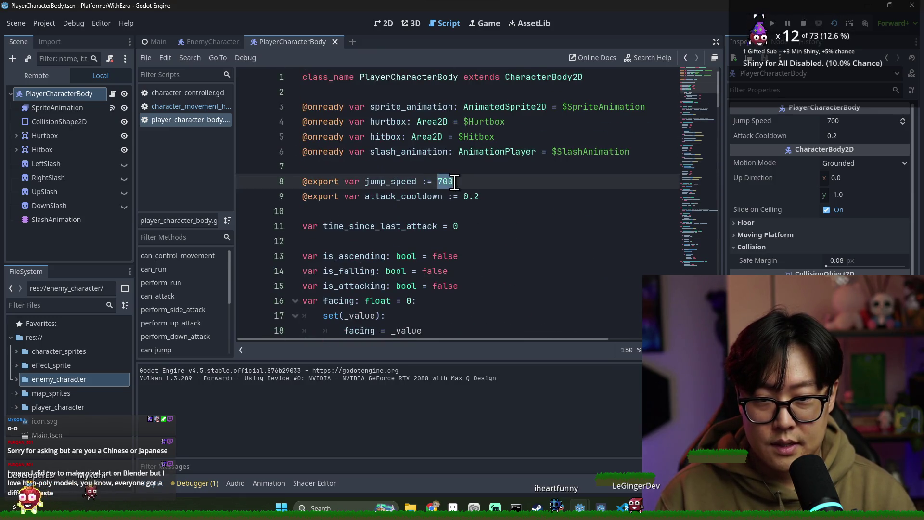
- Enter 1000 as the player's jump speed, then launch and restart the game
type("1000")
key("F5")
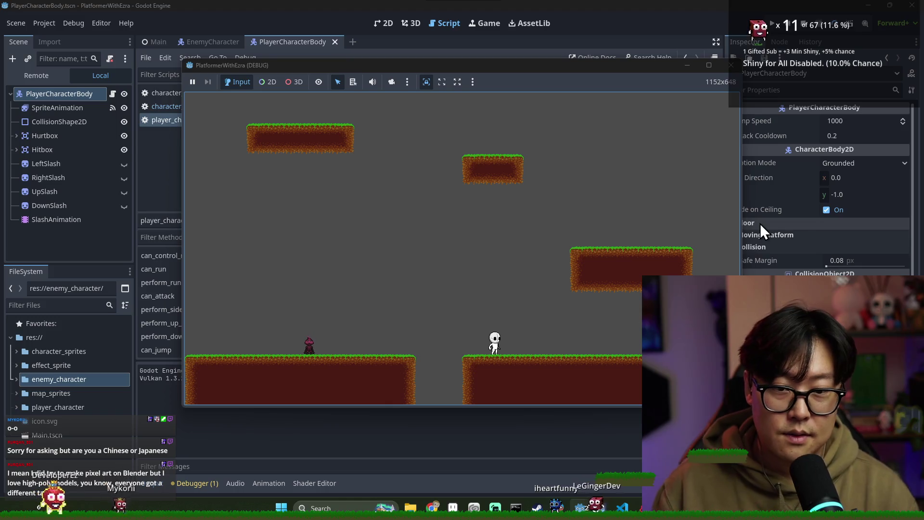
left_click(835, 23)
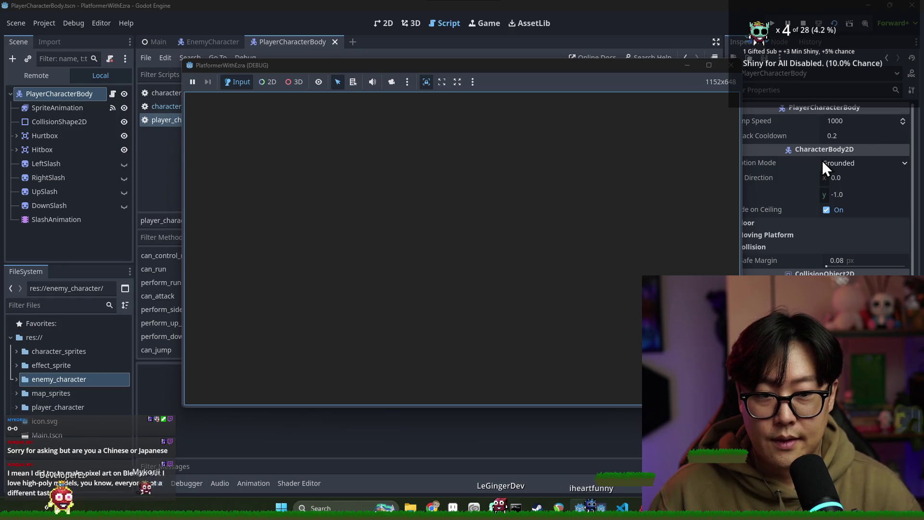
- Run the player right and left, jumping repeatedly
key("Right")
key("space")
key("space")
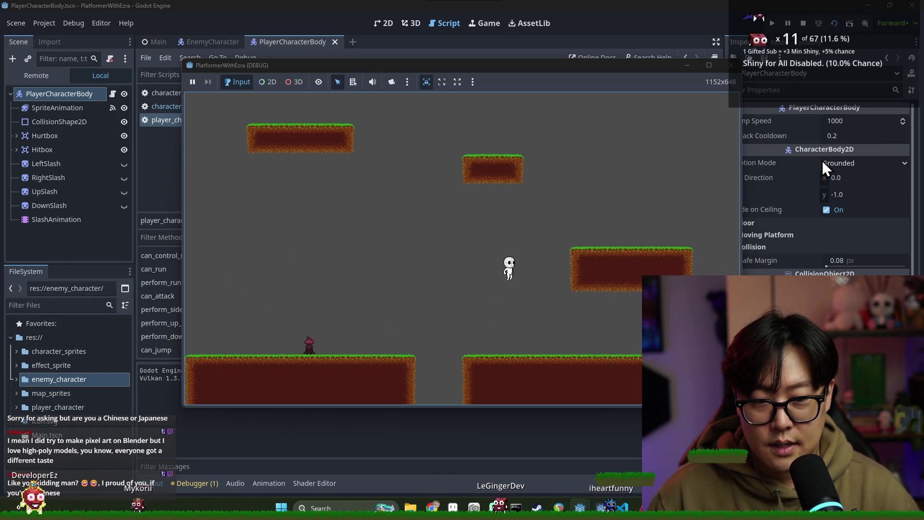
key("Left")
key("space")
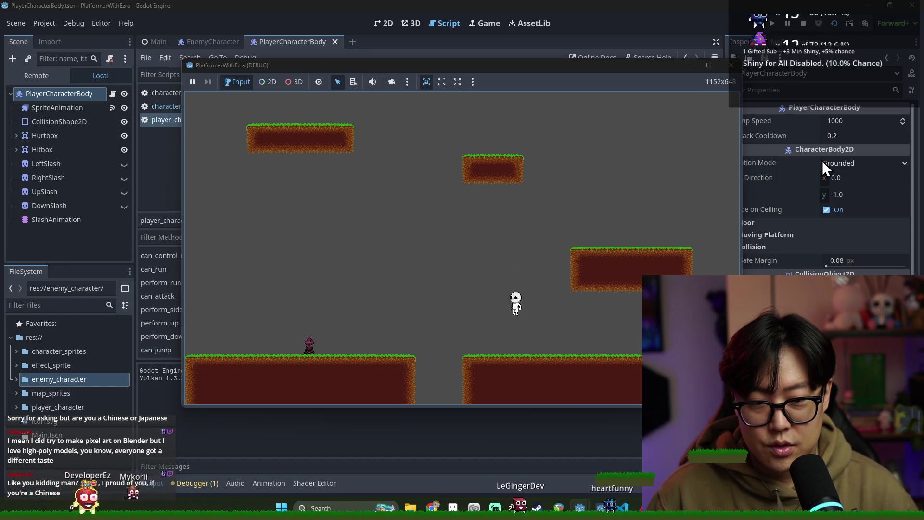
key("Right")
key("Left")
- Perform sideways and upward slashes in mid-air while jumping and running right
key("space")
key("Left")
key("x")
key("Up")
key("Left")
key("space")
key("Right")
key("space")
key("x")
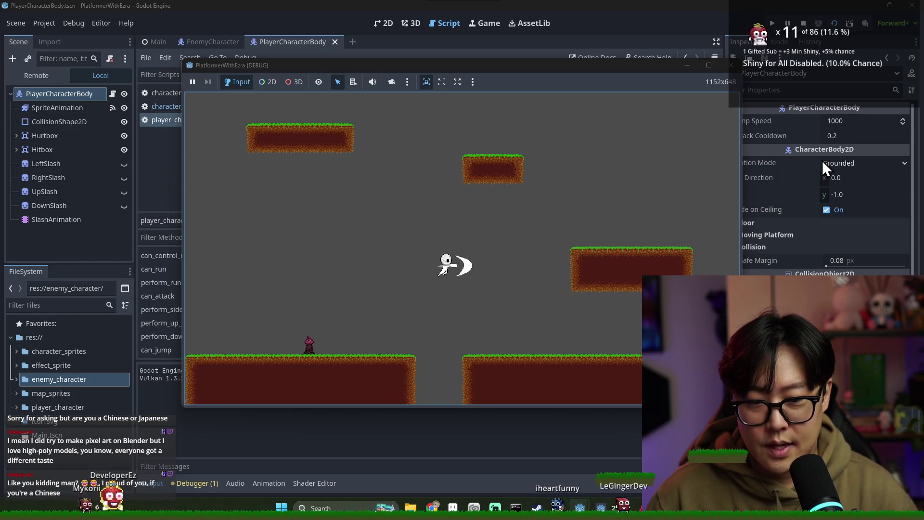
- Stop the test run and put the caret in the player script at line 11
left_click(802, 23)
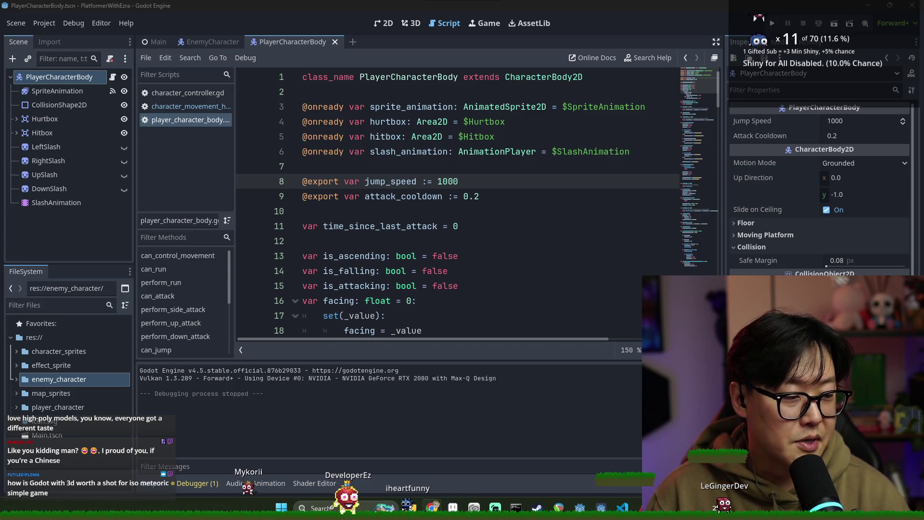
left_click(374, 232)
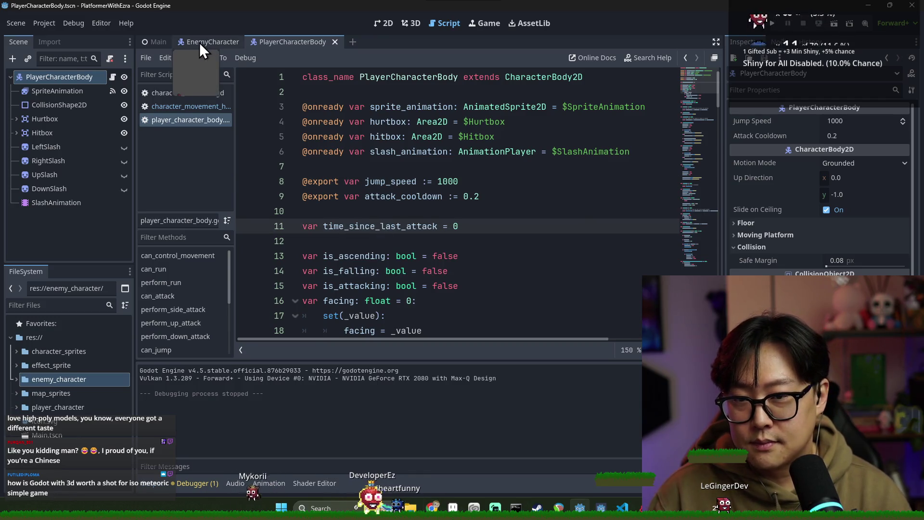
- Review the enemy script's _physics_process, including is_ascending on line 29
left_click(211, 42)
scroll(387, 201, "down", 4)
double_click(381, 182)
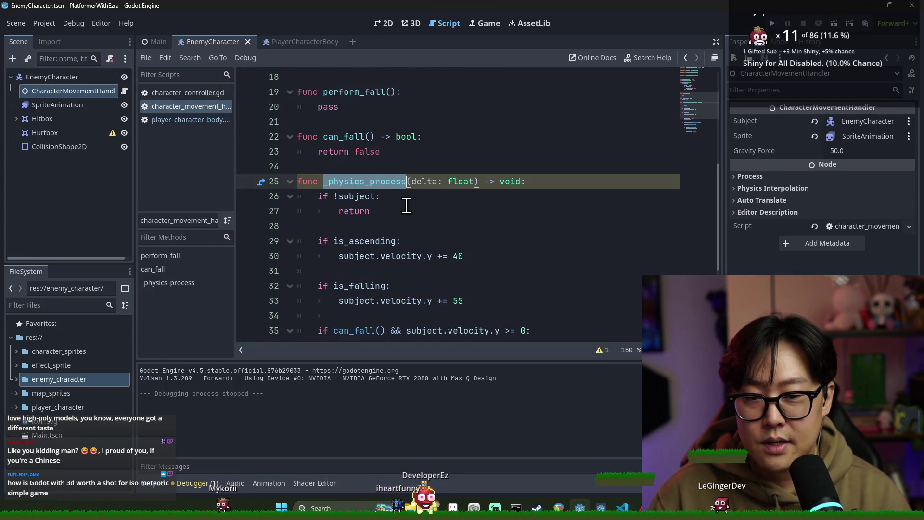
scroll(404, 198, "down", 2)
scroll(424, 195, "up", 2)
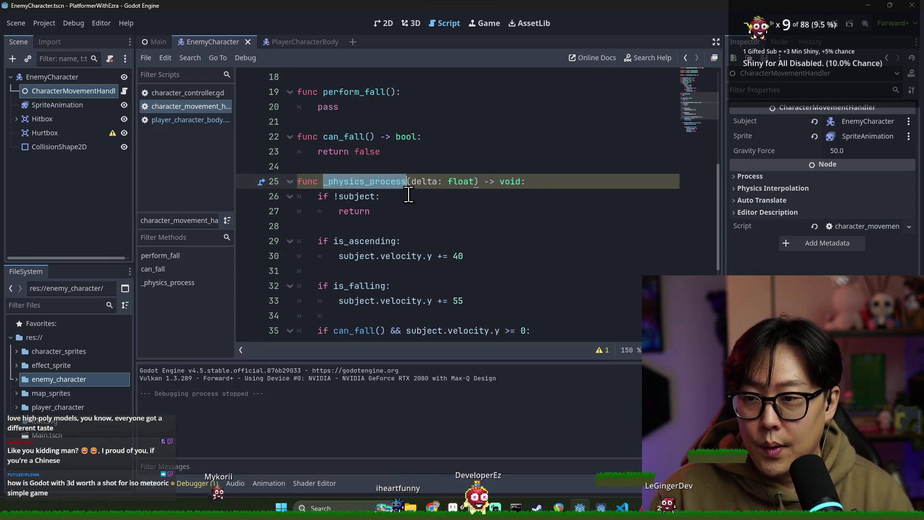
scroll(496, 196, "down", 2)
left_click(369, 151)
double_click(370, 151)
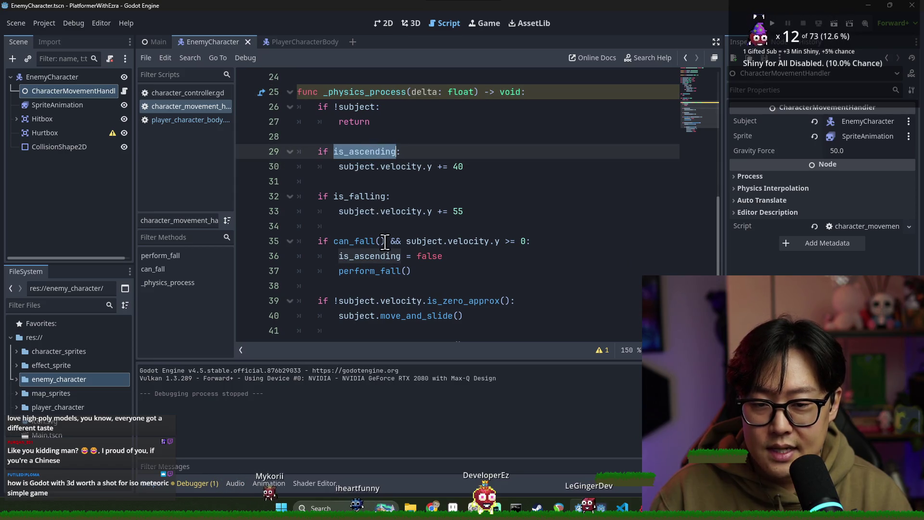
scroll(433, 269, "down", 1)
scroll(434, 270, "up", 6)
scroll(419, 271, "down", 3)
scroll(371, 184, "up", 4)
- Look over the PlayerCharacterBody script's variable declarations
left_click(302, 42)
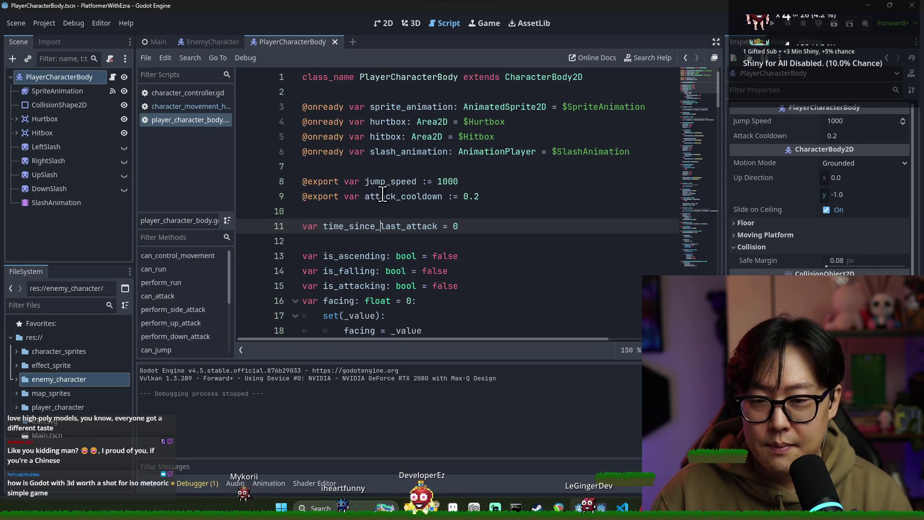
scroll(382, 194, "down", 3)
left_click(188, 119)
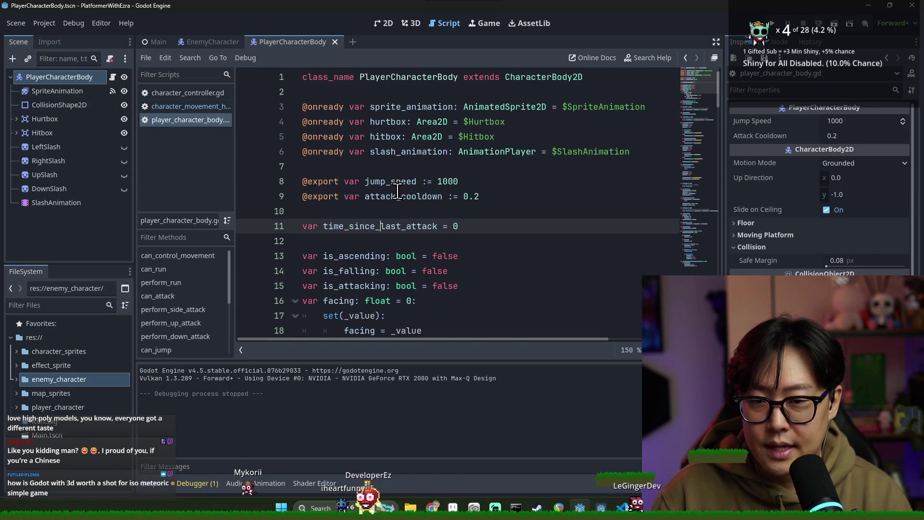
scroll(398, 191, "down", 9)
scroll(396, 188, "up", 2)
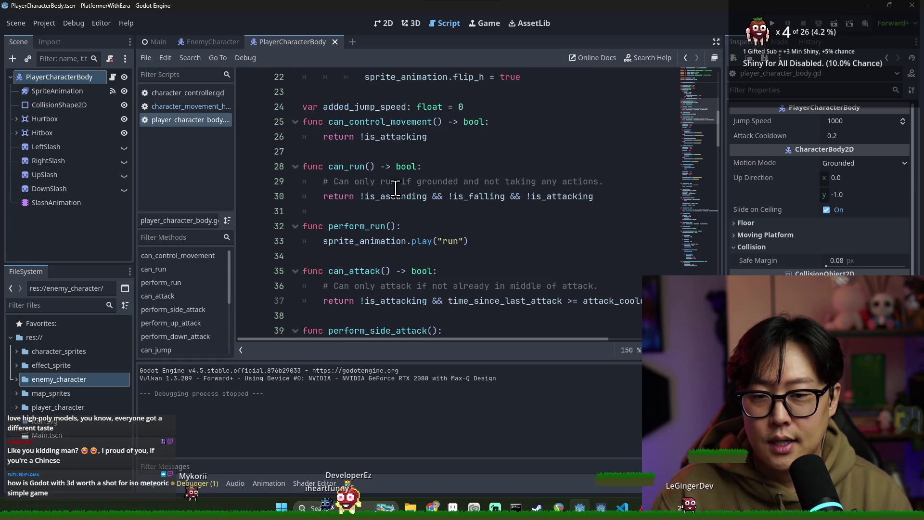
scroll(337, 164, "up", 3)
scroll(346, 169, "down", 1)
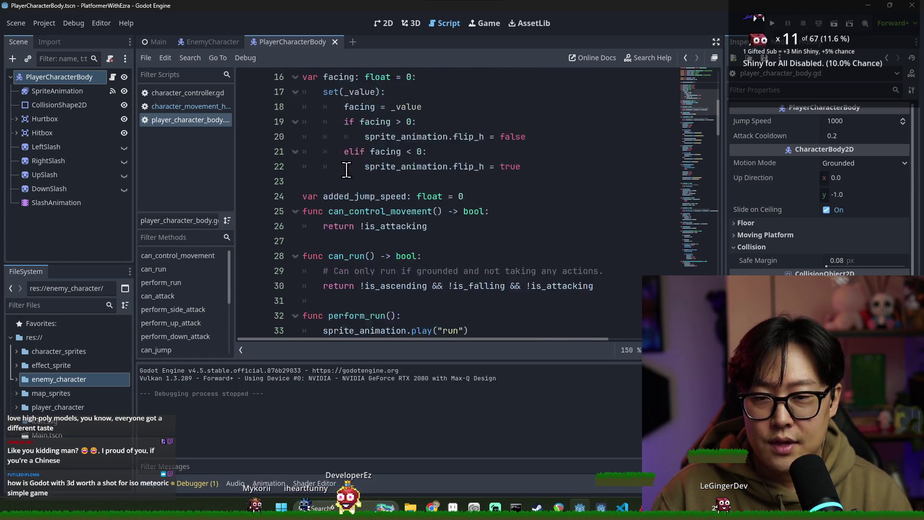
scroll(327, 163, "down", 1)
- Select the player's functions from can_control_movement through perform_idle, then return to the enemy script
left_click(303, 168)
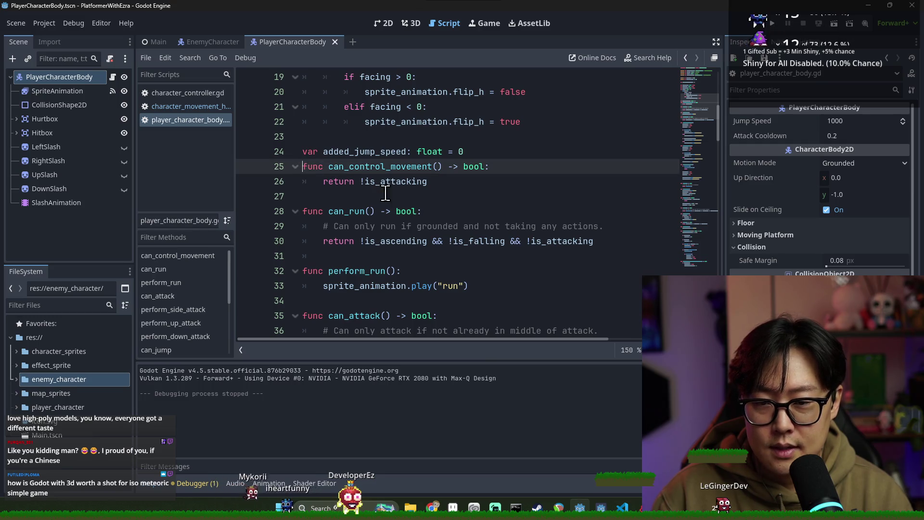
scroll(356, 207, "down", 2)
scroll(359, 207, "up", 1)
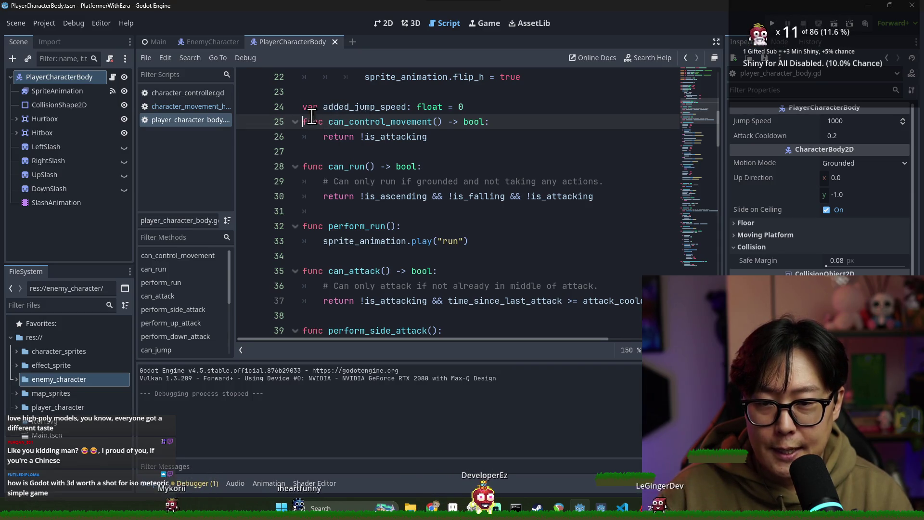
scroll(351, 153, "down", 13)
scroll(351, 153, "down", 20)
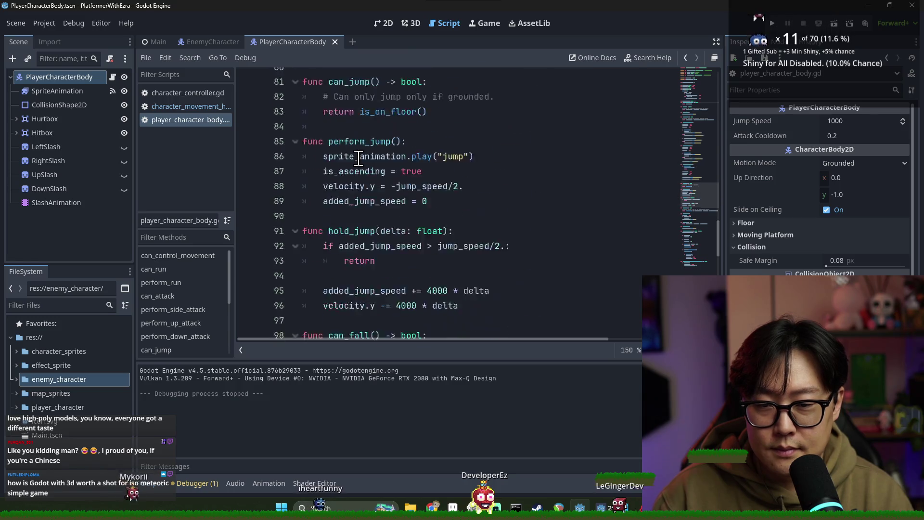
scroll(387, 177, "up", 6)
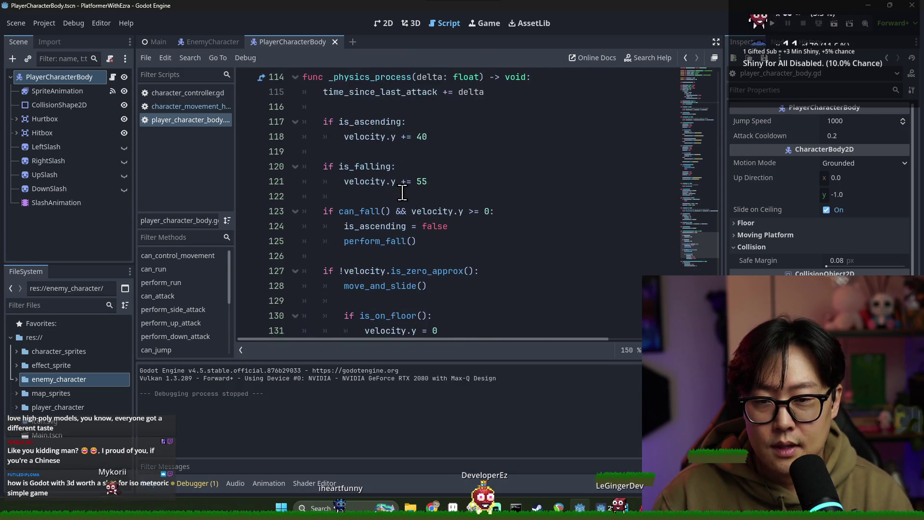
left_click(495, 182, "shift")
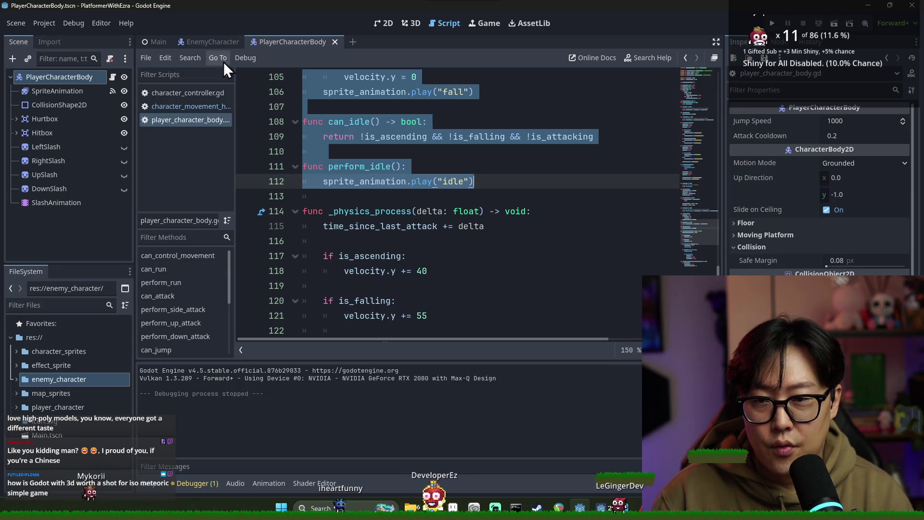
left_click(201, 41)
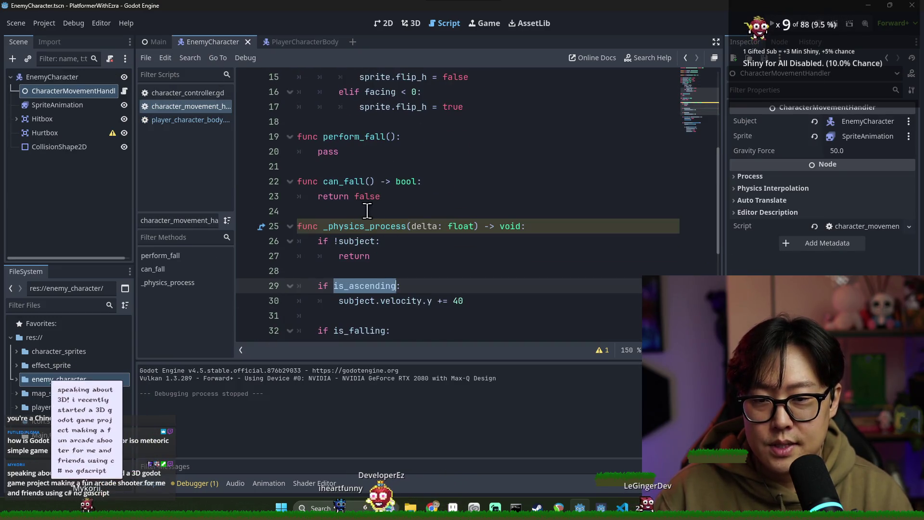
- Replace the perform_fall and can_fall stubs with the pasted player functions
left_click(378, 166)
key("Up")
key("Up")
key("Up")
left_click(404, 198, "shift")
key("BackSpace")
key("ctrl+v")
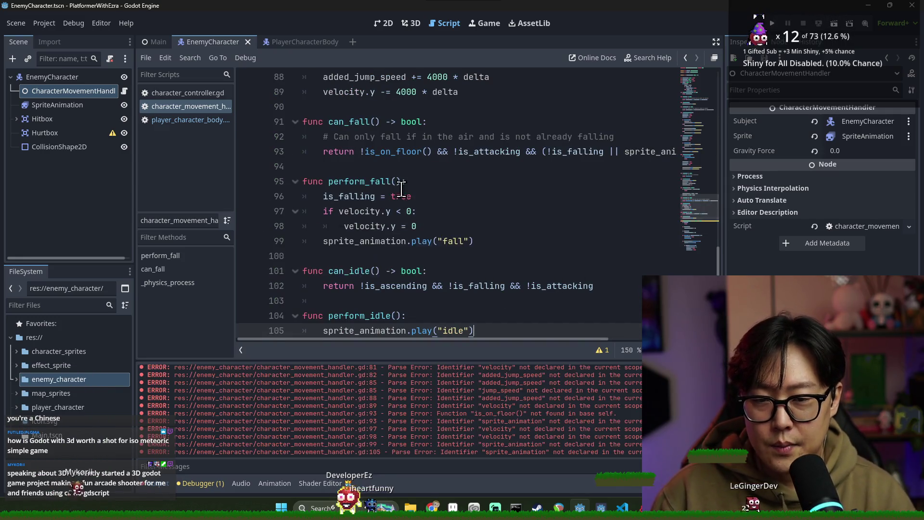
scroll(423, 208, "down", 8)
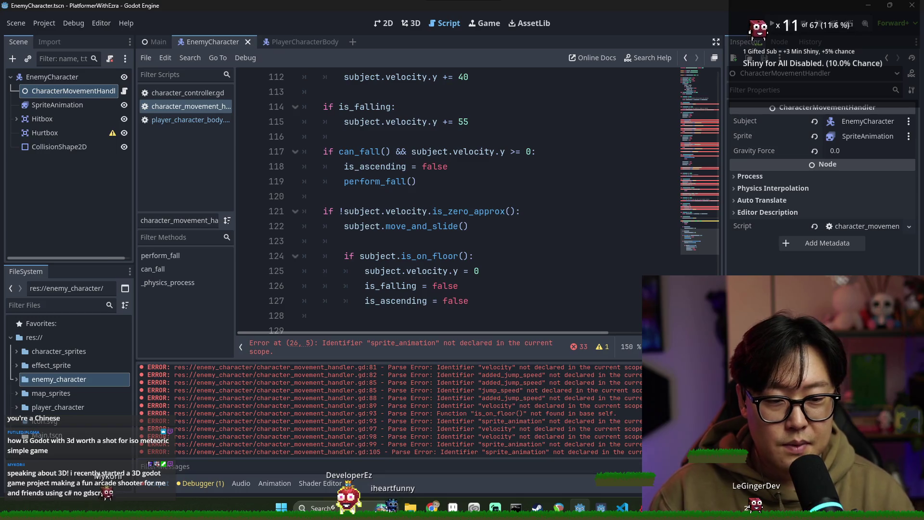
scroll(382, 275, "up", 7)
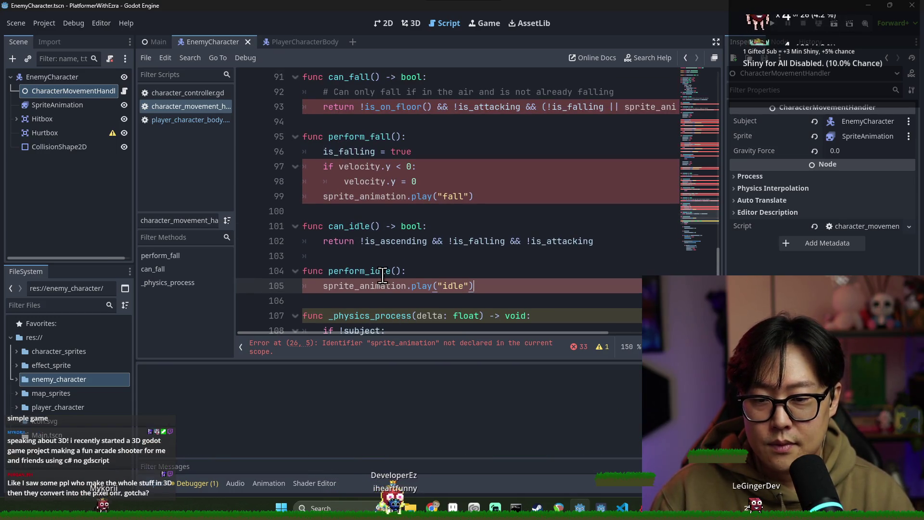
scroll(428, 269, "down", 1)
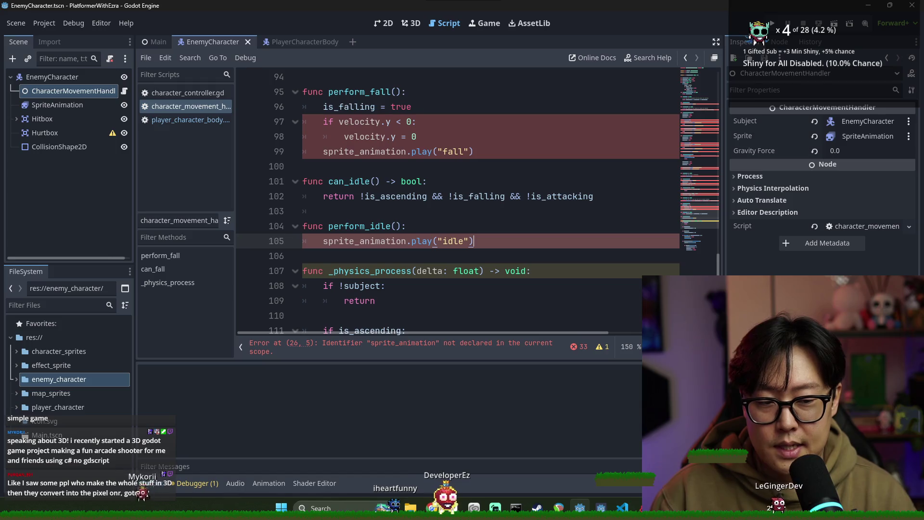
- Hide the output log and script list to widen the code view
left_click(159, 484)
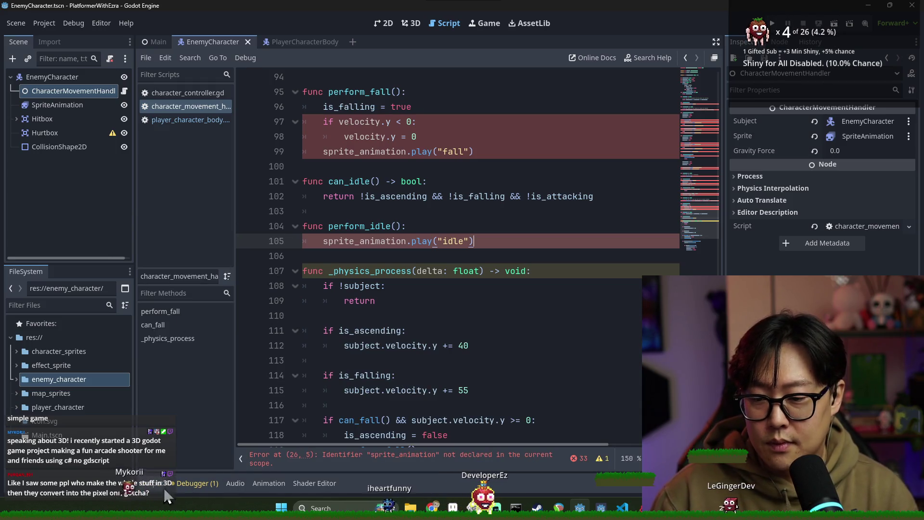
left_click(241, 458)
left_click(303, 270)
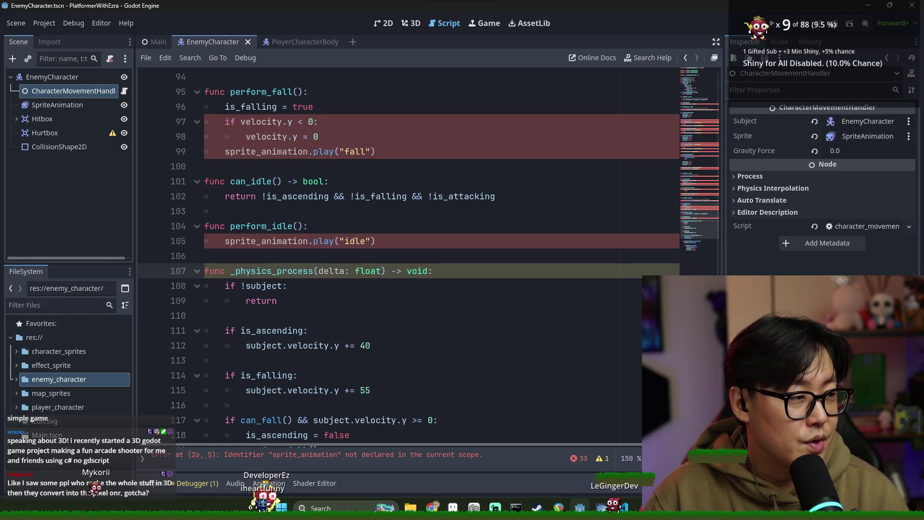
- Replace sprite_animation with the sprite variable on line 26
scroll(328, 243, "up", 20)
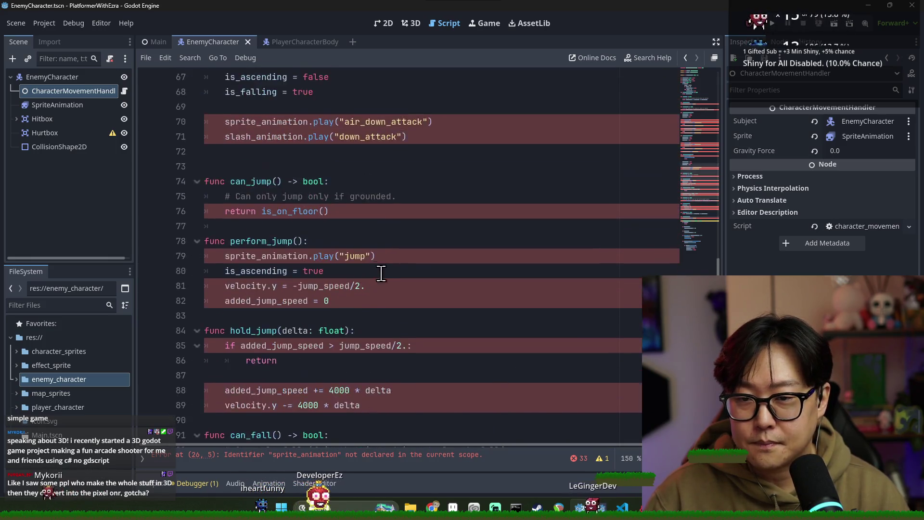
scroll(295, 248, "up", 11)
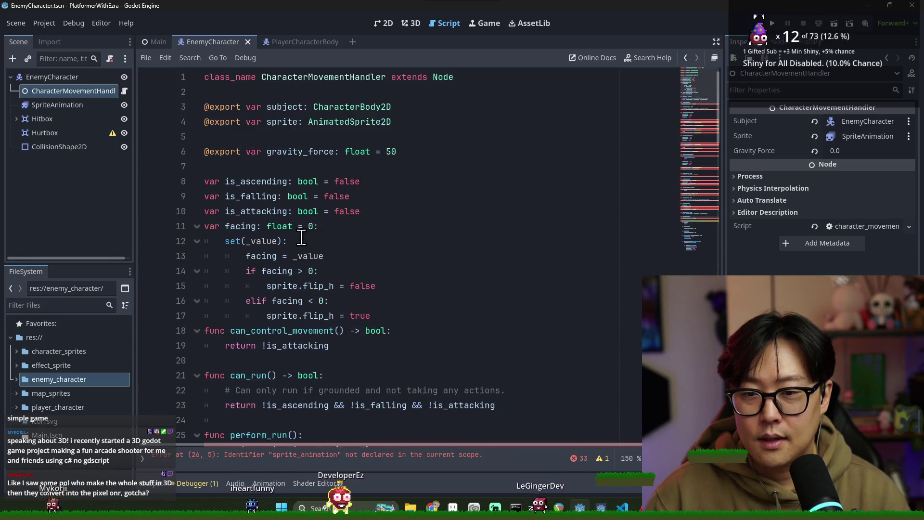
scroll(305, 237, "down", 5)
double_click(282, 212)
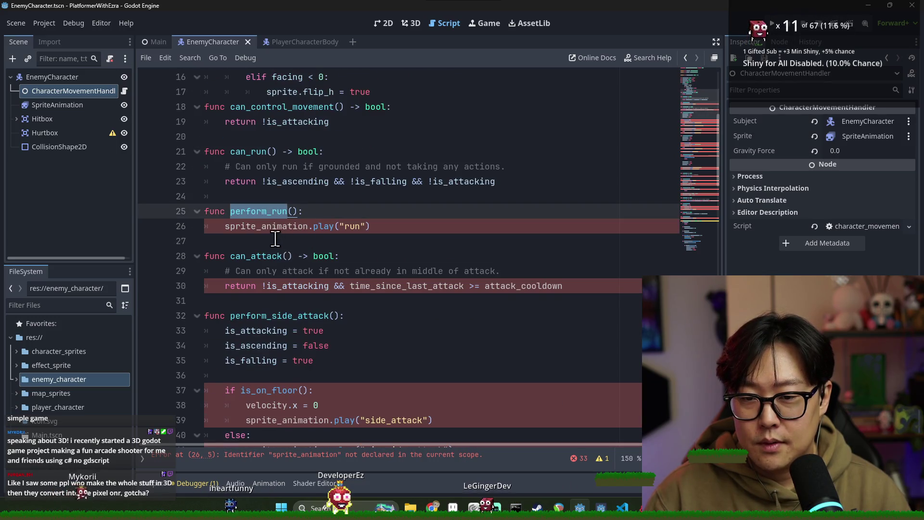
scroll(288, 238, "up", 5)
double_click(282, 122)
key("ctrl+c")
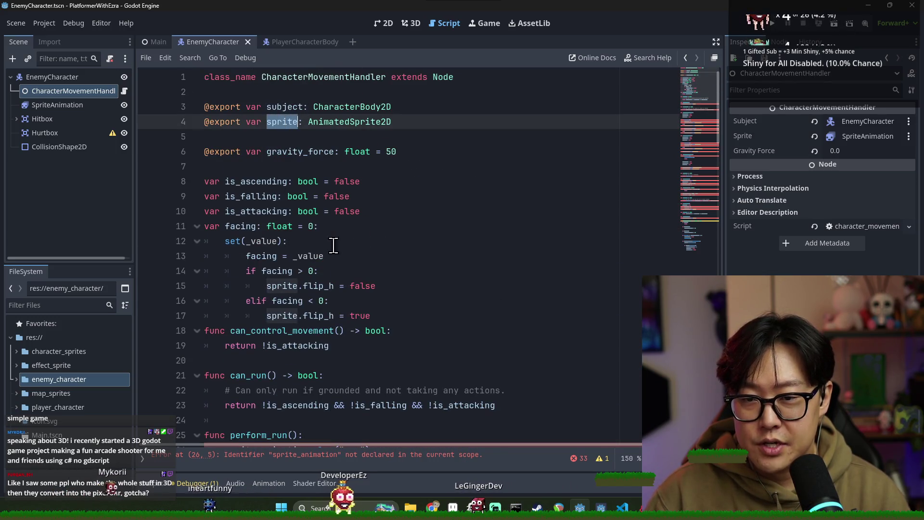
scroll(283, 192, "down", 6)
double_click(255, 181)
key("ctrl+v")
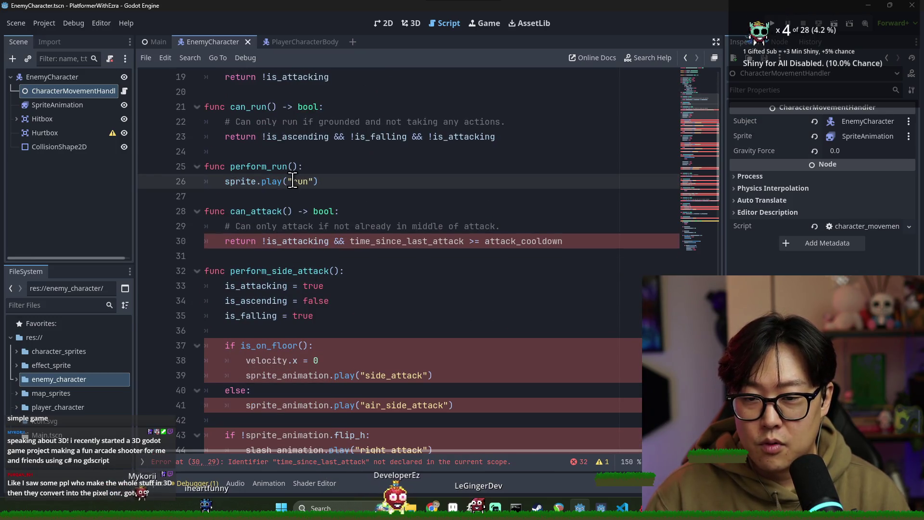
- Check is_attacking in the line 30 attack condition, then bring up a new Chrome tab
scroll(294, 178, "up", 6)
scroll(297, 165, "down", 7)
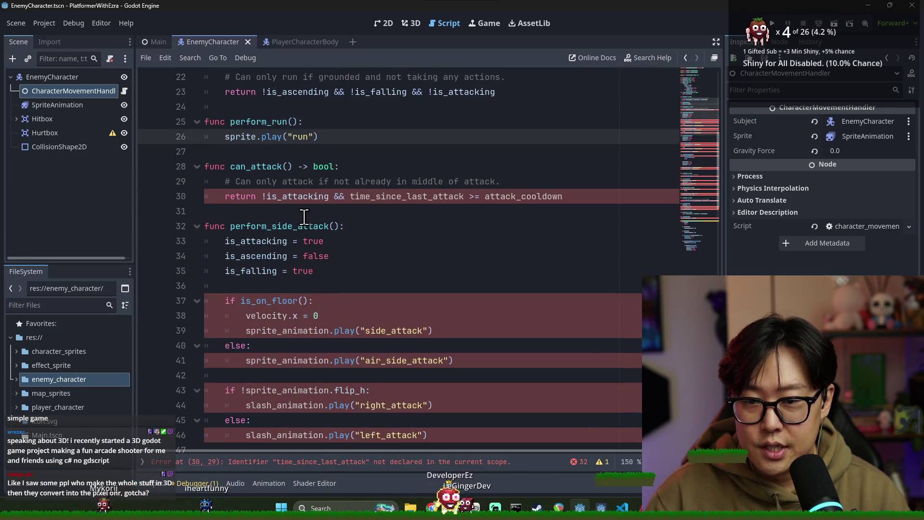
double_click(294, 196)
scroll(338, 249, "up", 2)
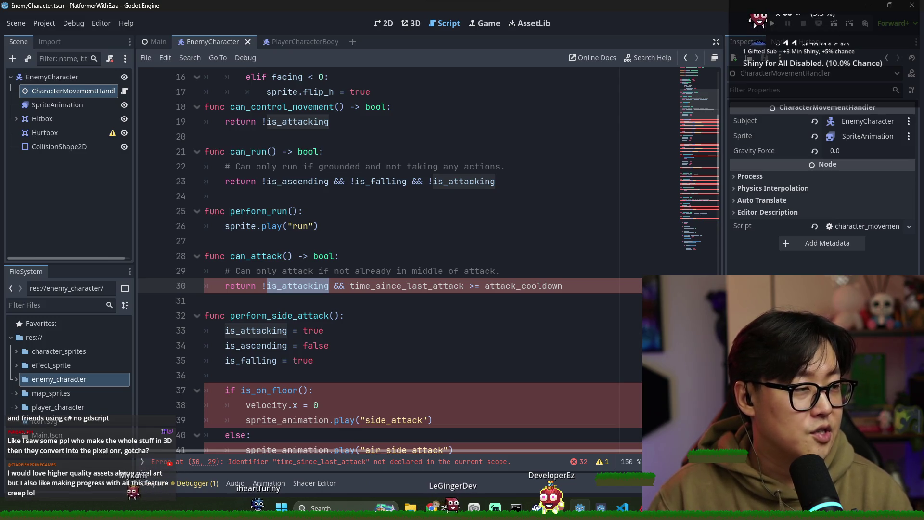
left_click(432, 508)
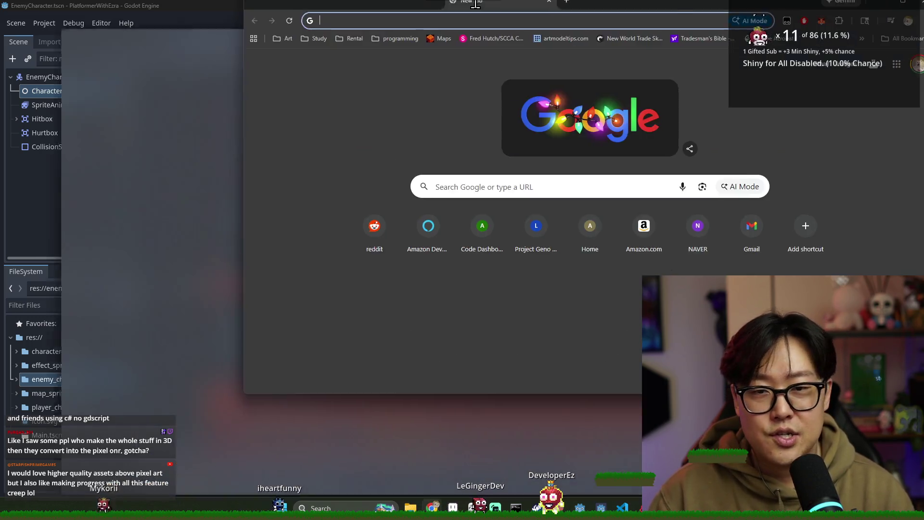
- Search Google for 'cut the rope' and view a result image enlarged
type("d")
key("BackSpace")
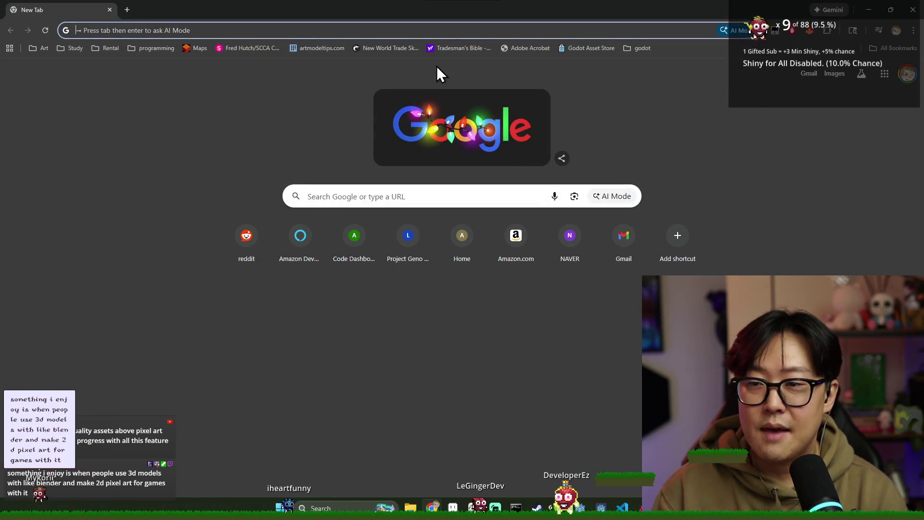
type("cut the rope")
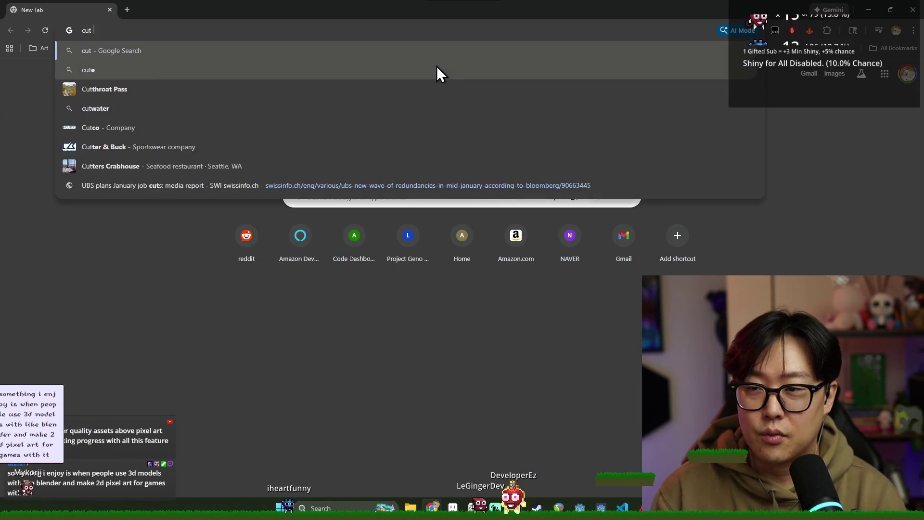
key("Return")
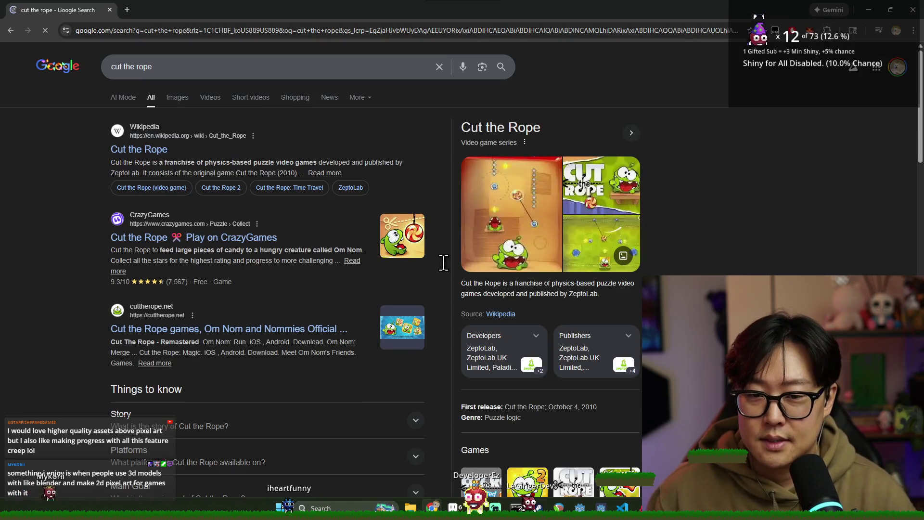
left_click(586, 224)
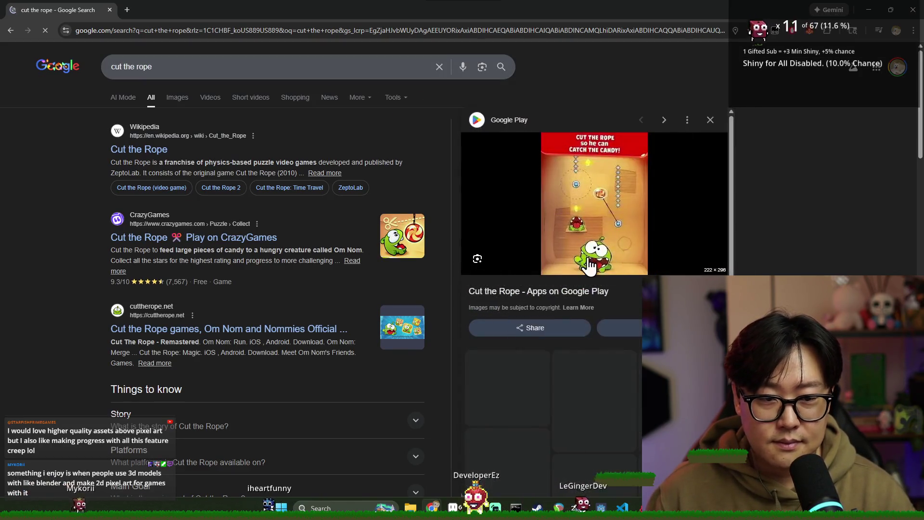
left_click(716, 121)
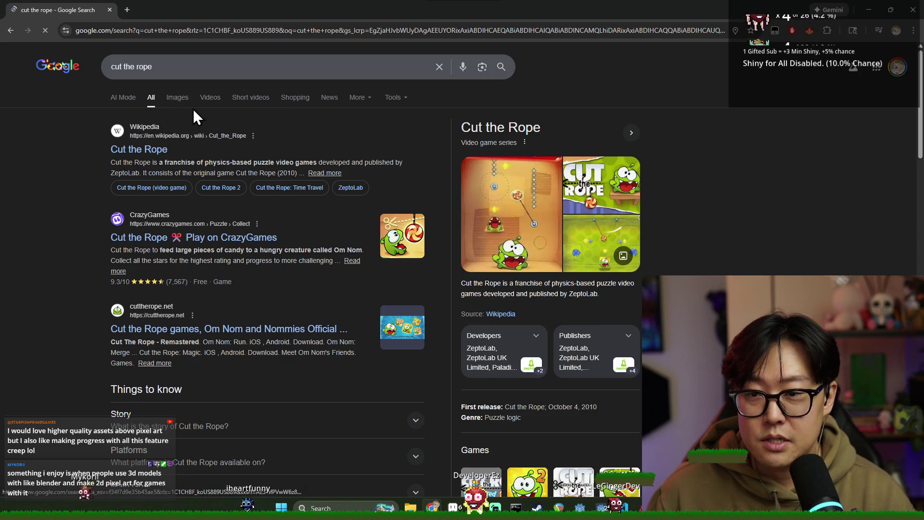
- Browse Cut the Rope image results, previewing the CNET screenshot
left_click(177, 97)
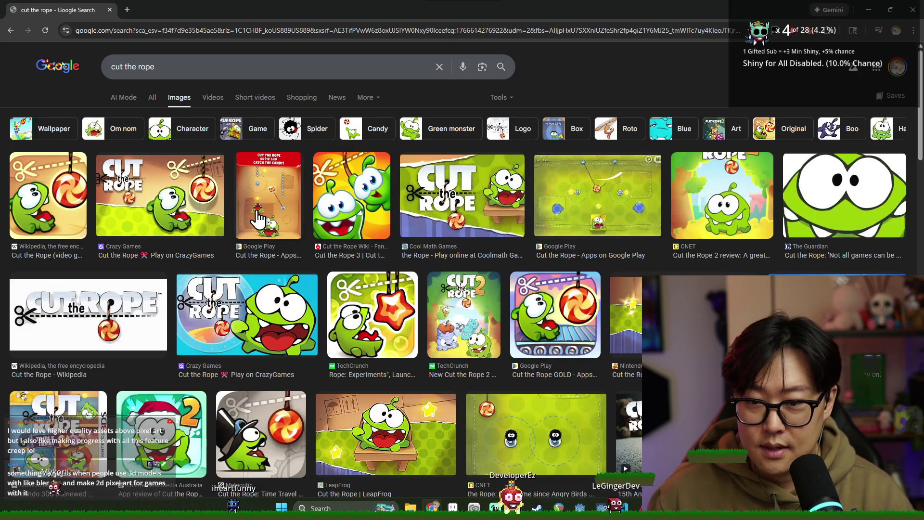
scroll(561, 363, "down", 2)
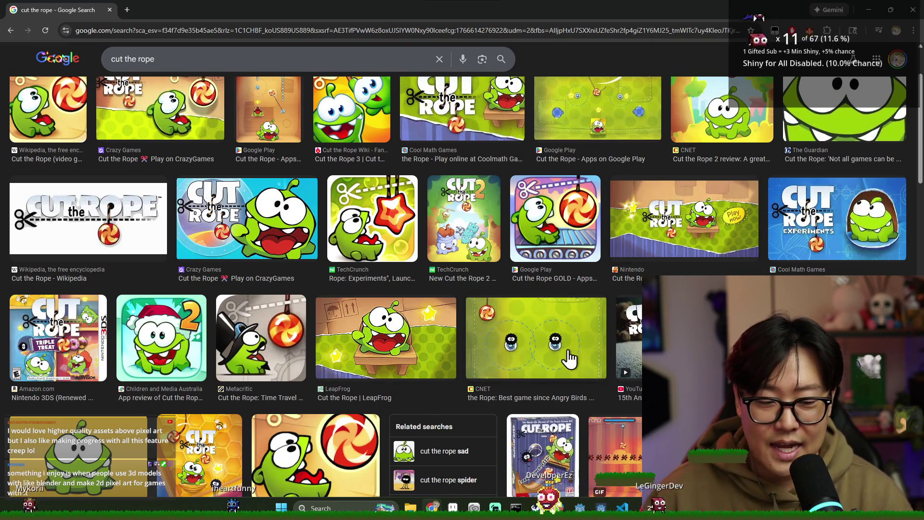
left_click(545, 389)
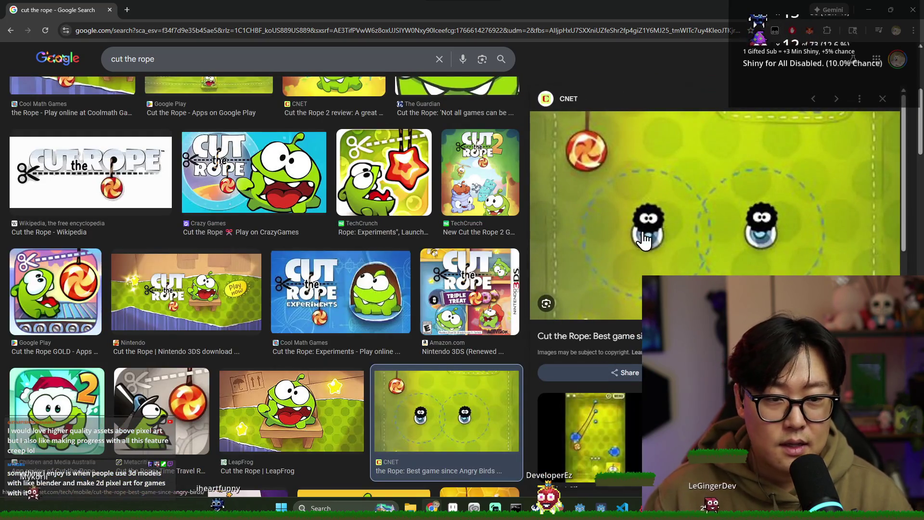
left_click(694, 247)
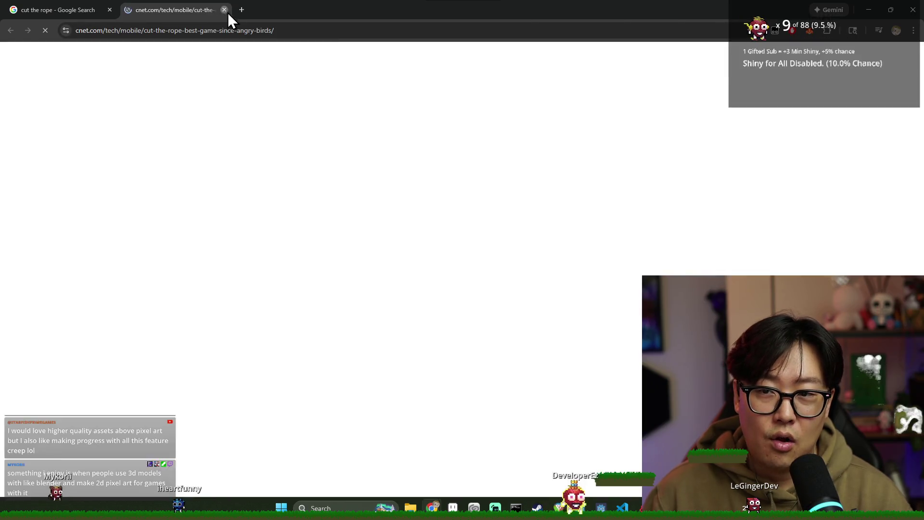
left_click(224, 10)
scroll(715, 299, "down", 2)
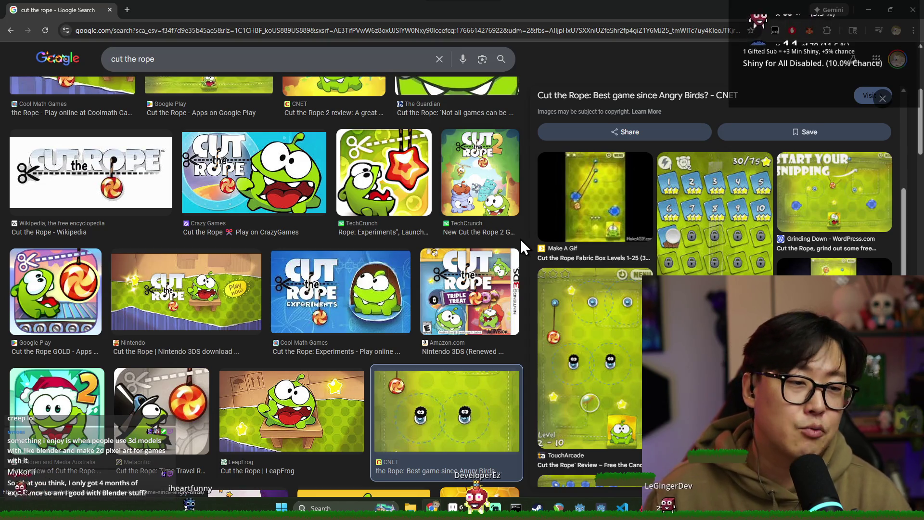
scroll(522, 318, "down", 4)
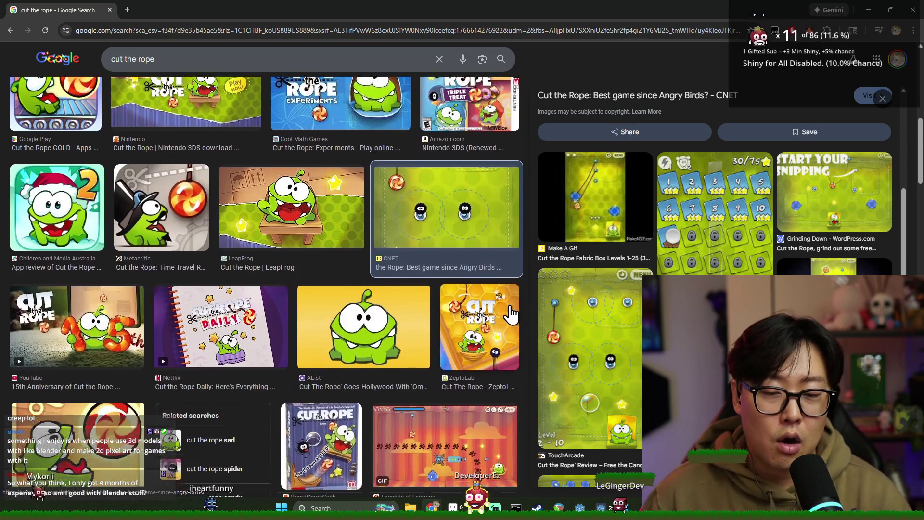
scroll(513, 337, "down", 2)
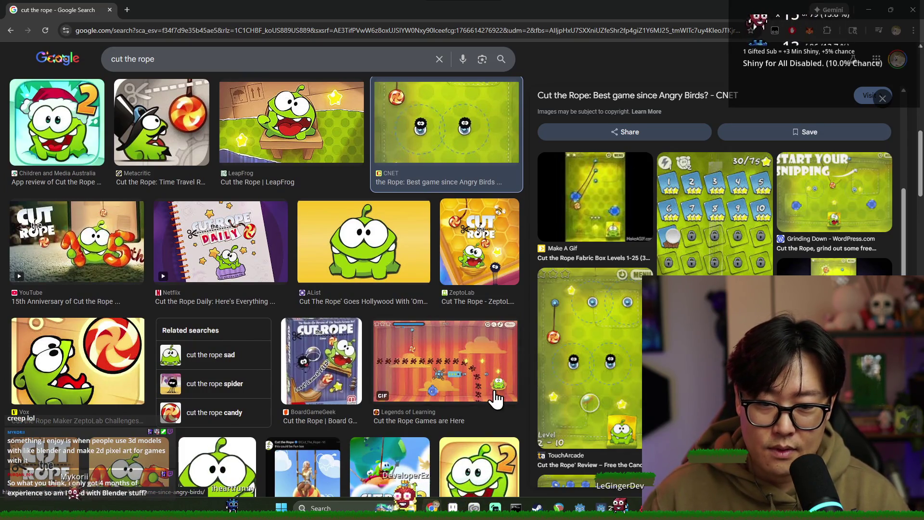
scroll(467, 383, "up", 10)
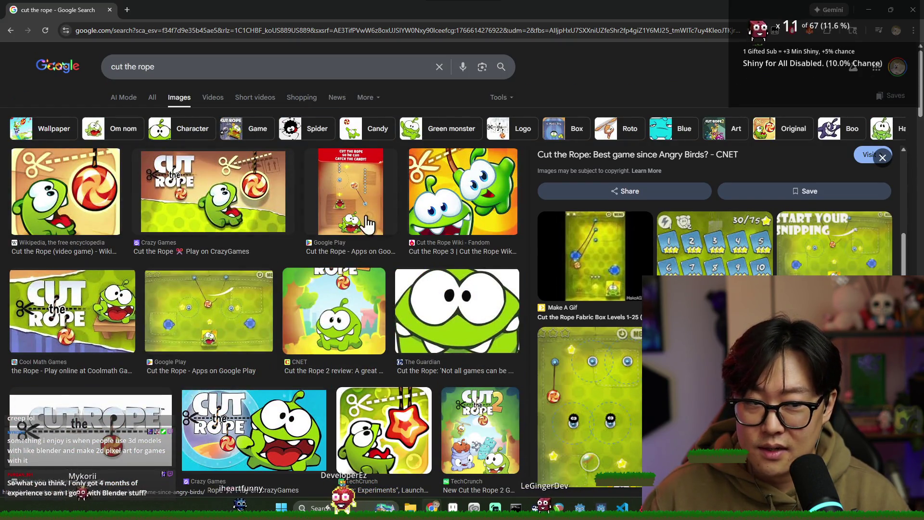
- Search images for 'vector art in games' and open the GameFromScratch article
double_click(251, 67)
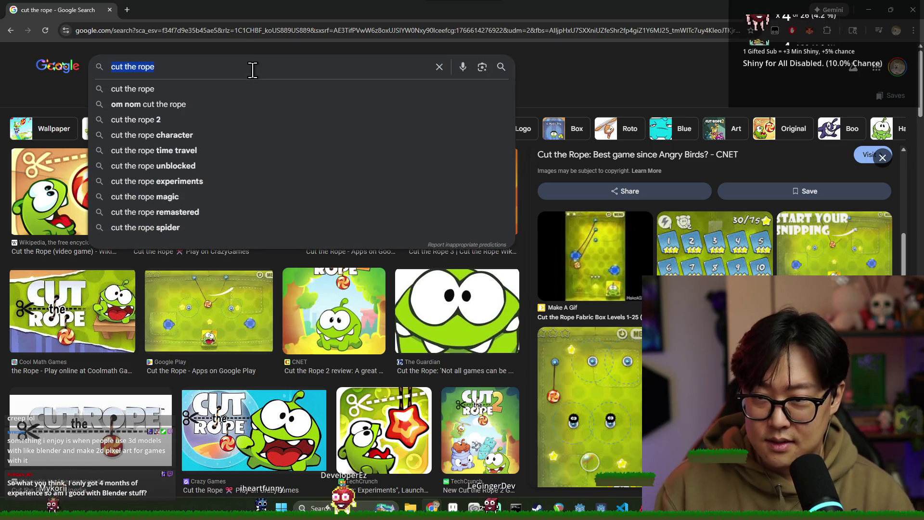
type("vector art in ")
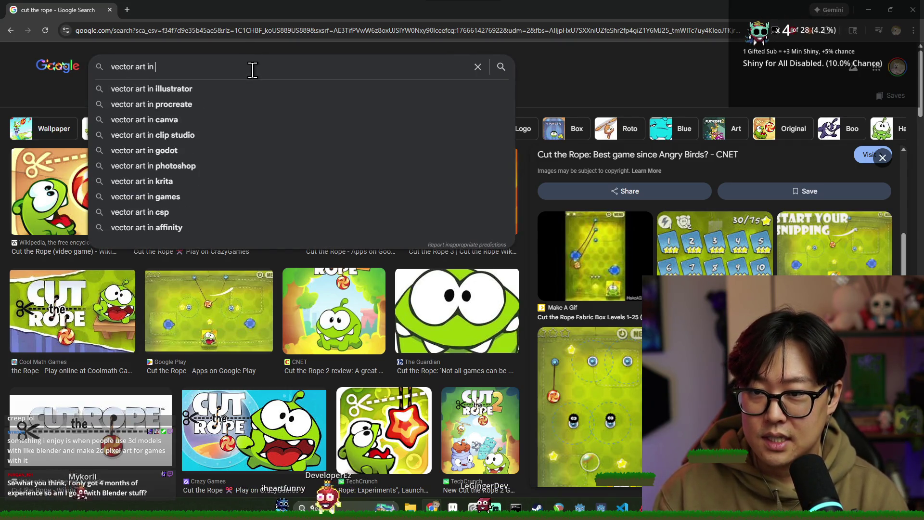
type("games")
key("Return")
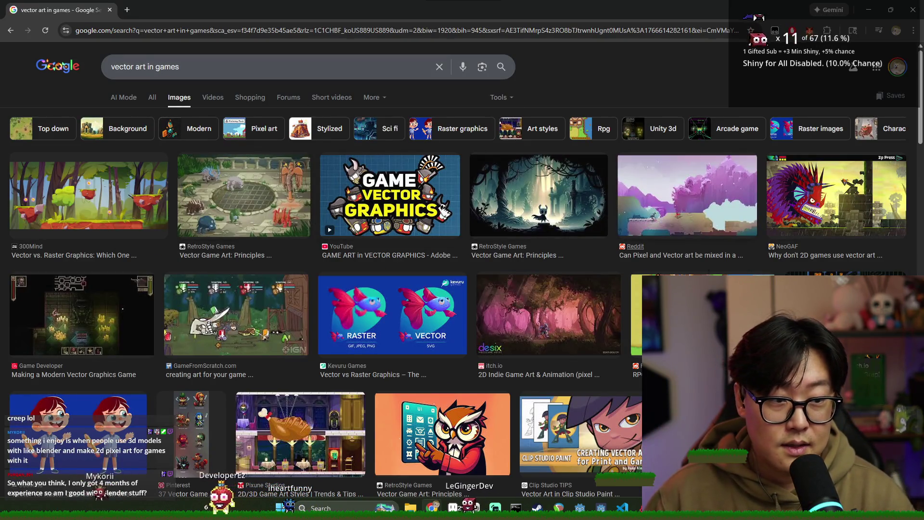
left_click(240, 327)
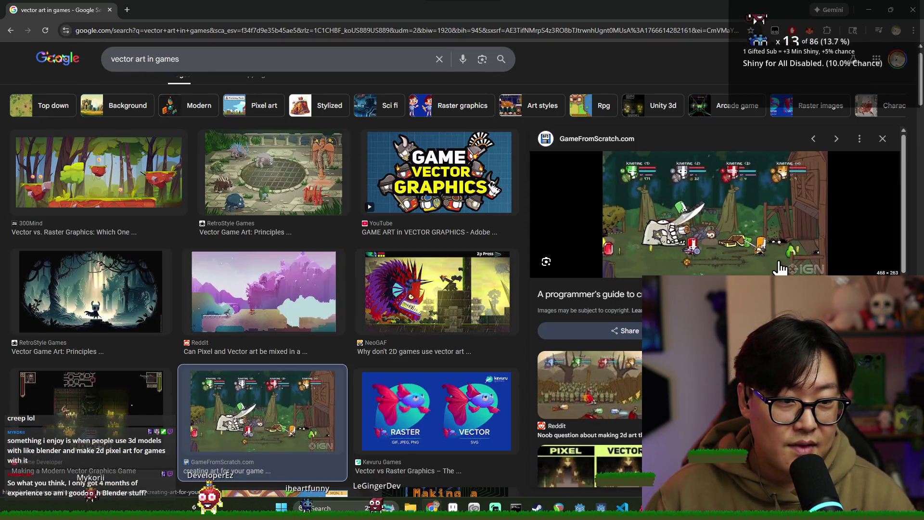
left_click(780, 267)
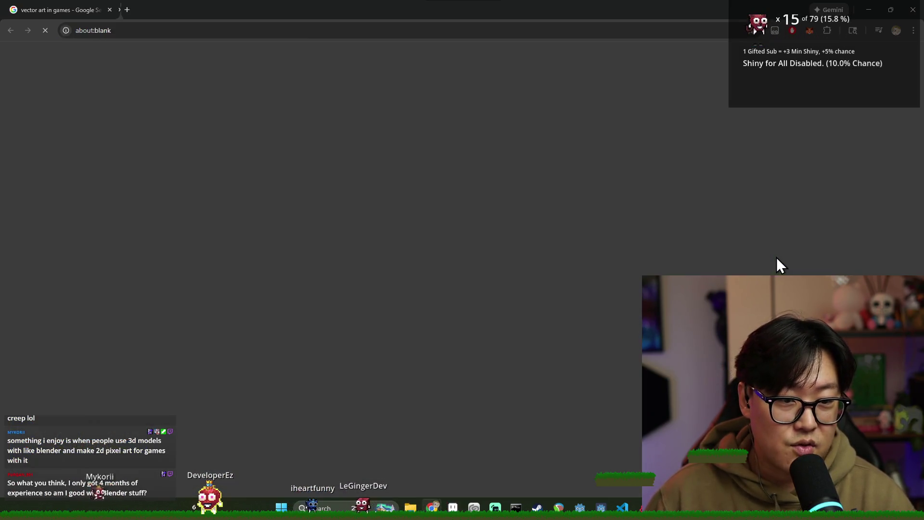
scroll(412, 320, "down", 5)
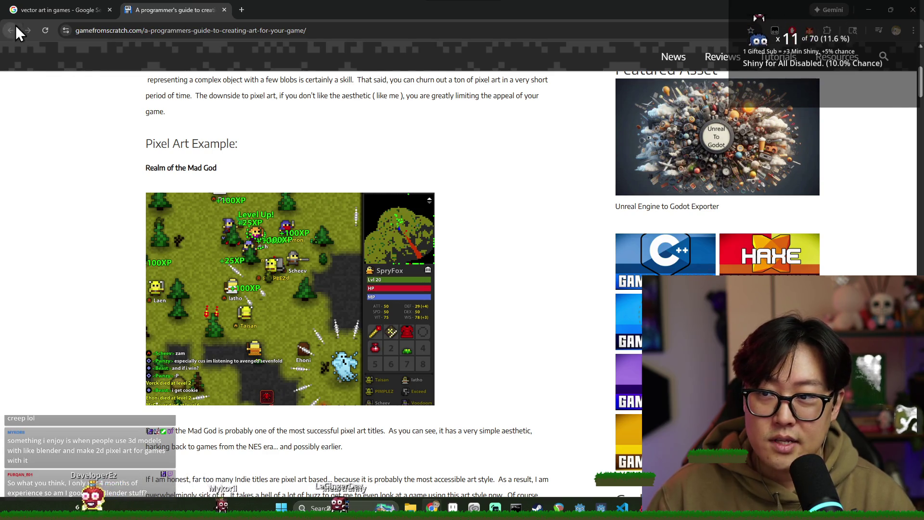
left_click(62, 9)
left_click(735, 230)
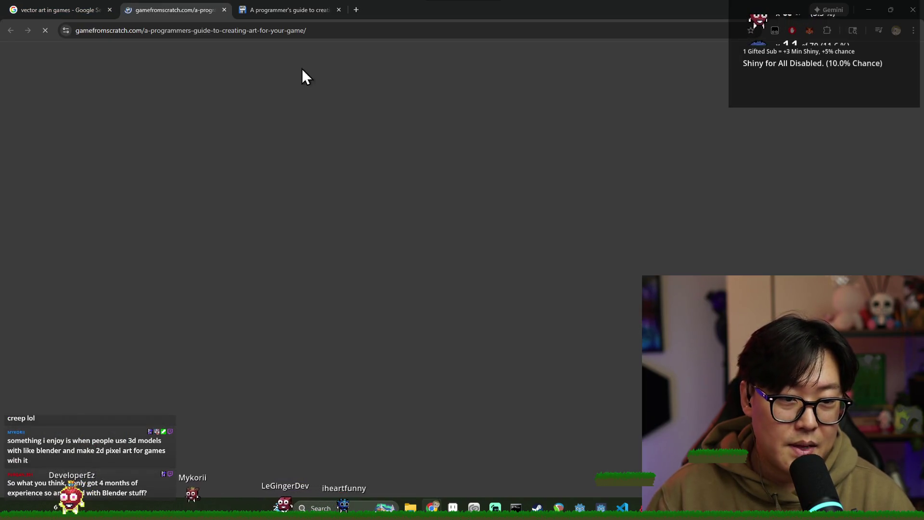
left_click(227, 14)
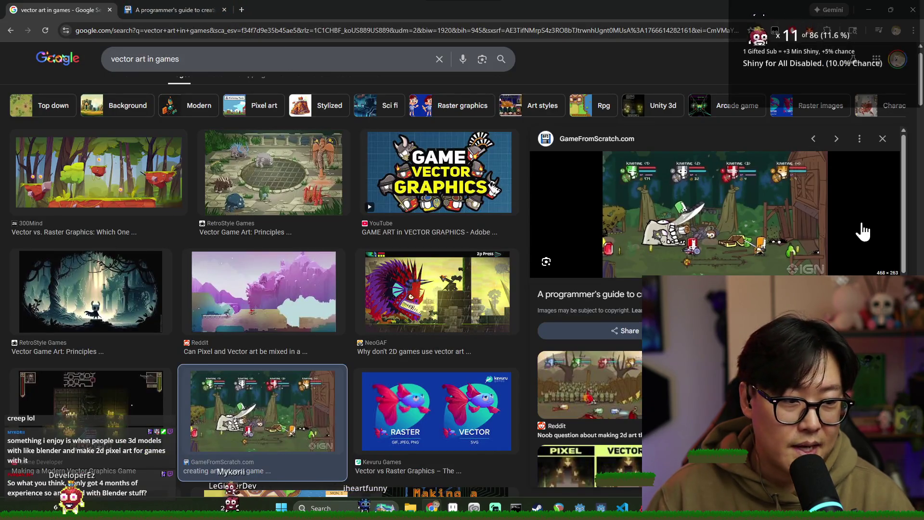
- View the full-size Castle Crashers image at 200% zoom, then close the extra tabs
right_click(737, 212)
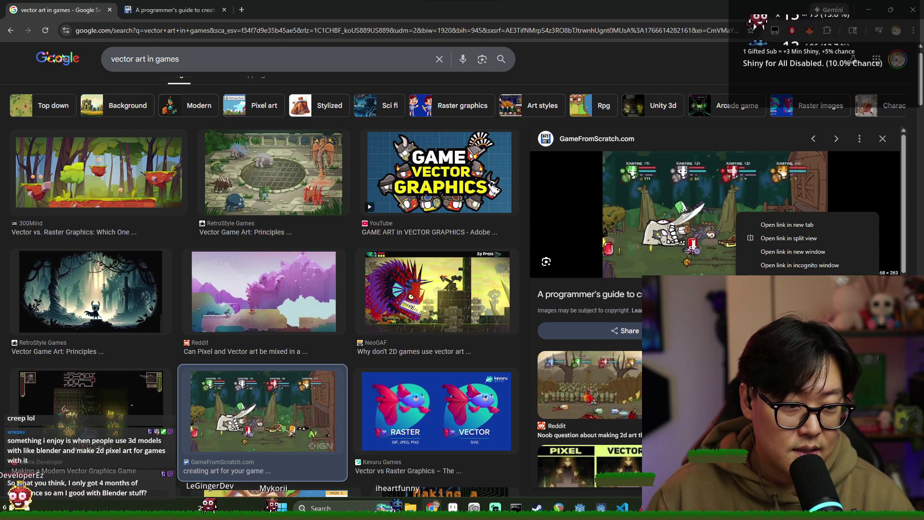
left_click(790, 314)
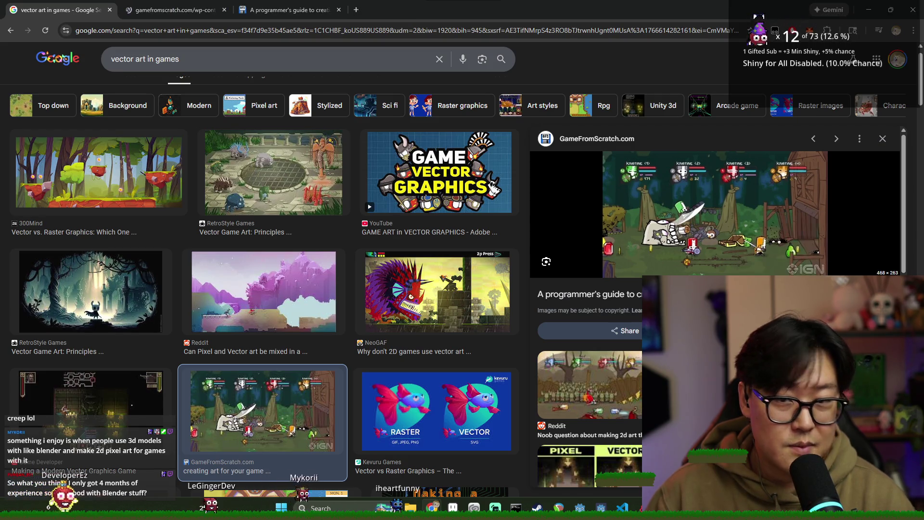
left_click(149, 10)
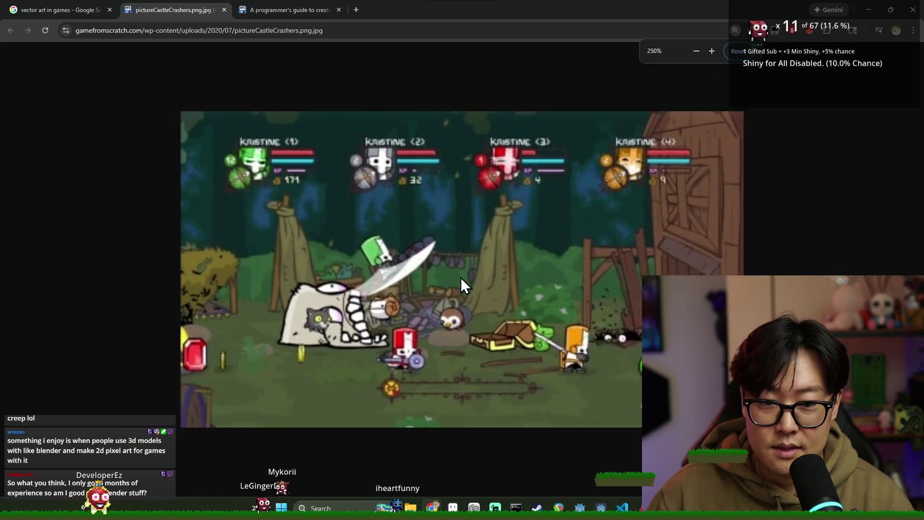
key("ctrl+minus")
left_click(282, 1)
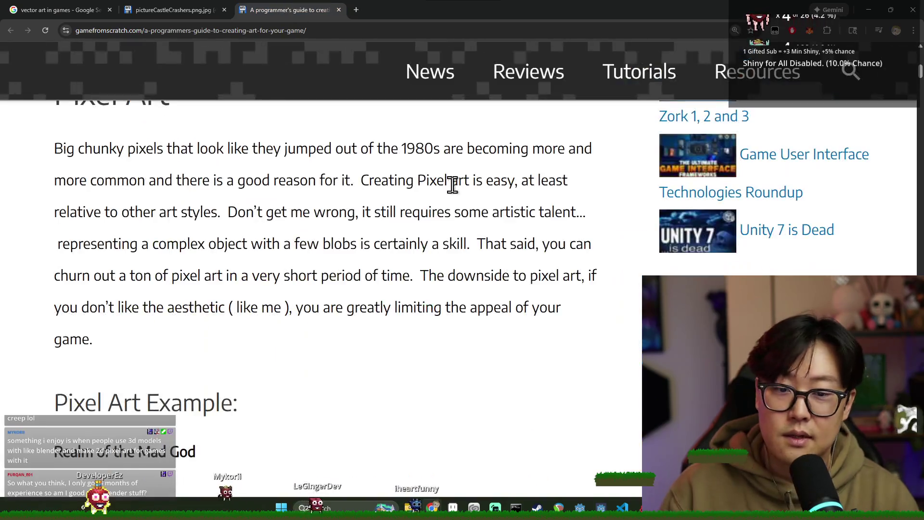
key("ctrl+w")
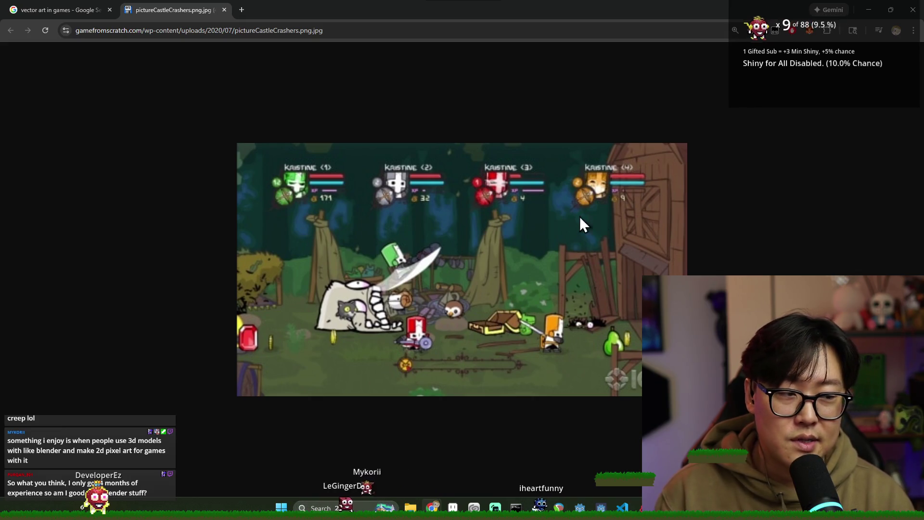
key("ctrl+w")
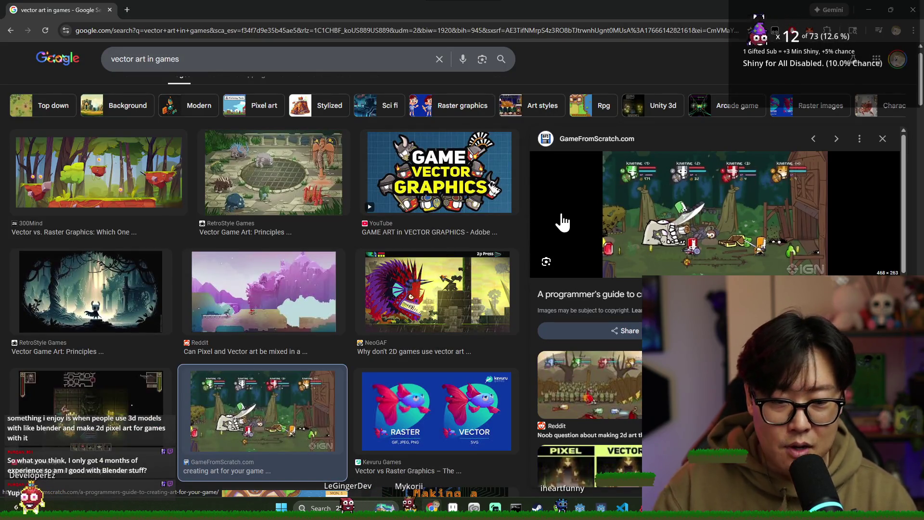
left_click(214, 59)
- Search images for 'hollow knight' and briefly open the trailer on YouTube
type("hollow knight")
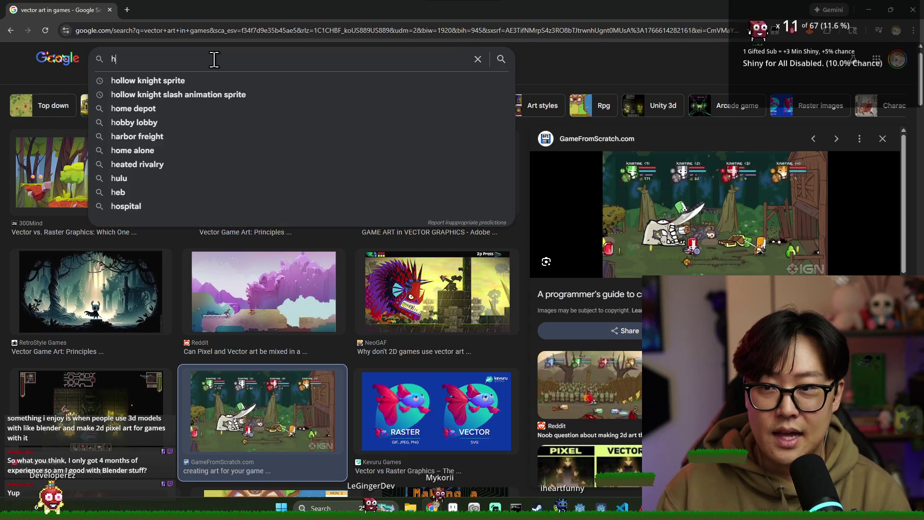
key("Return")
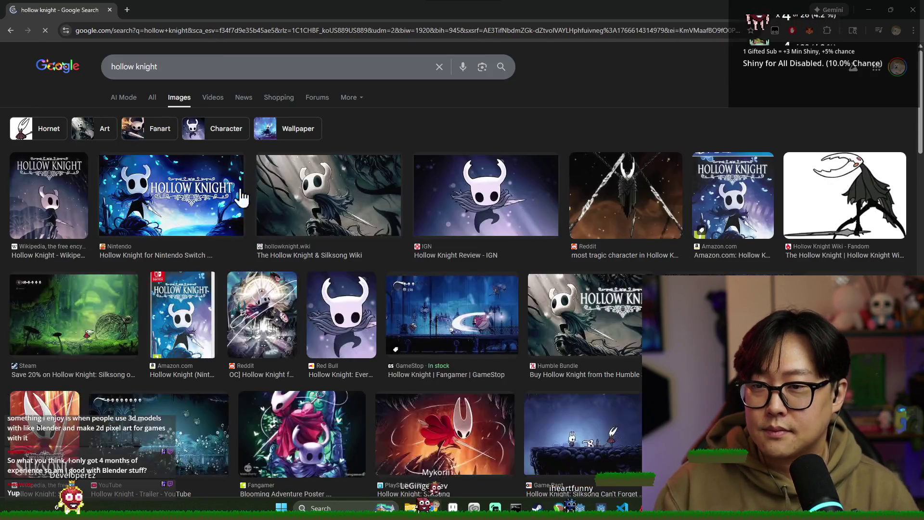
scroll(325, 297, "down", 3)
left_click(180, 249)
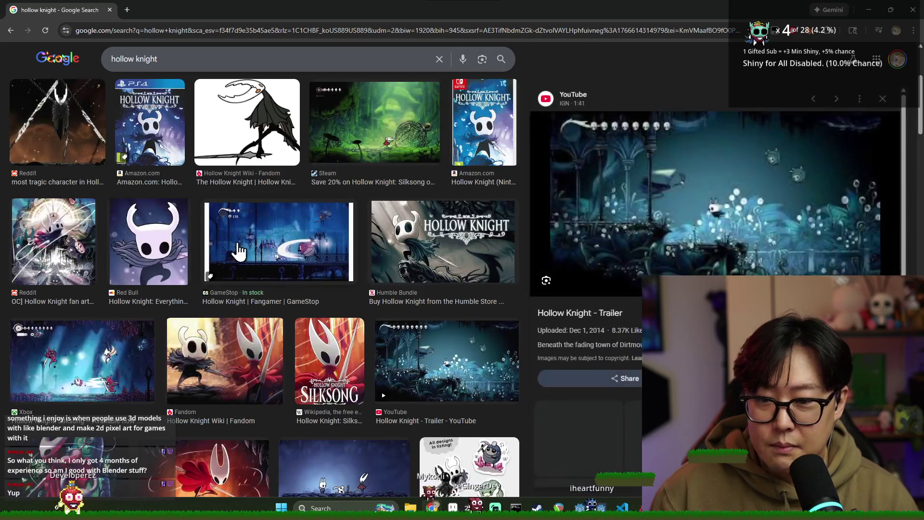
left_click(727, 249)
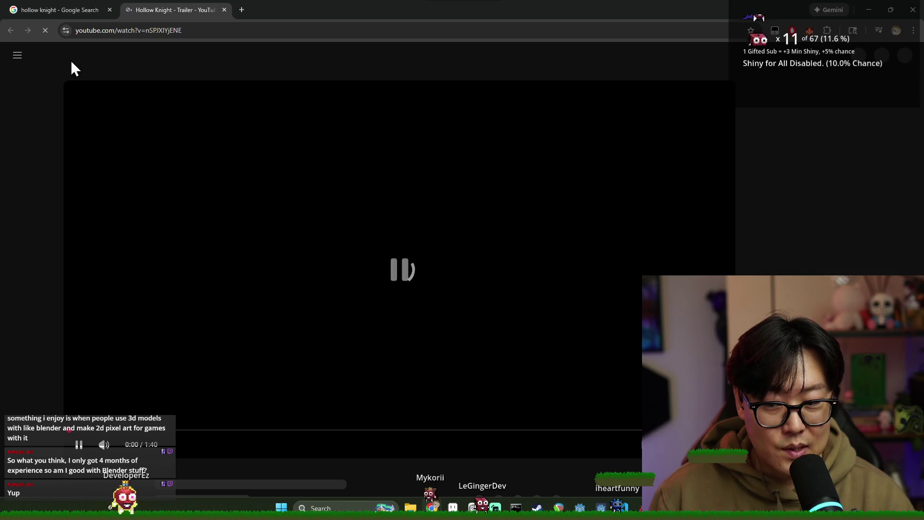
key("ctrl+w")
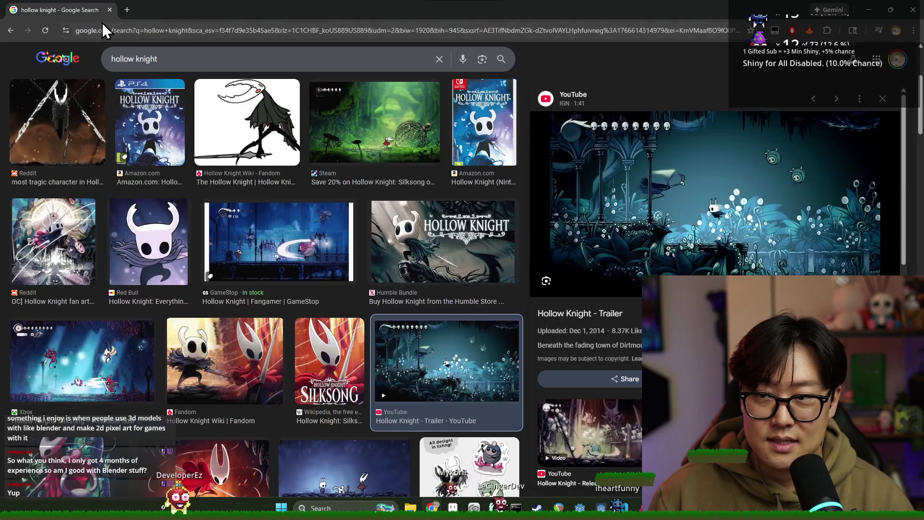
- Open the Hollow Knight trailer screenshot in a new tab, then return to the results
right_click(628, 174)
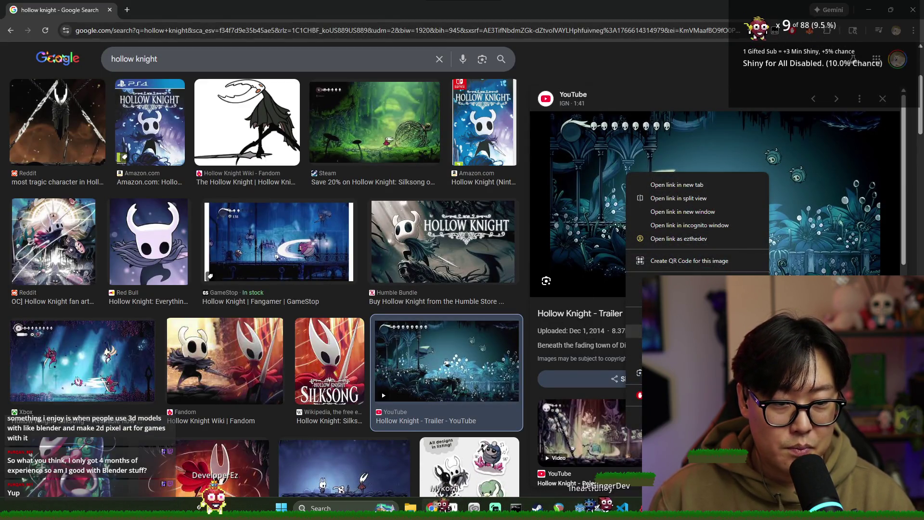
left_click(684, 283)
key("ctrl+Tab")
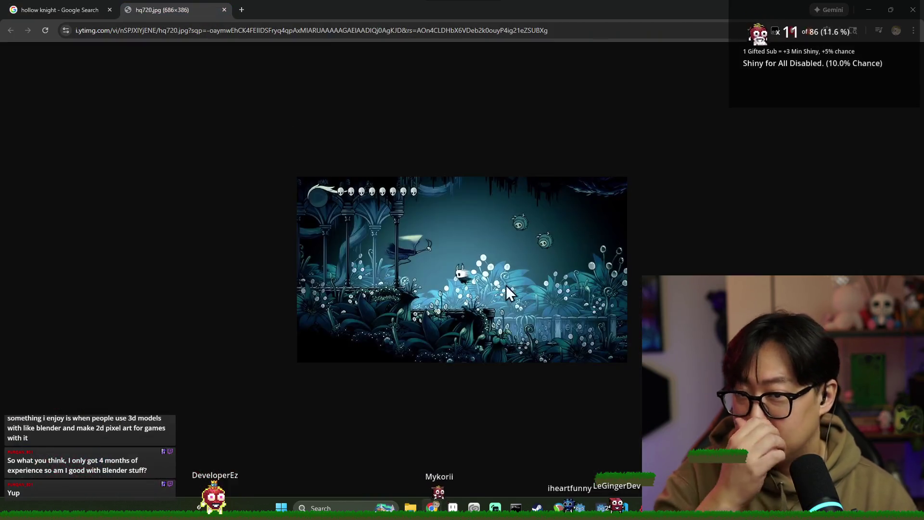
scroll(500, 264, "up", 6)
scroll(495, 264, "down", 1)
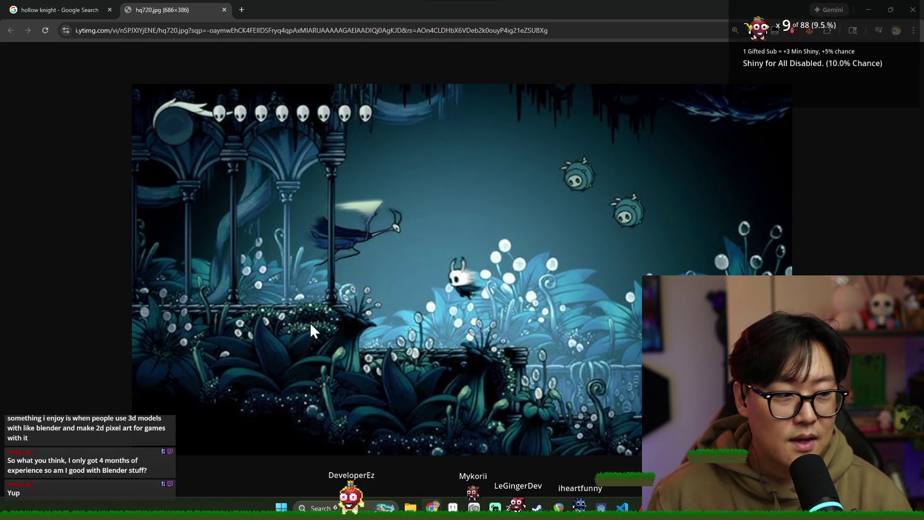
left_click(63, 3)
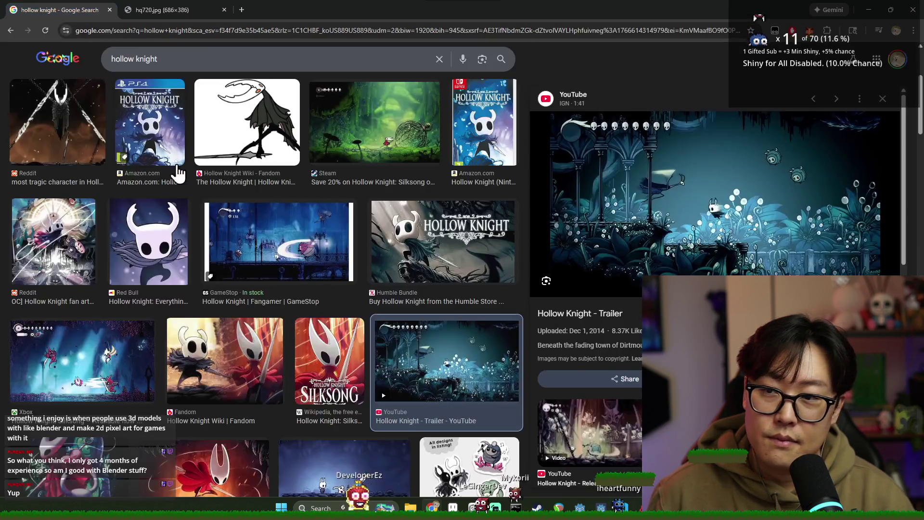
scroll(431, 199, "down", 5)
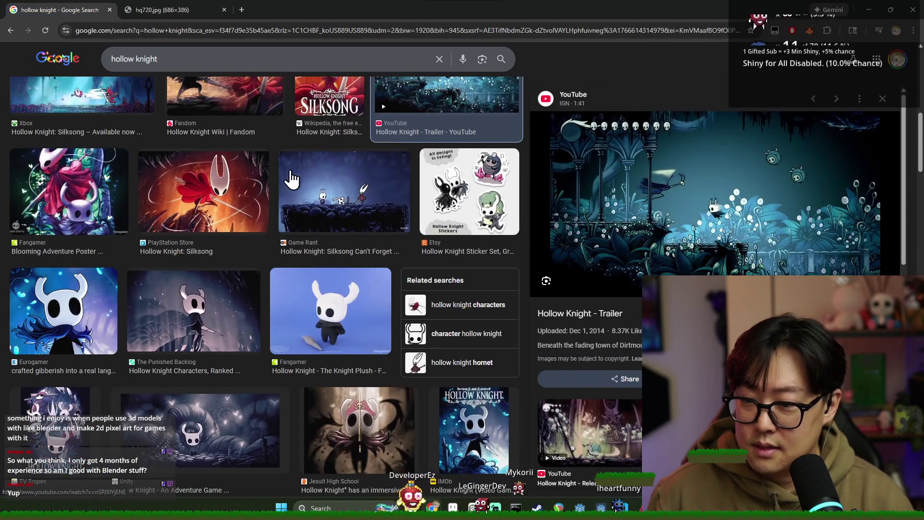
scroll(301, 180, "up", 9)
- Search images for 'celeste' and preview the Epic Games Celeste screenshot
left_click(210, 67)
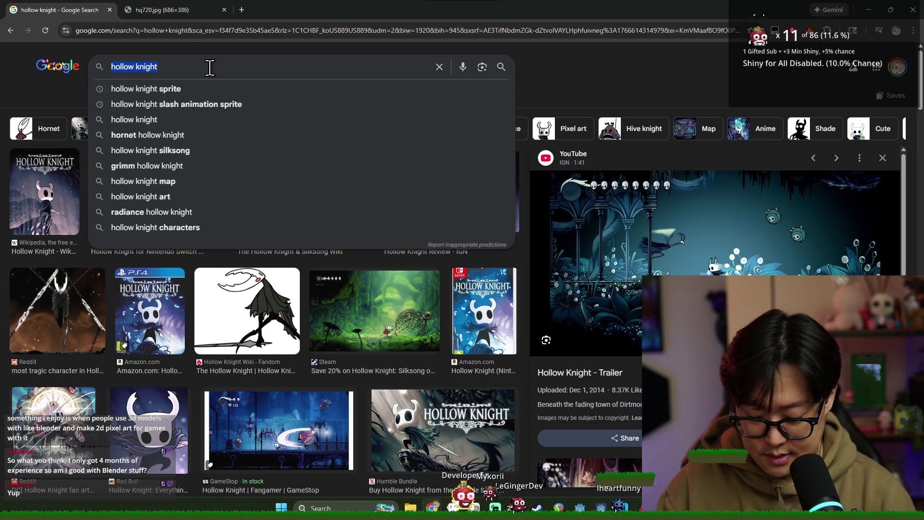
type("celeste")
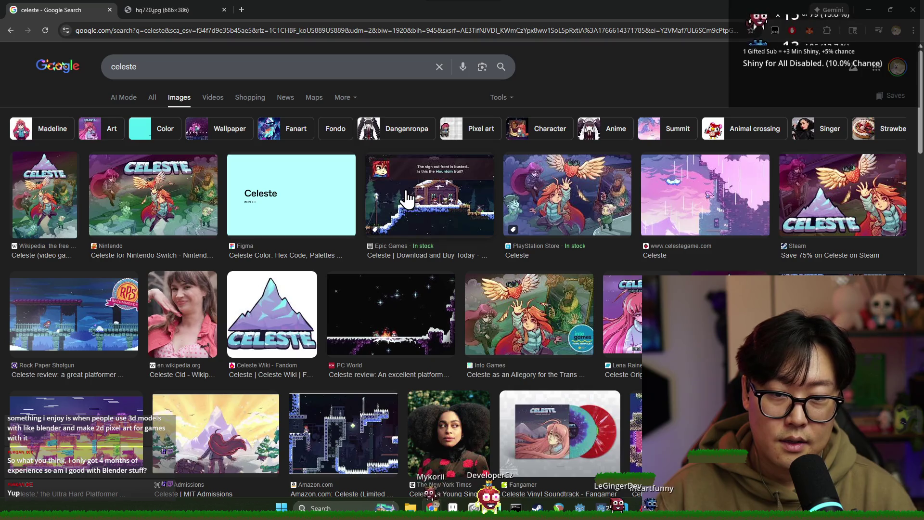
left_click(415, 210)
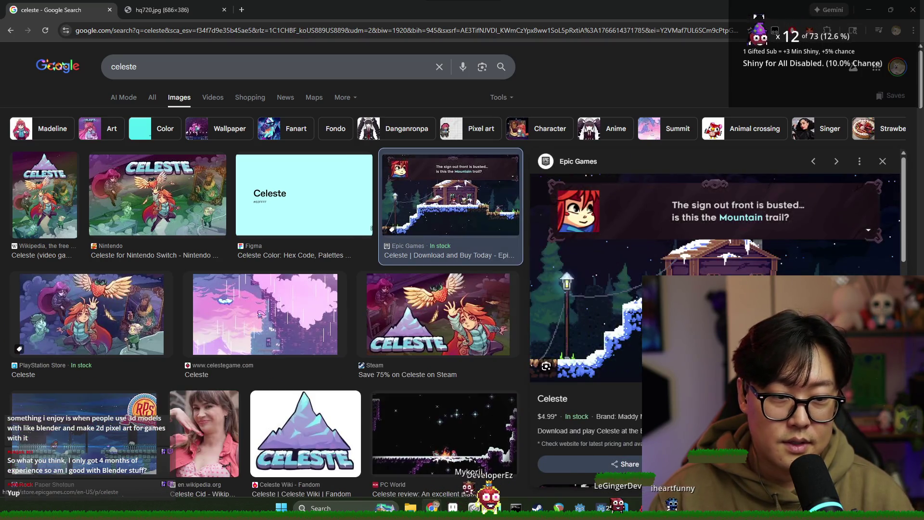
right_click(627, 263)
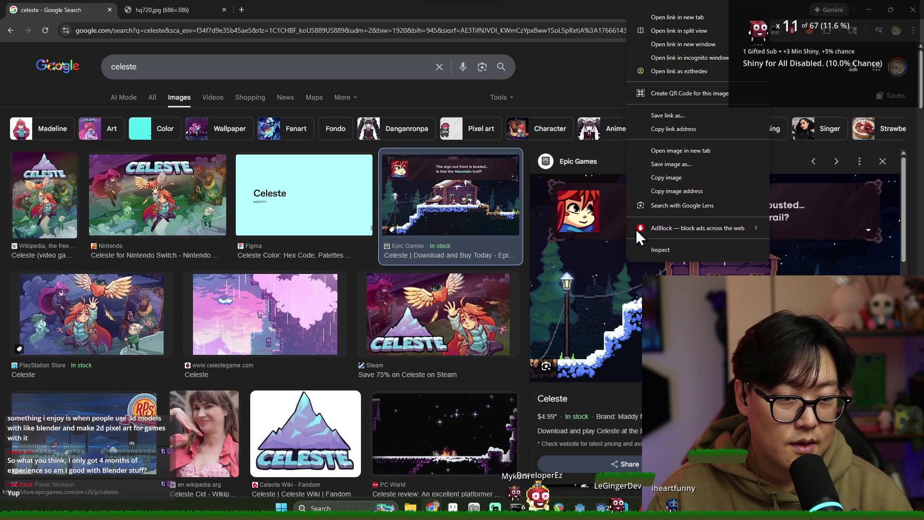
key("Escape")
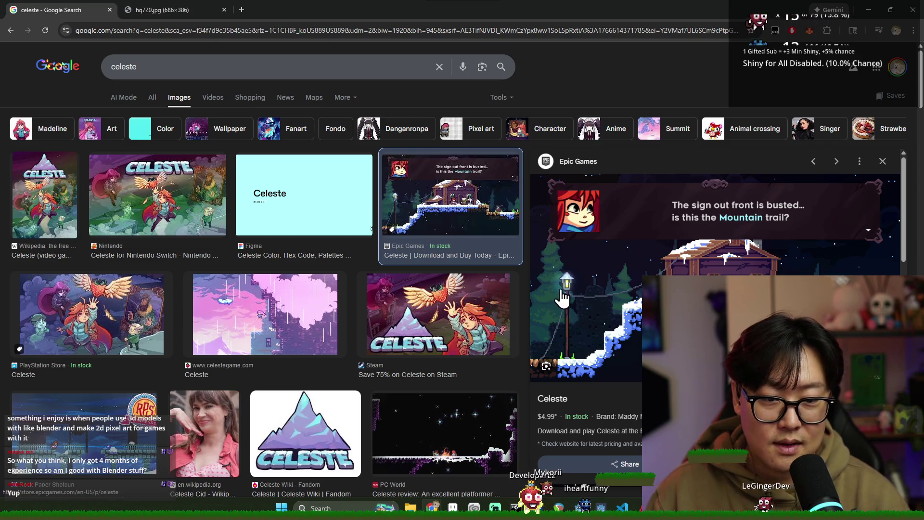
- Open the Celeste Epic Games store page and zoom to inspect its screenshots
left_click(554, 292)
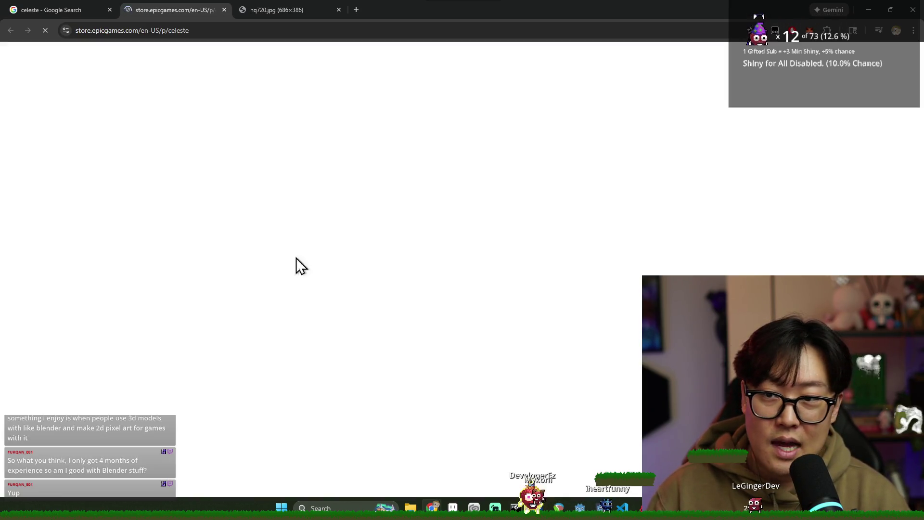
key("ctrl+w")
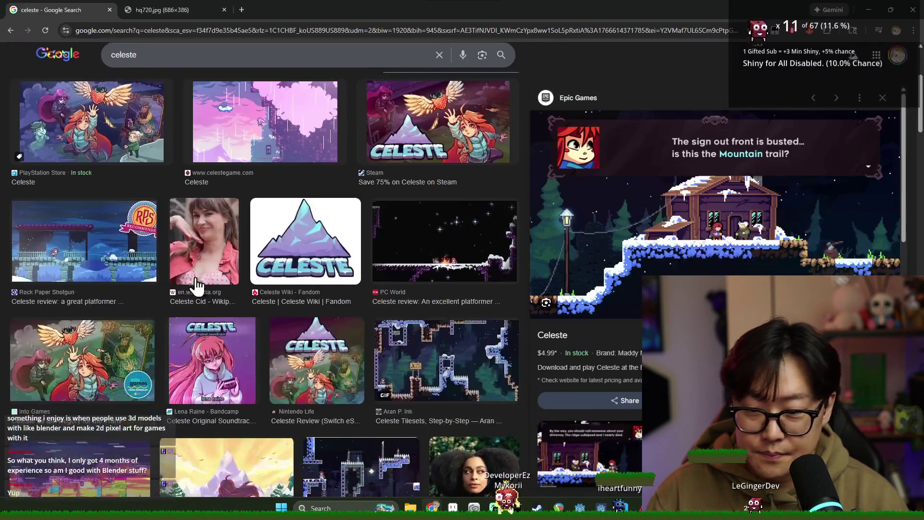
left_click(626, 304)
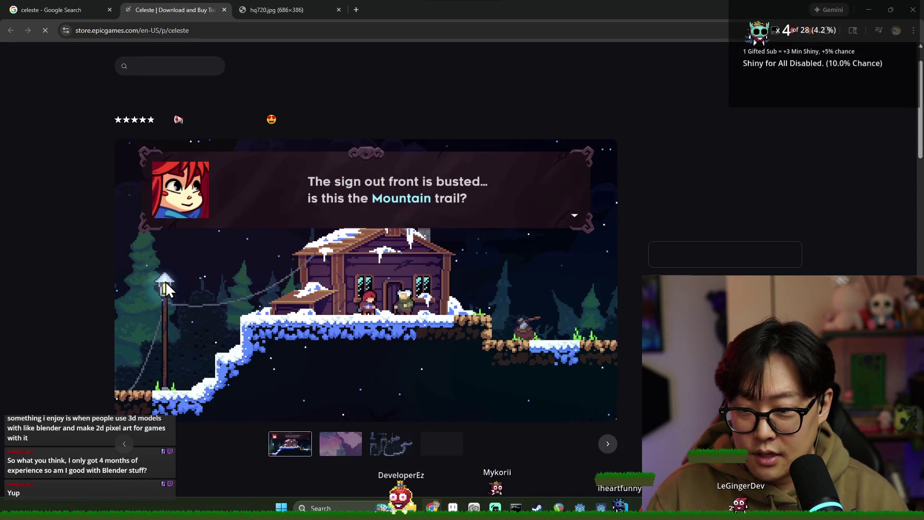
key("ctrl+plus")
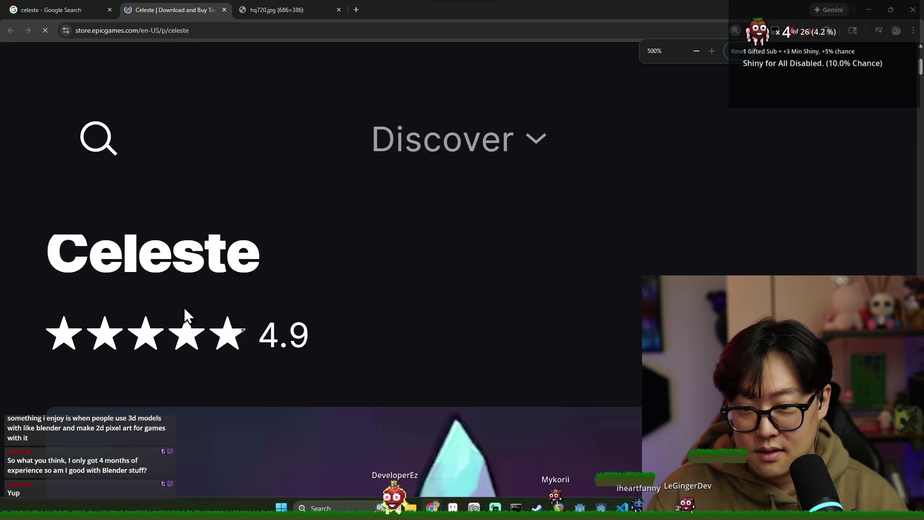
scroll(217, 279, "down", 5)
scroll(265, 315, "up", 5)
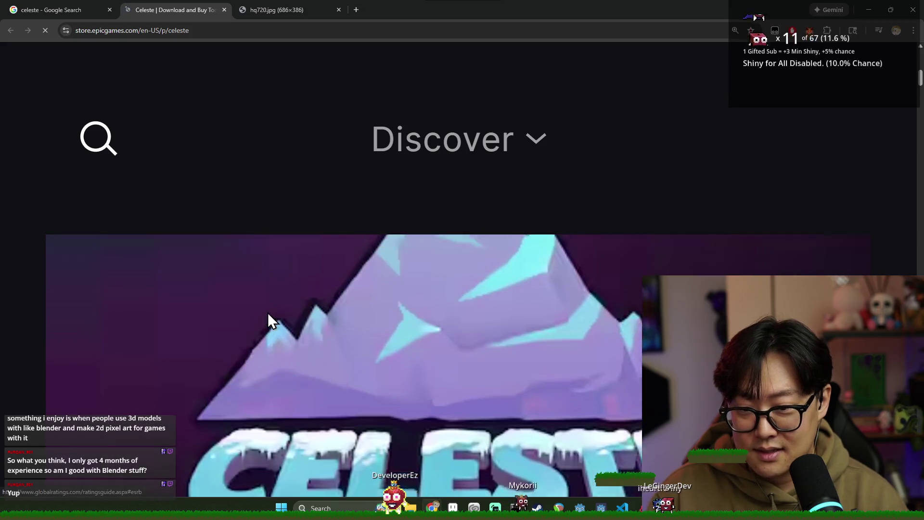
key("ctrl+minus")
key("ctrl+minus")
key("ctrl+minus")
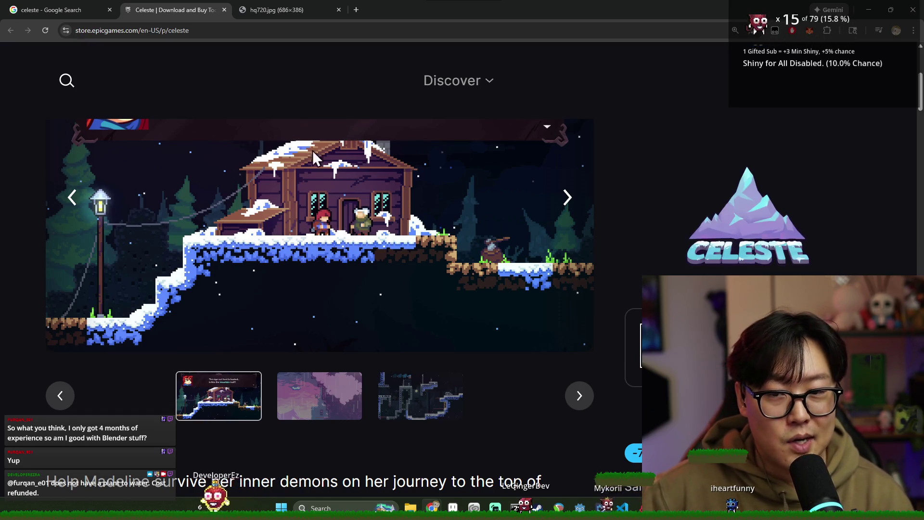
scroll(296, 178, "up", 2)
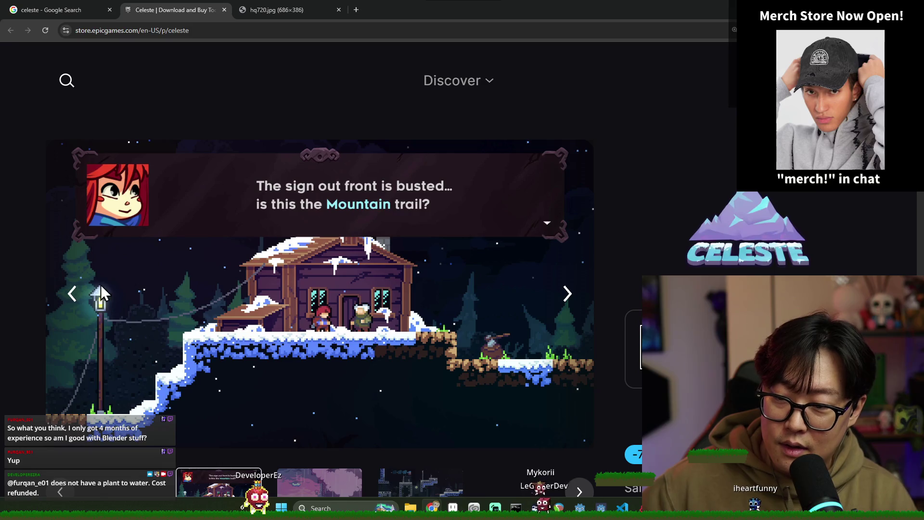
- Close the Celeste tabs and place the caret after the run animation call in the enemy script
left_click(224, 9)
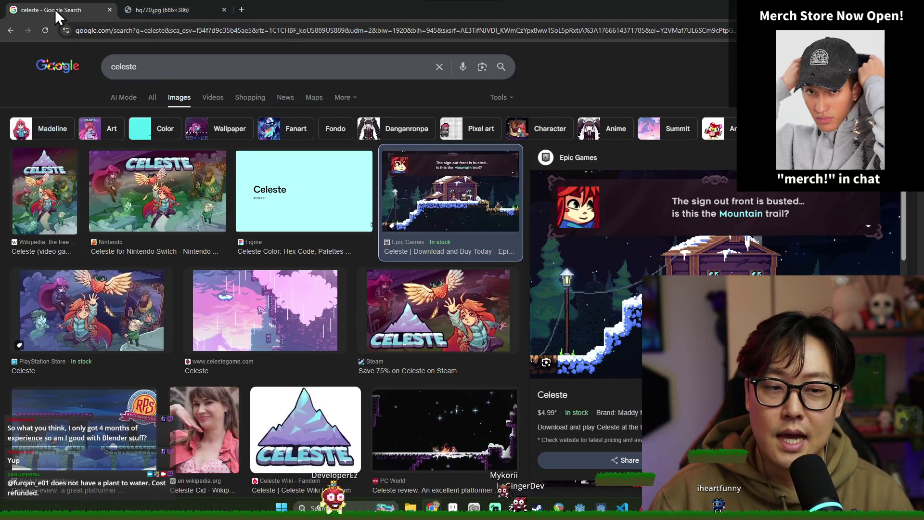
left_click(110, 10)
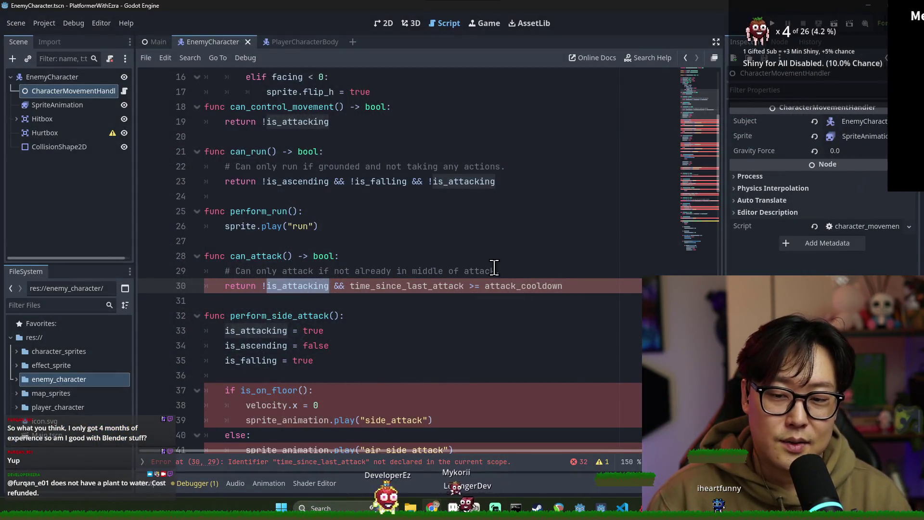
left_click(495, 268)
left_click(472, 227)
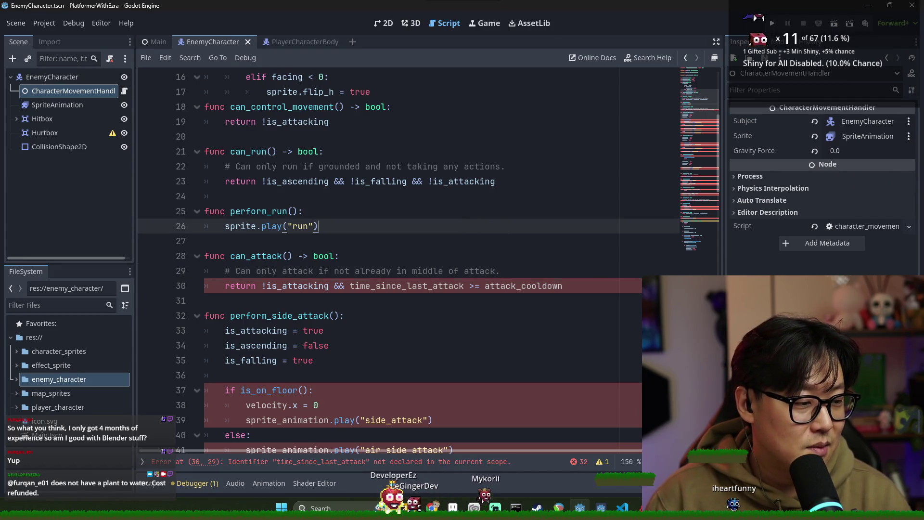
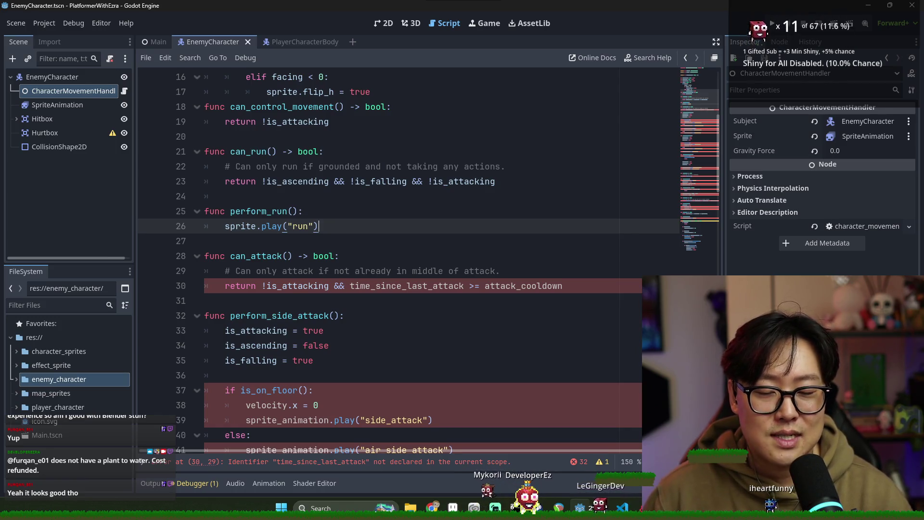
- Review the side attack and up attack functions, including the is_ascending reset in perform_up_attack
scroll(580, 416, "down", 4)
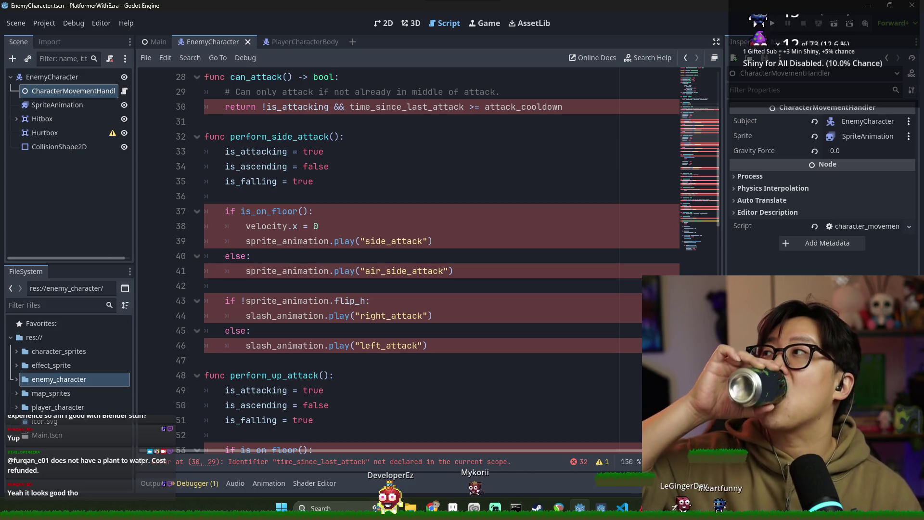
left_click(302, 360)
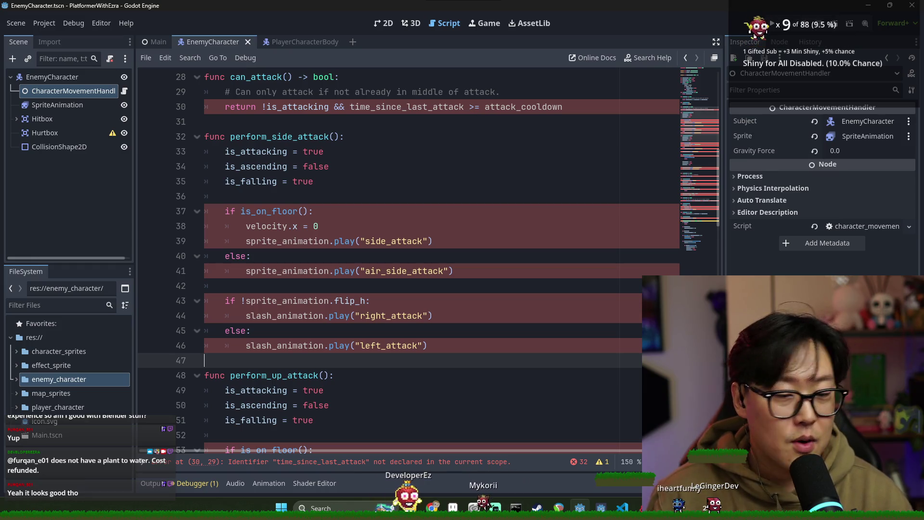
scroll(351, 328, "down", 5)
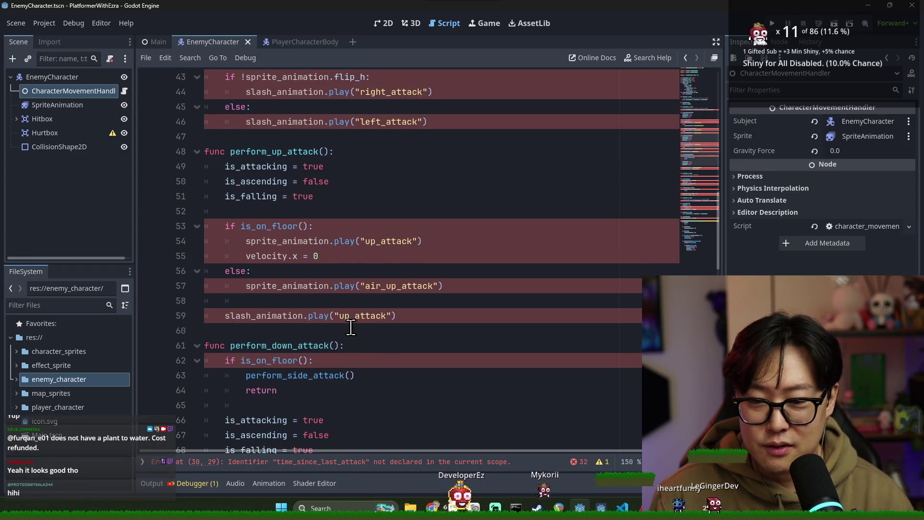
scroll(408, 299, "up", 1)
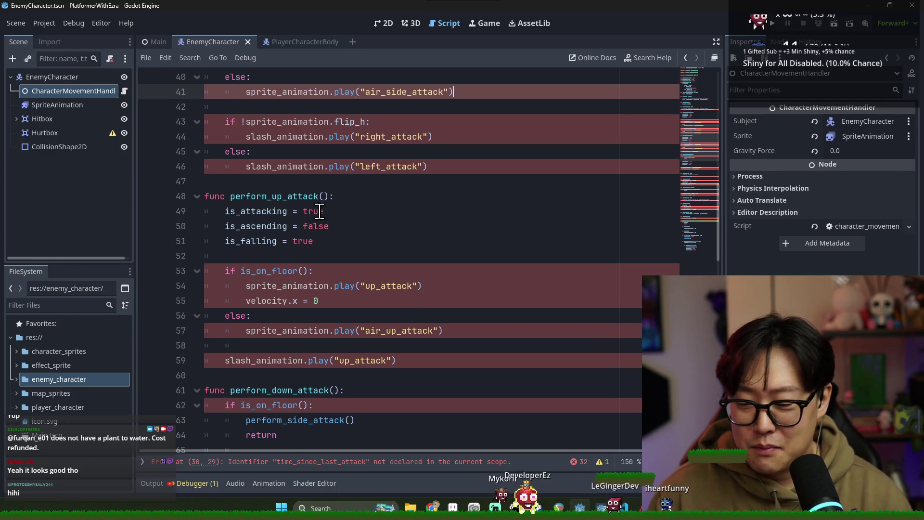
left_click(443, 226)
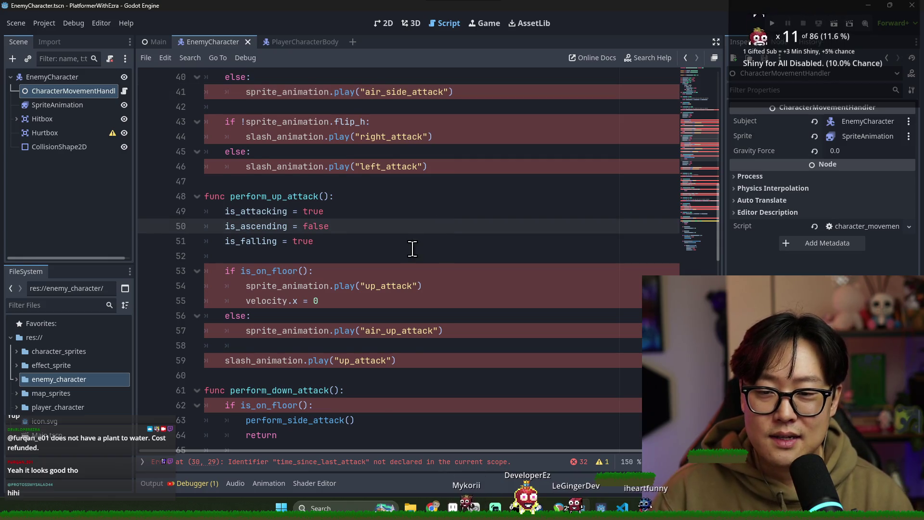
scroll(414, 260, "up", 4)
scroll(289, 217, "down", 4)
left_click(375, 179)
scroll(345, 275, "up", 6)
scroll(323, 289, "down", 3)
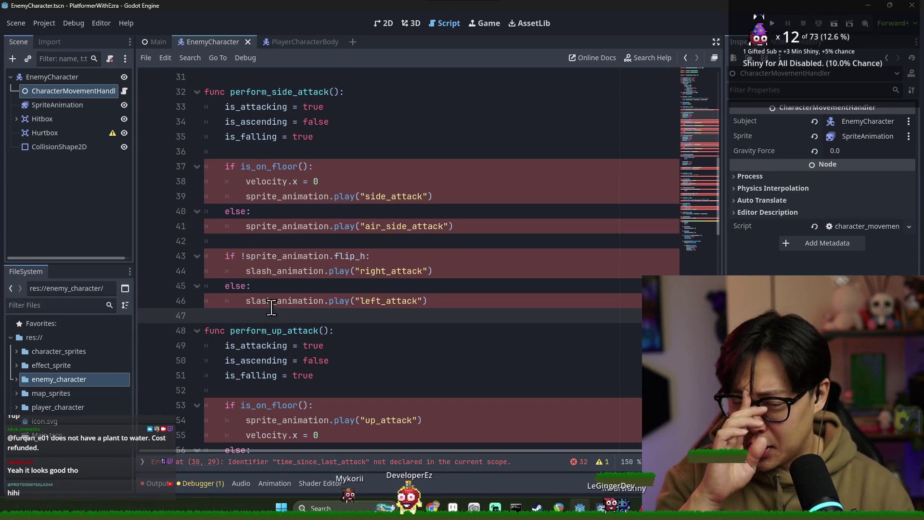
scroll(289, 241, "up", 7)
scroll(273, 269, "down", 5)
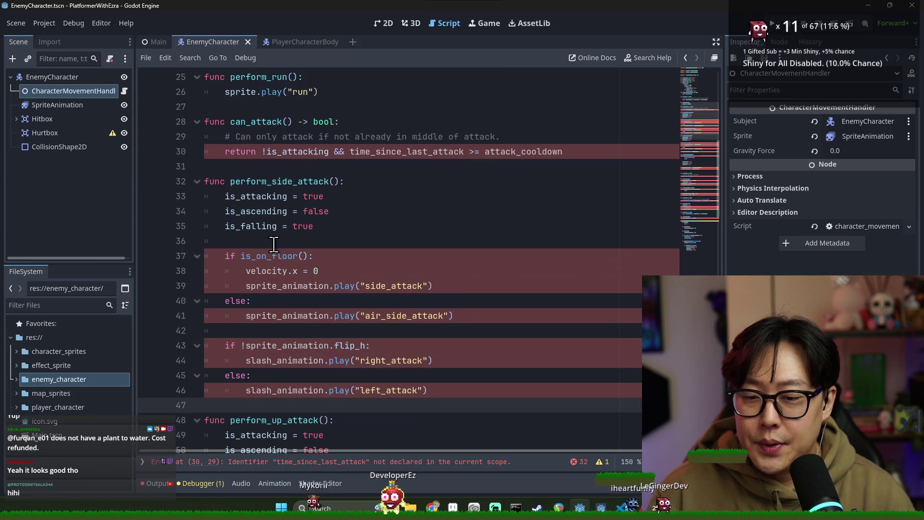
- Inspect the can_attack, perform_run, can_run and can_control_movement functions
double_click(258, 123)
scroll(258, 145, "up", 2)
left_click(240, 166)
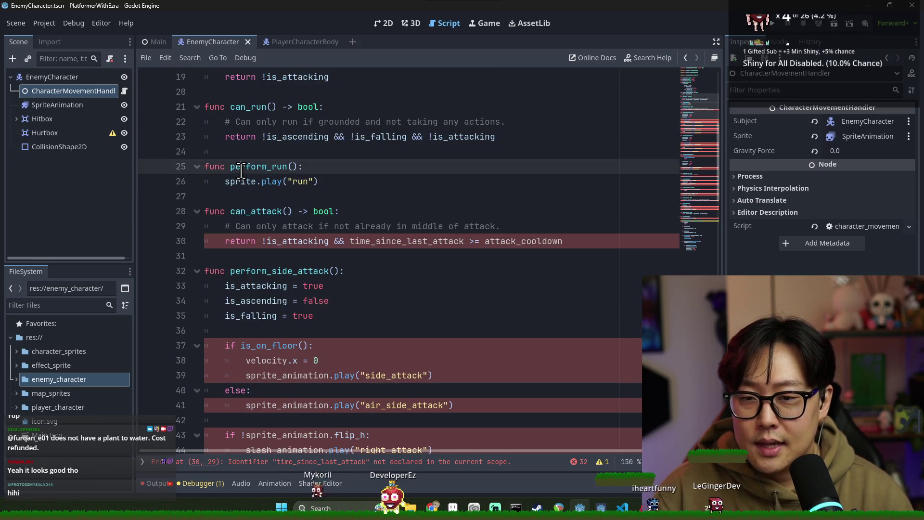
scroll(254, 148, "up", 1)
double_click(254, 147)
scroll(254, 147, "up", 2)
double_click(287, 196)
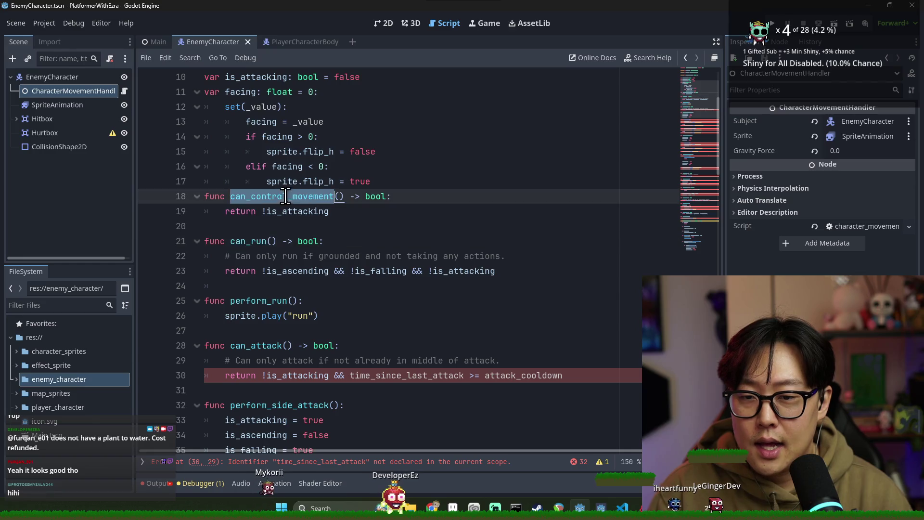
- Insert an empty line 18 after the facing setter, above can_control_movement
left_click(417, 182)
key("Return")
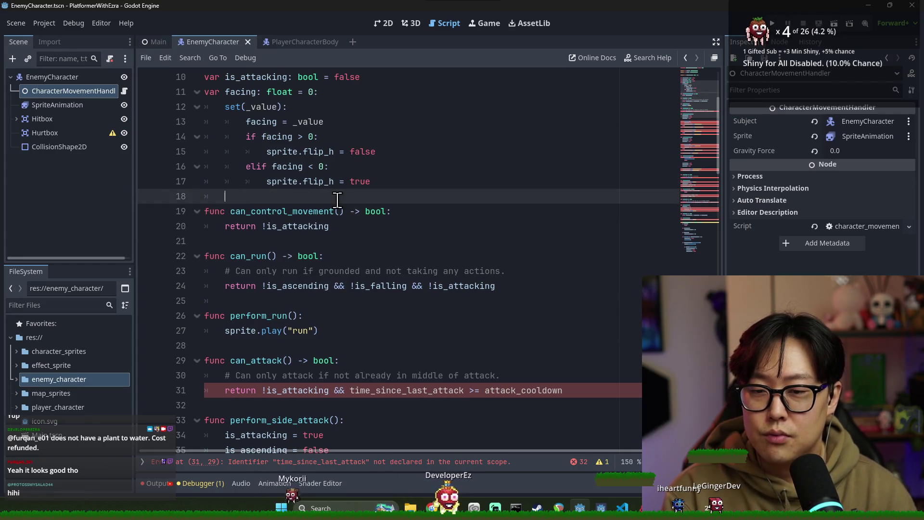
double_click(284, 226)
key("Up")
key("Up")
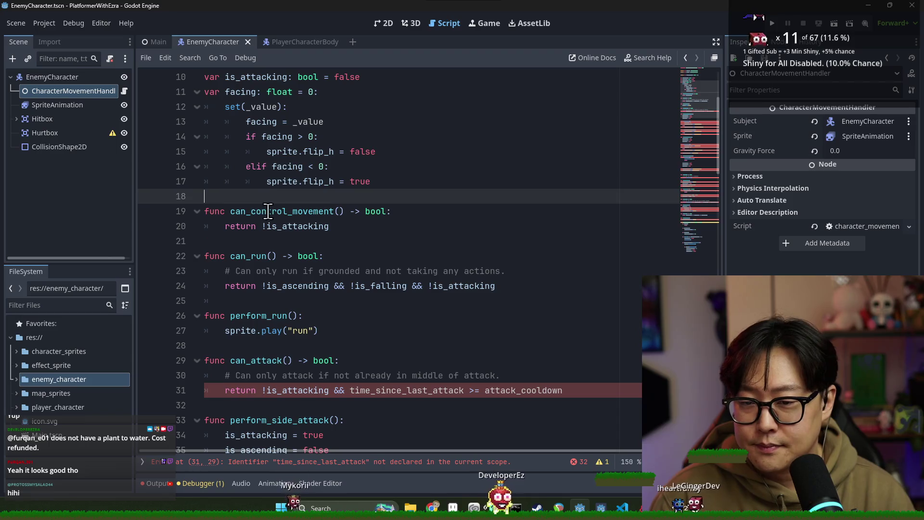
double_click(284, 222)
double_click(284, 216)
double_click(285, 222)
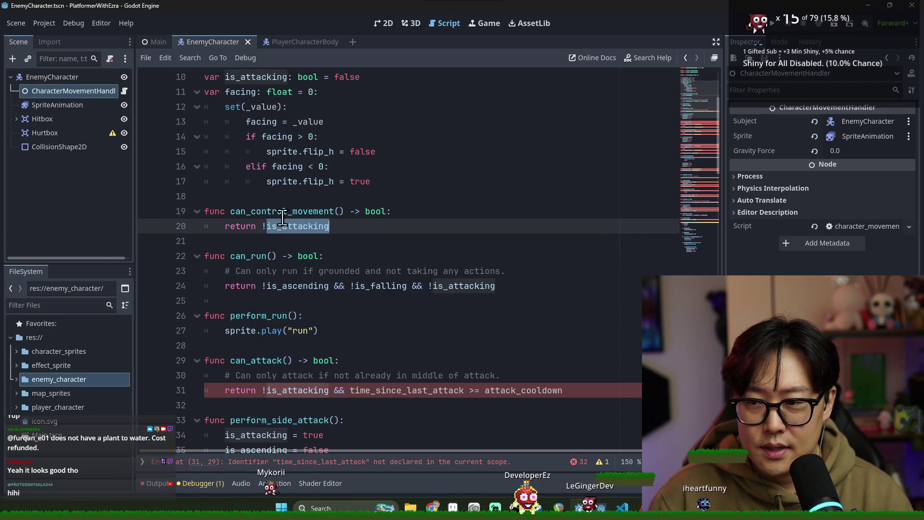
scroll(323, 236, "up", 3)
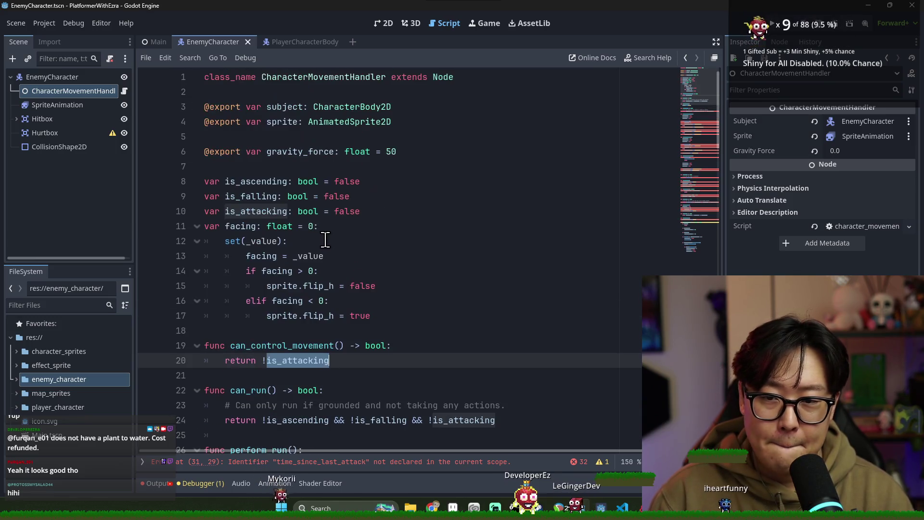
- Examine the can_control_movement function and its is_attacking check on line 20
scroll(309, 236, "down", 2)
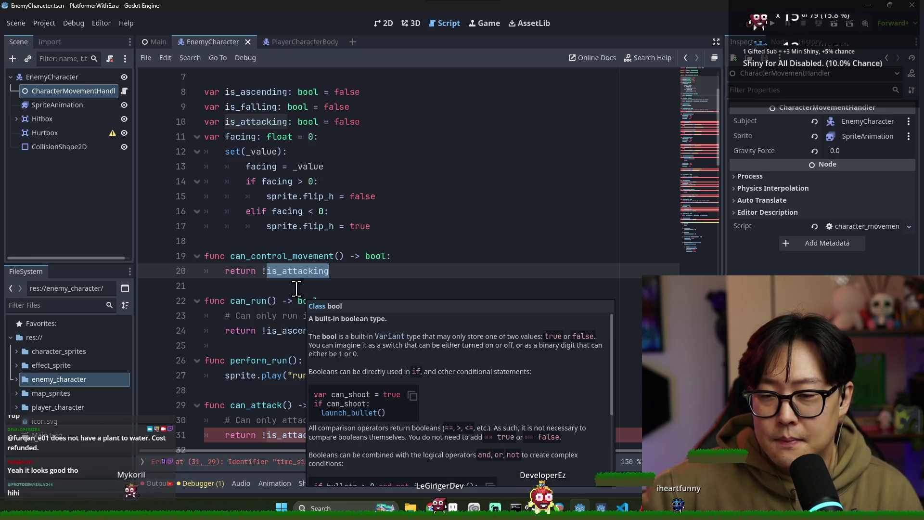
key("Up")
key("ctrl+shift+Left")
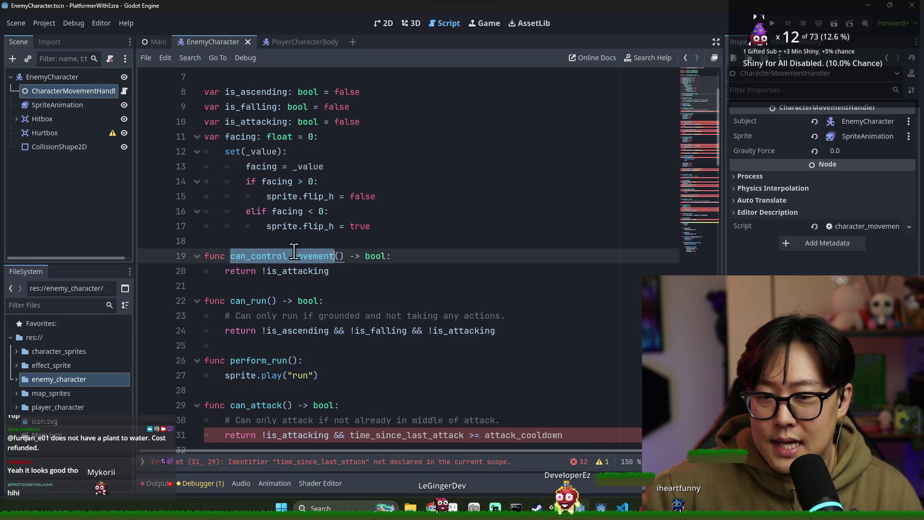
key("shift+Up")
key("shift+Up")
key("shift+Down")
key("shift+Down")
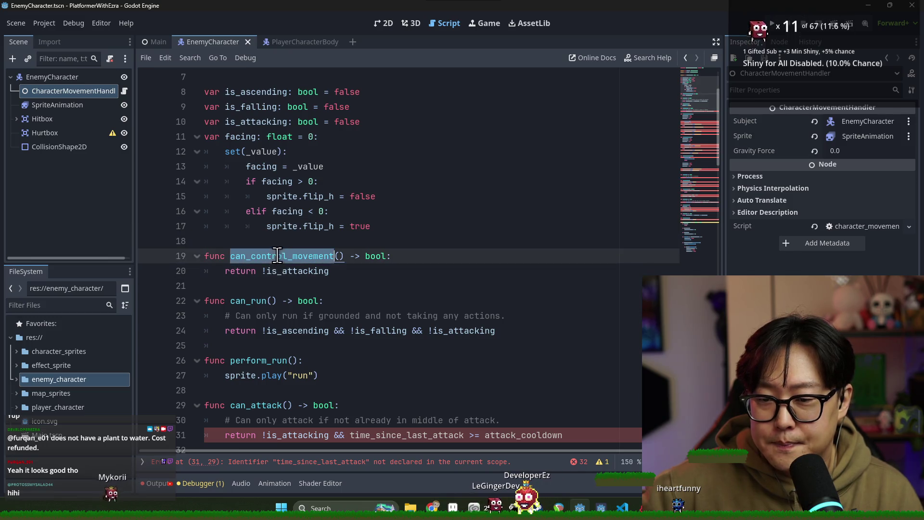
scroll(308, 299, "down", 1)
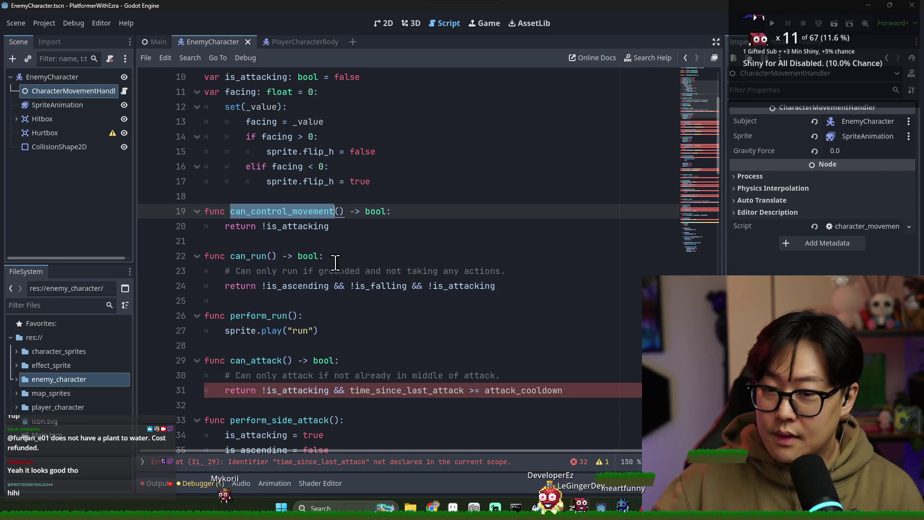
left_click(275, 234)
left_click_drag(230, 212, 329, 226)
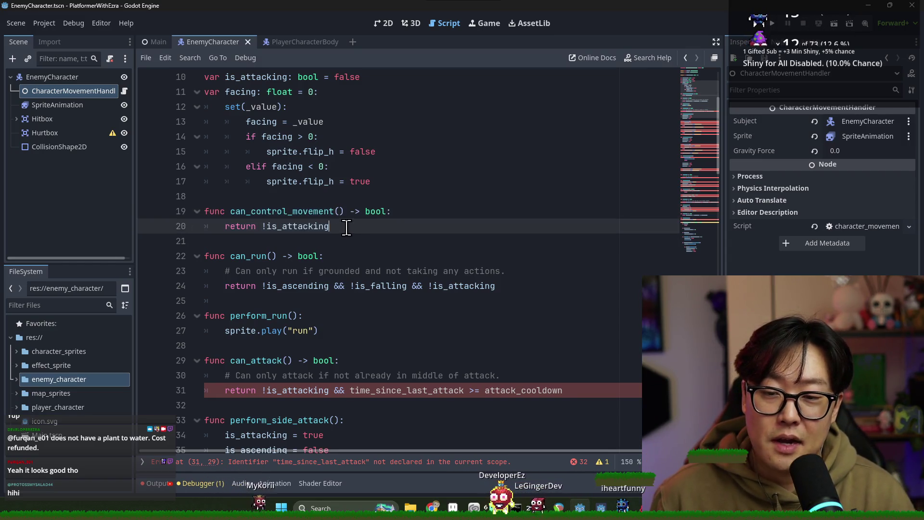
left_click(318, 240)
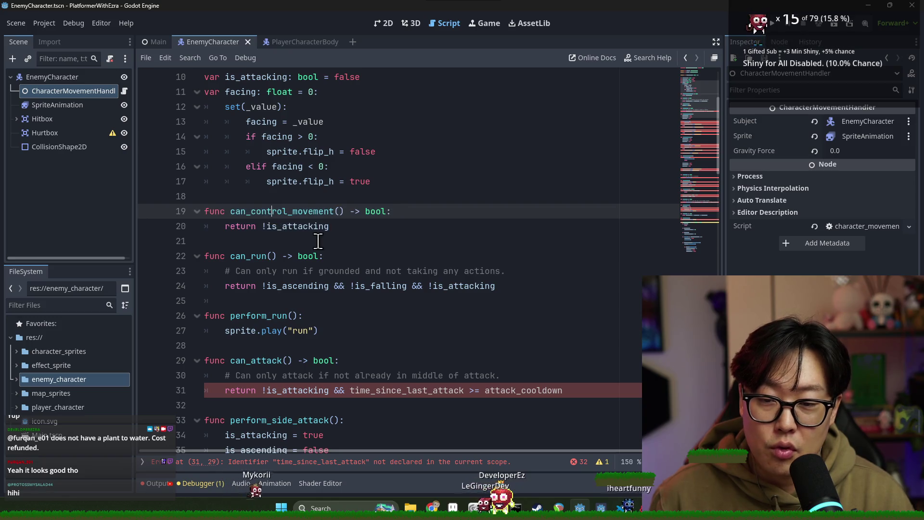
left_click(311, 226)
double_click(310, 226)
- Check can_run and perform_run's play call, then select the SpriteAnimation node to view its animations
left_click(256, 258)
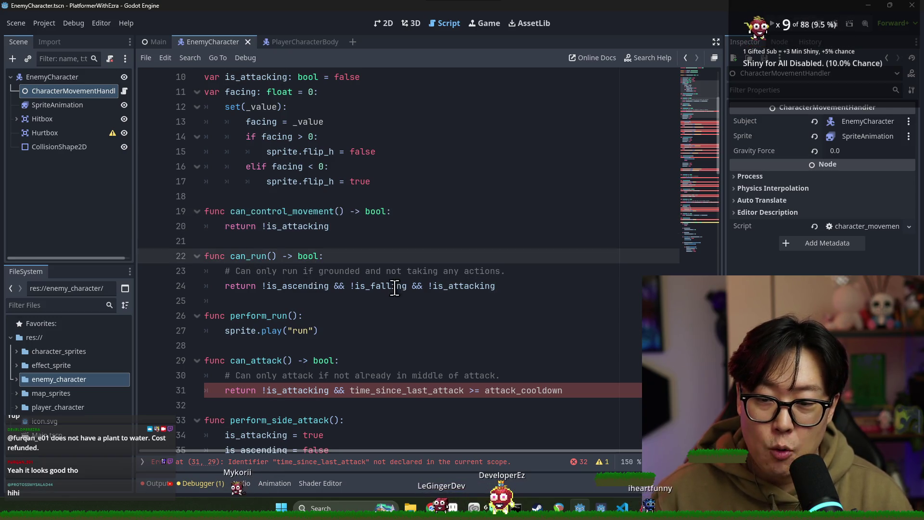
left_click_drag(458, 288, 207, 256)
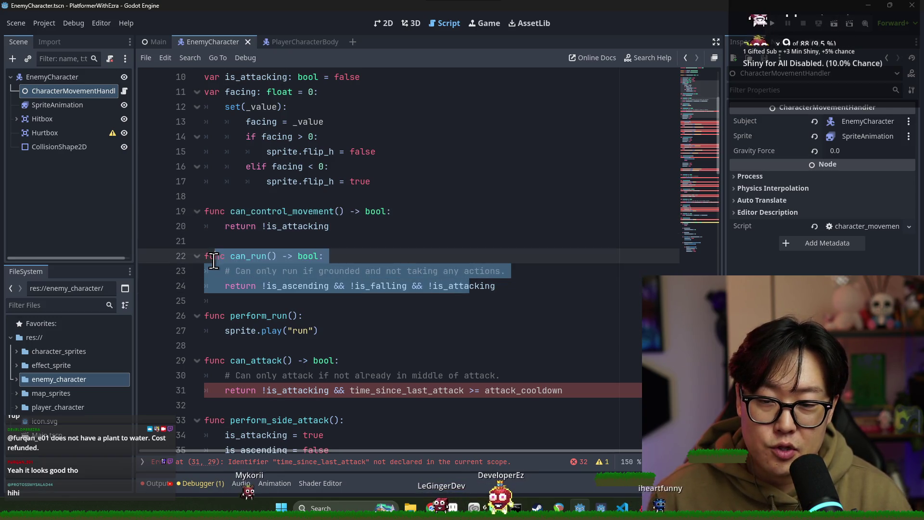
left_click(361, 302)
double_click(312, 288)
scroll(351, 300, "down", 3)
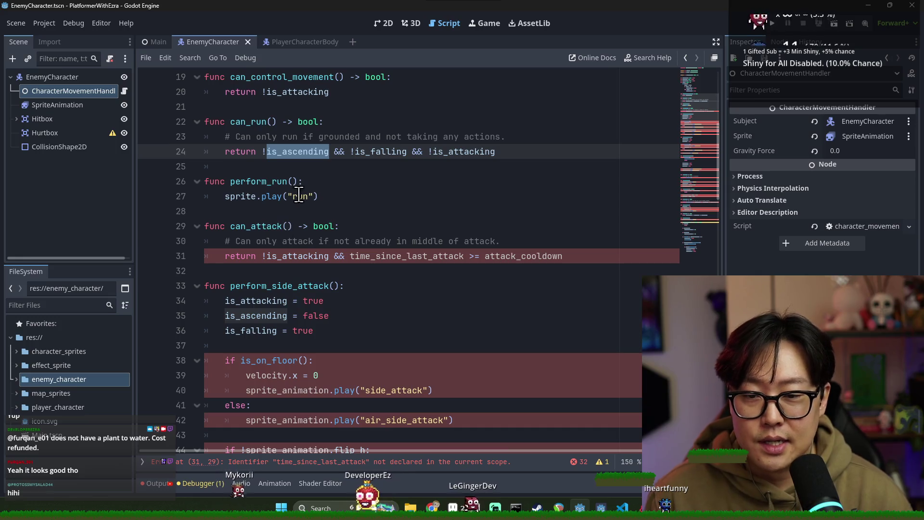
double_click(272, 196)
left_click(68, 107)
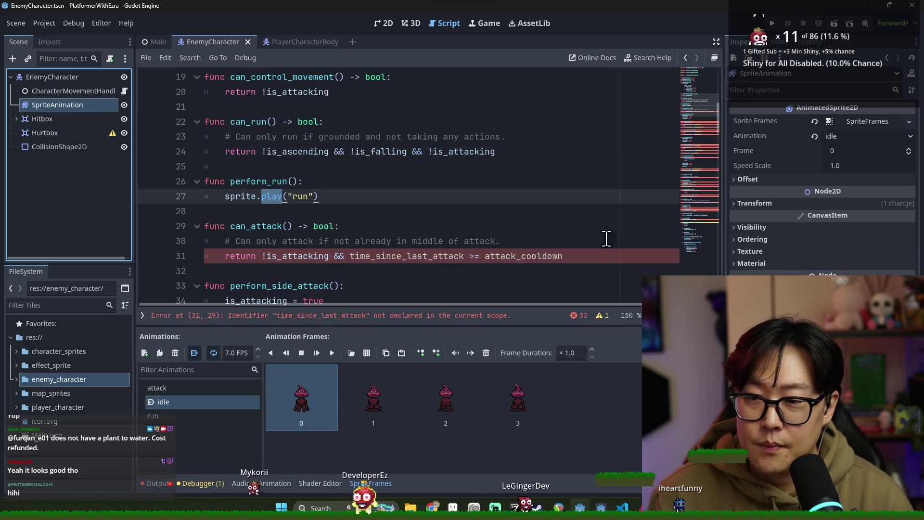
- View the run animation's frames, then locate the undeclared time_since_last_attack in the script
left_click(178, 416)
left_click(211, 316)
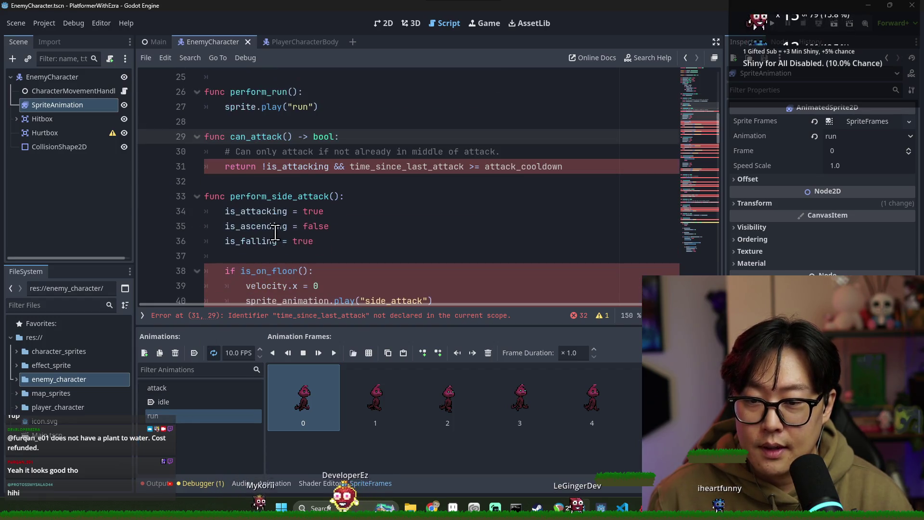
scroll(248, 116, "up", 5)
scroll(268, 182, "down", 5)
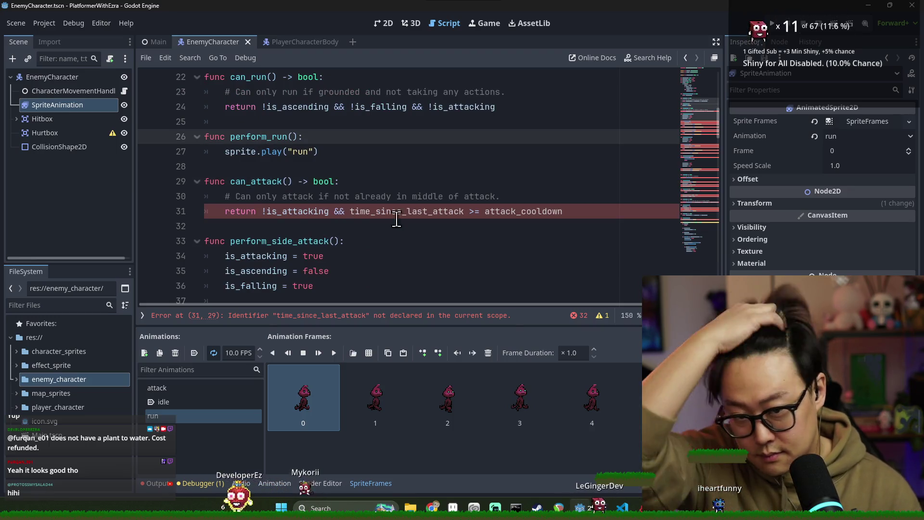
double_click(424, 211)
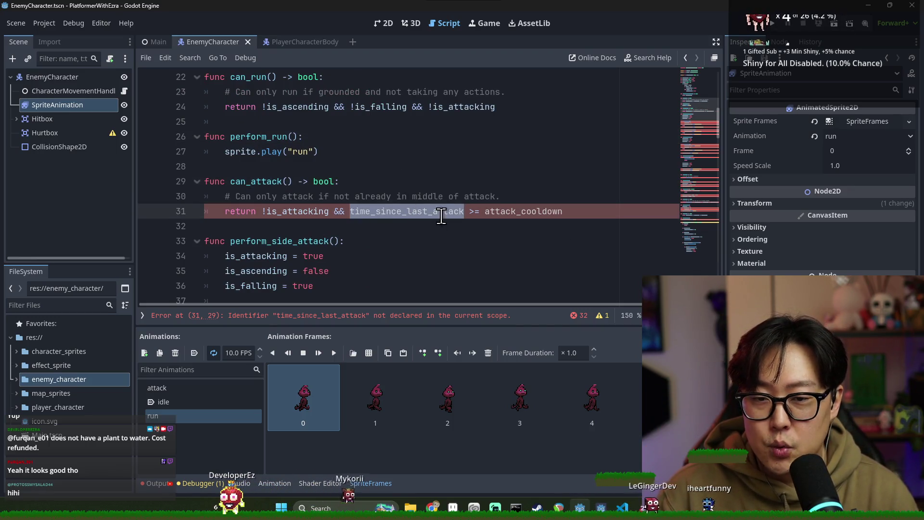
scroll(348, 179, "up", 7)
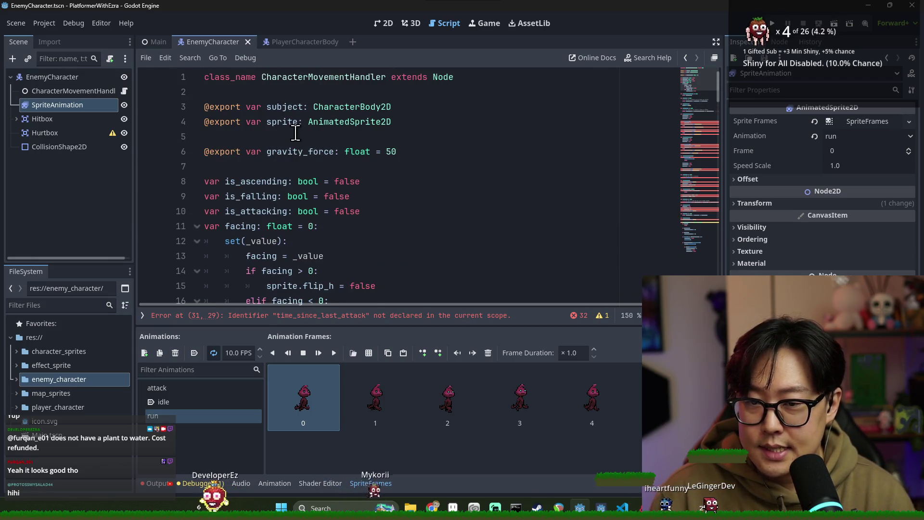
scroll(291, 151, "down", 1)
left_click(446, 107)
scroll(332, 147, "up", 1)
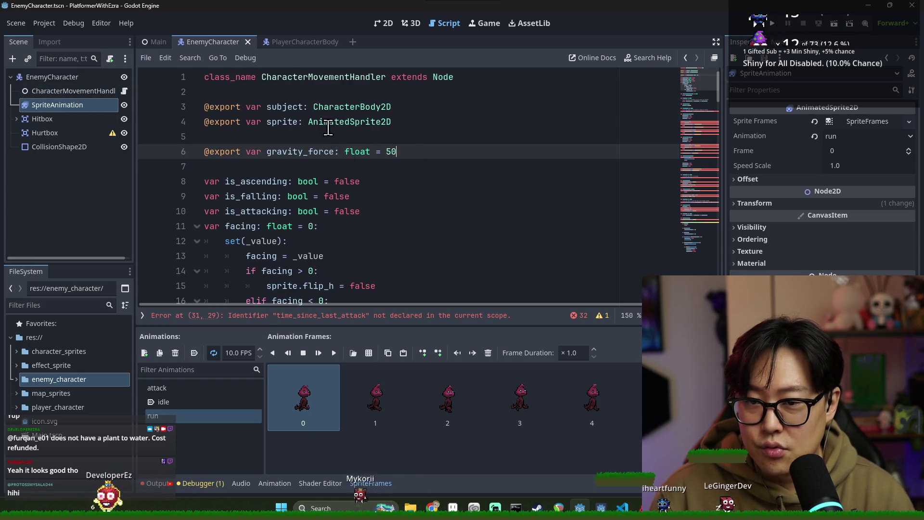
key("Return")
type("@export var at")
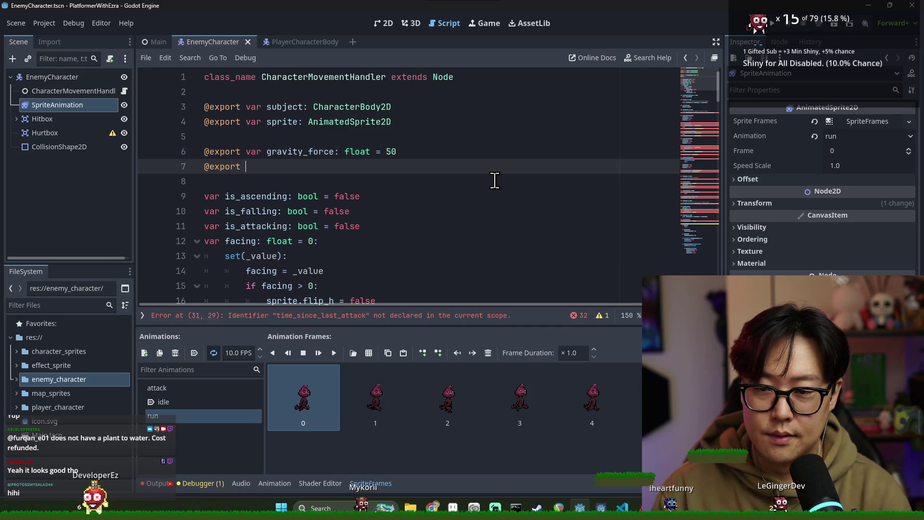
type("tack_cooldown")
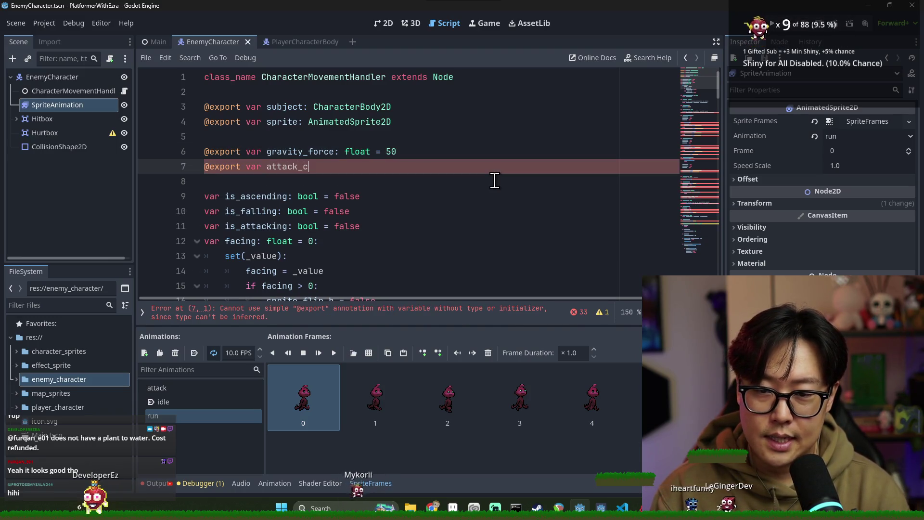
type(": i")
key("BackSpace")
type("float =")
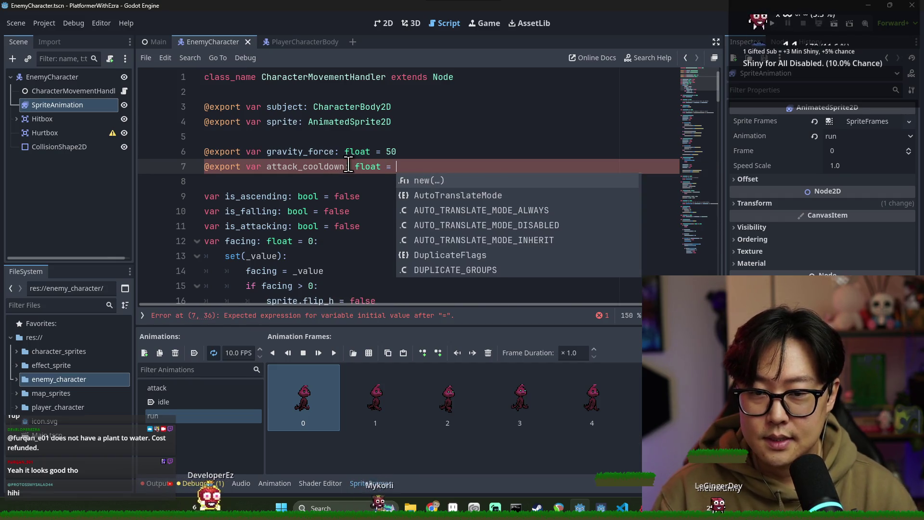
key("Left")
key("Left")
key("Left")
type("_")
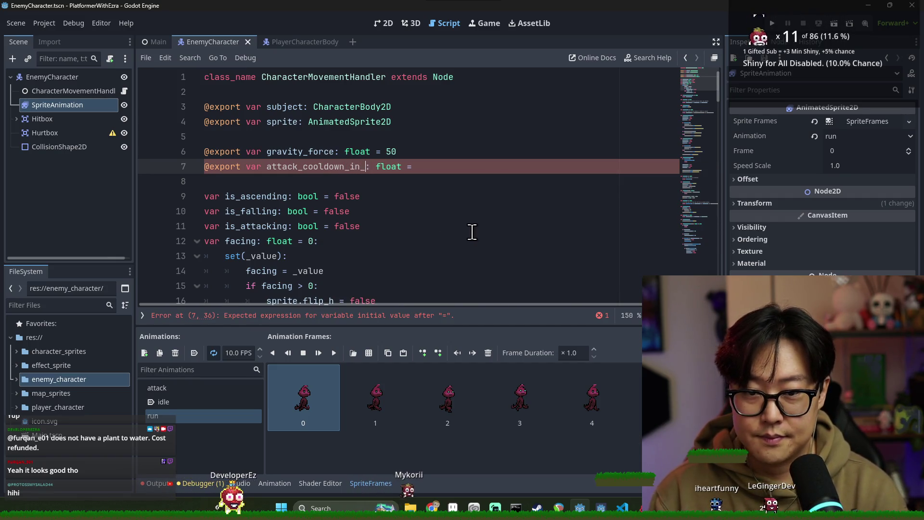
key("End")
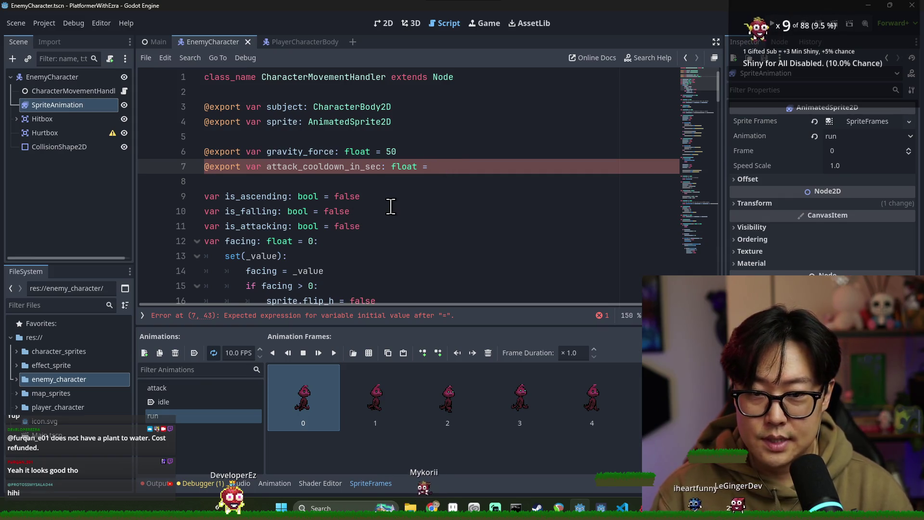
type("2")
key("ctrl+s")
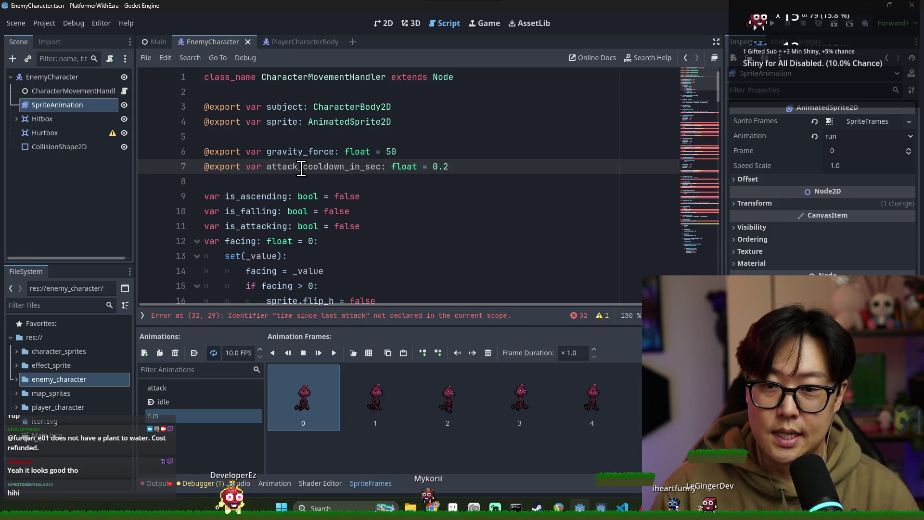
- Set the attack_cooldown_in_sec default value to 0.3
double_click(302, 166)
scroll(349, 203, "down", 1)
left_click(465, 128)
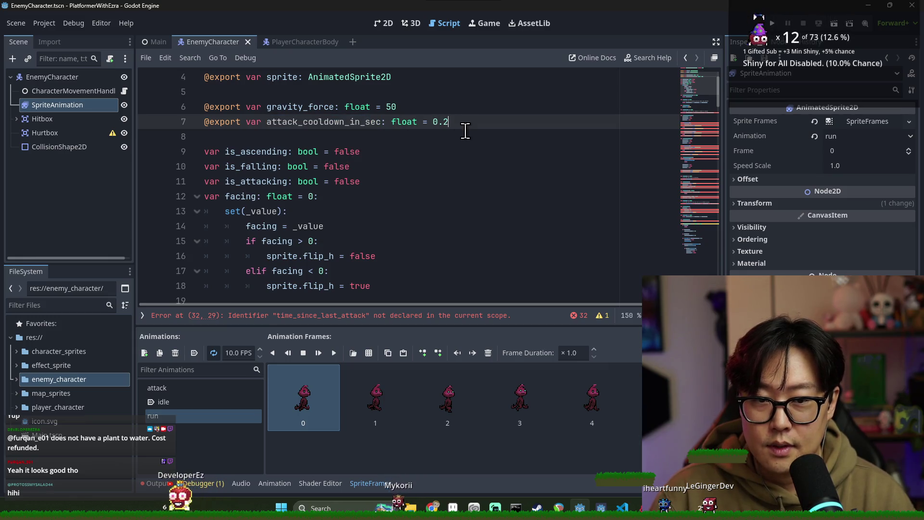
key("BackSpace")
type("3")
- Rename attack_cooldown to attack_cooldown_in_sec in the can_attack check on line 32
double_click(330, 123)
scroll(356, 202, "down", 7)
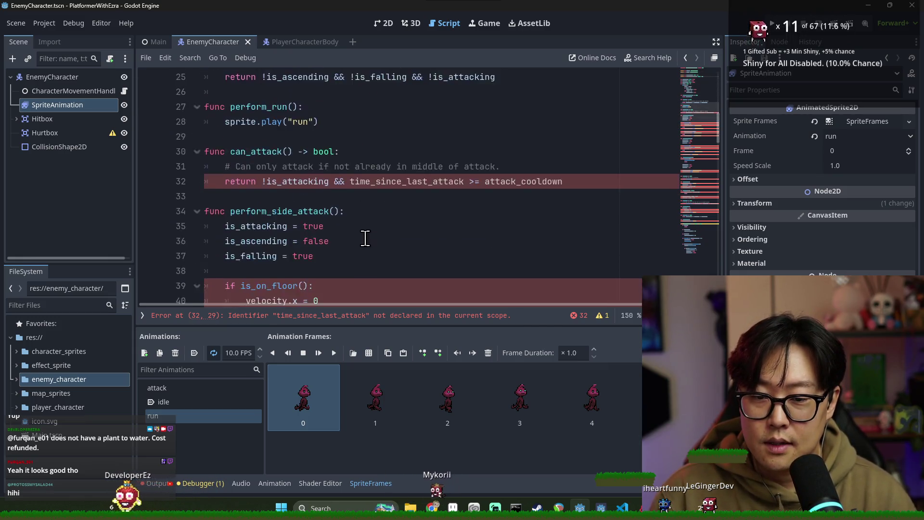
left_click(432, 186)
key("End")
type("_in_sec")
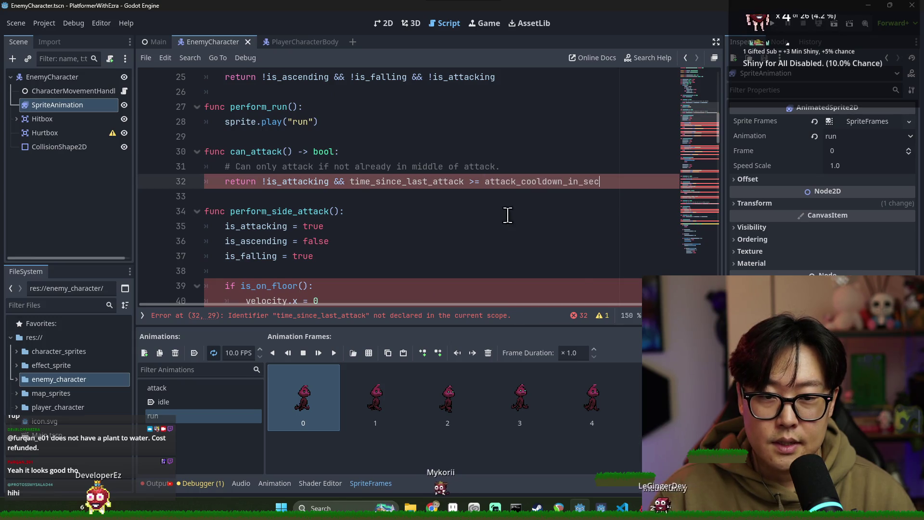
double_click(432, 185)
key("ctrl+c")
scroll(337, 196, "up", 6)
scroll(330, 206, "down", 3)
scroll(326, 222, "up", 1)
left_click(402, 153)
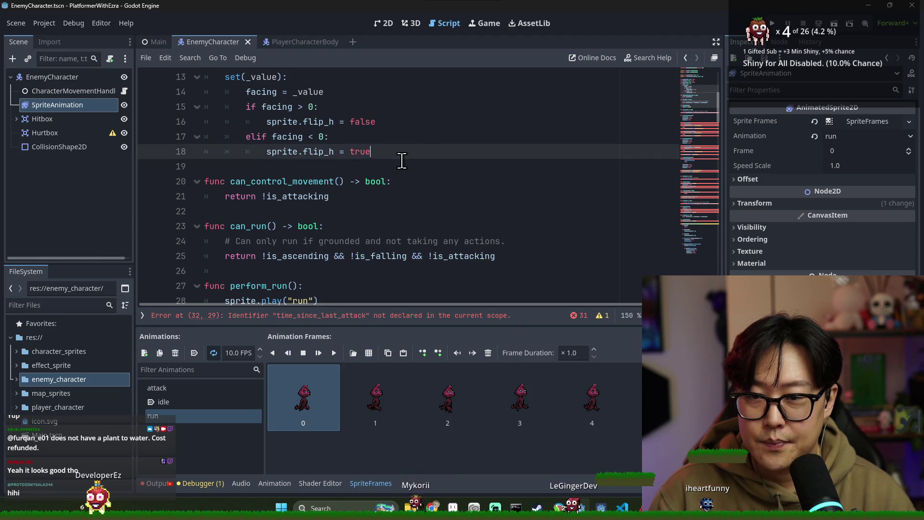
- Add 'var time_since_last_attack: float = 0' below the facing setter
key("Return")
key("Return")
type("v")
key("BackSpace")
key("BackSpace")
key("BackSpace")
type("var float")
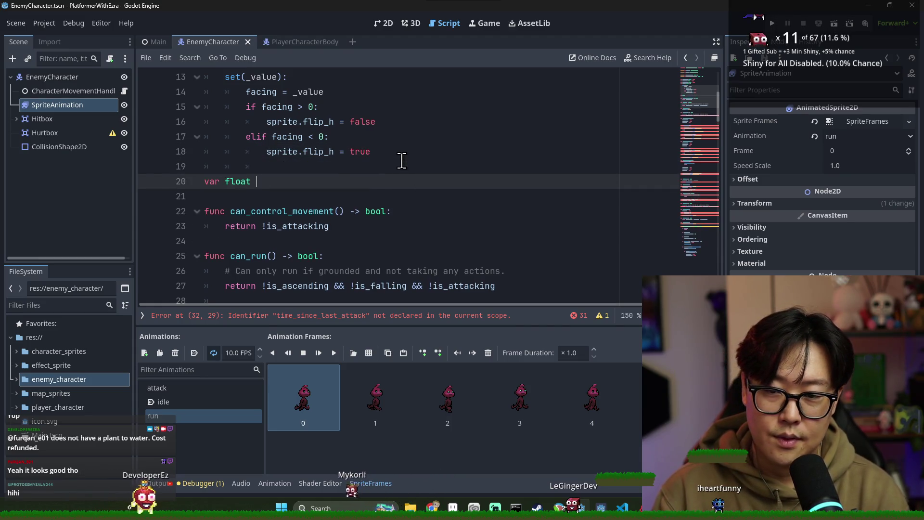
key("BackSpace")
key("BackSpace")
key("ctrl+v")
type(": float =")
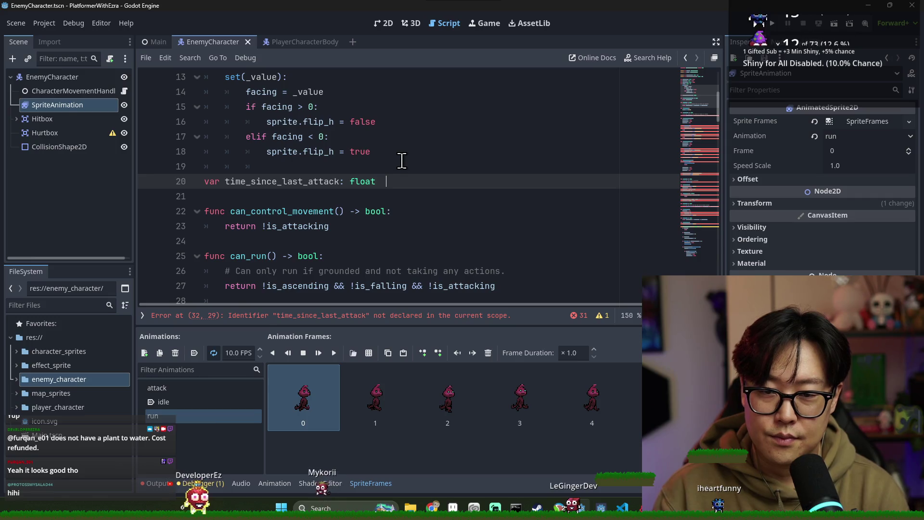
type(" 0")
double_click(282, 181)
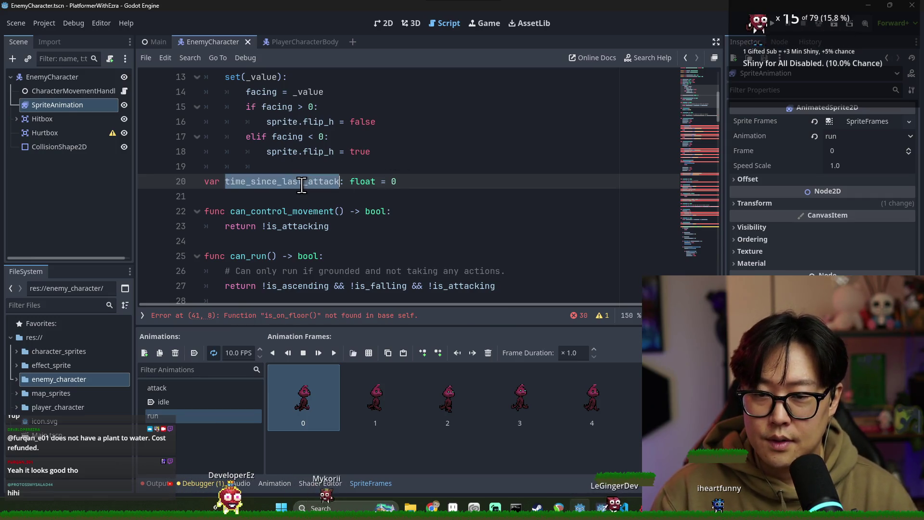
- Check the is_on_floor test in the side attack, then switch to the ArtStation browser page
scroll(412, 225, "down", 3)
scroll(411, 224, "down", 2)
left_click(470, 279)
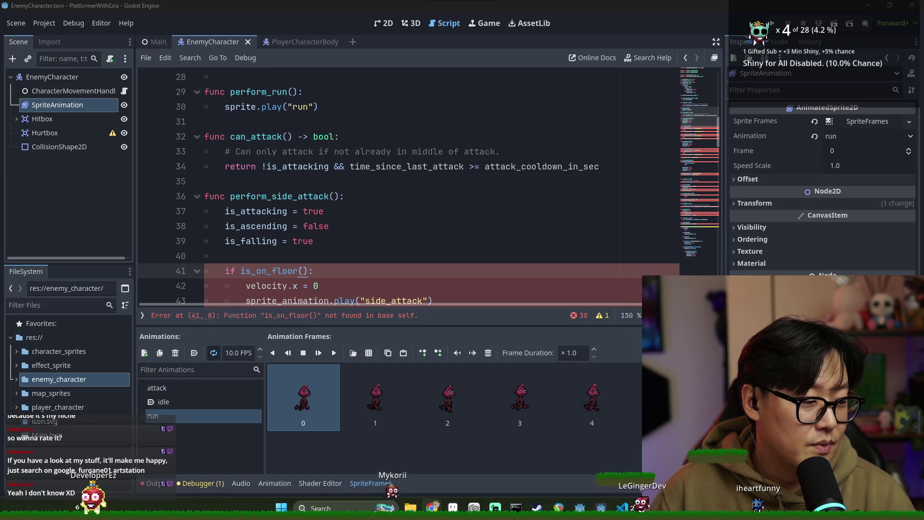
key("alt+Tab")
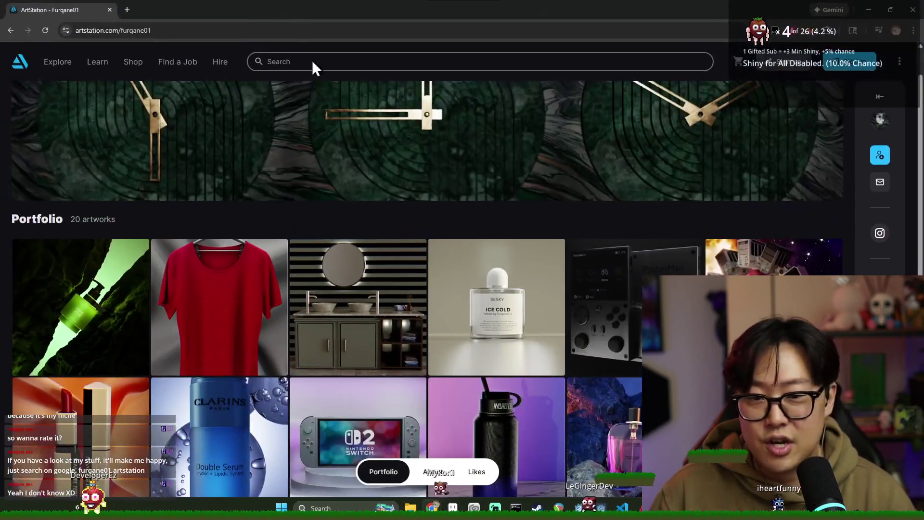
- Open the first green artwork in the ArtStation portfolio
scroll(420, 160, "down", 5)
scroll(416, 140, "down", 2)
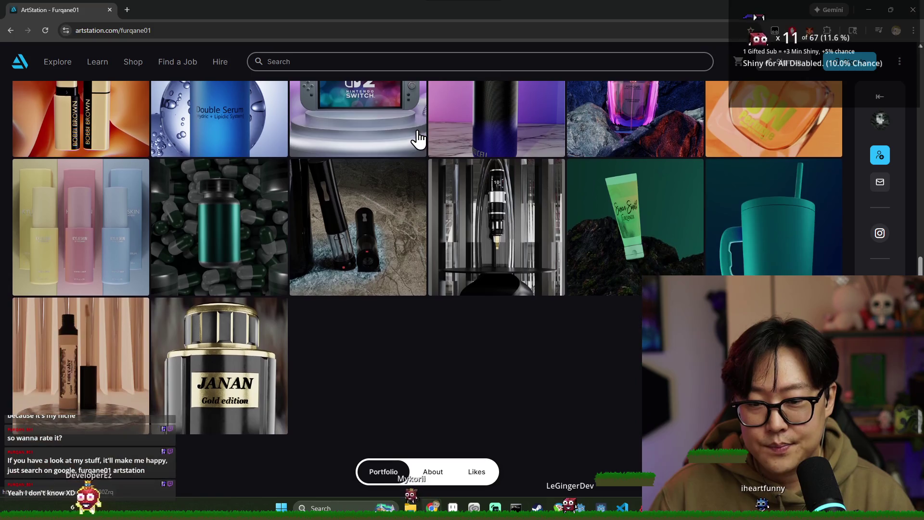
scroll(423, 198, "up", 5)
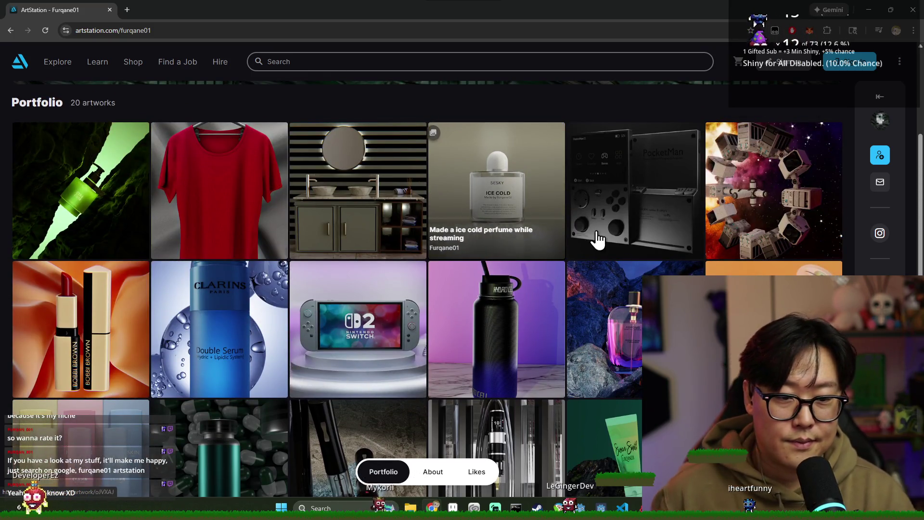
left_click(105, 176)
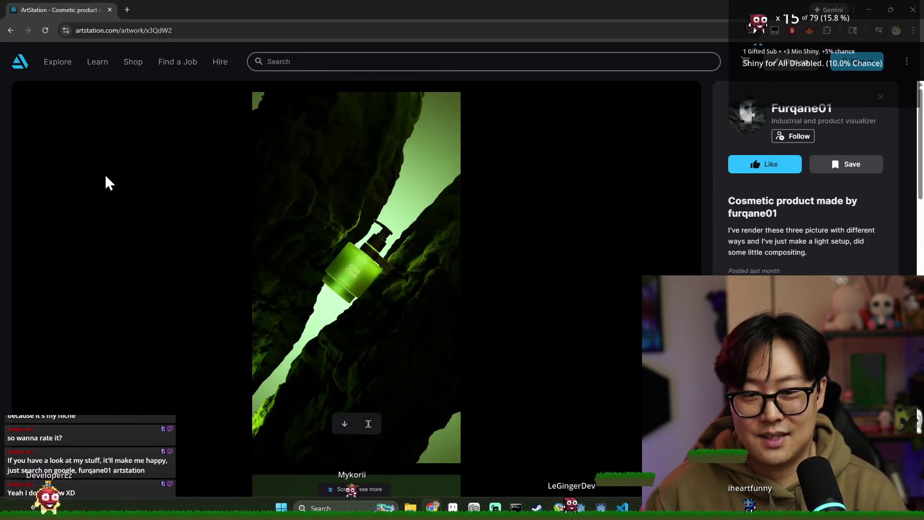
- Page forward through eight artworks until the SM perfume render is shown
key("Right")
key("Right")
key("Right")
key("Right")
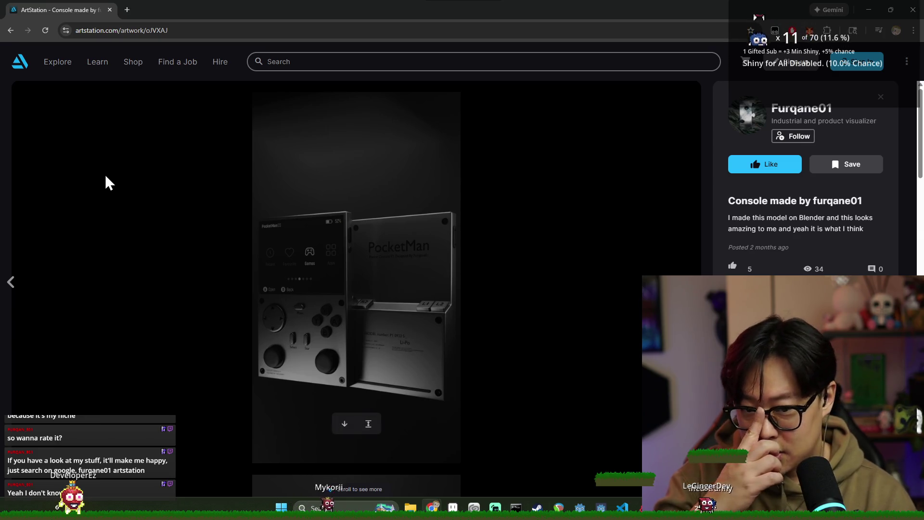
key("Right")
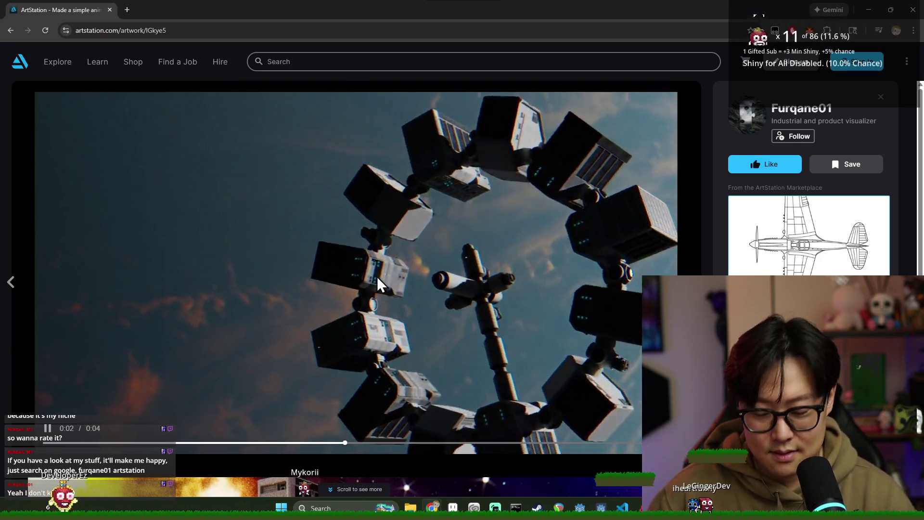
key("Right")
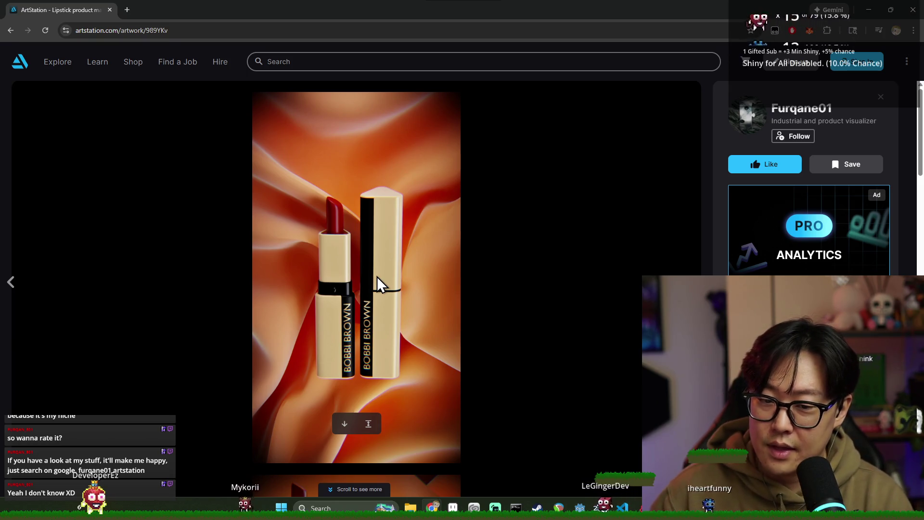
key("Right")
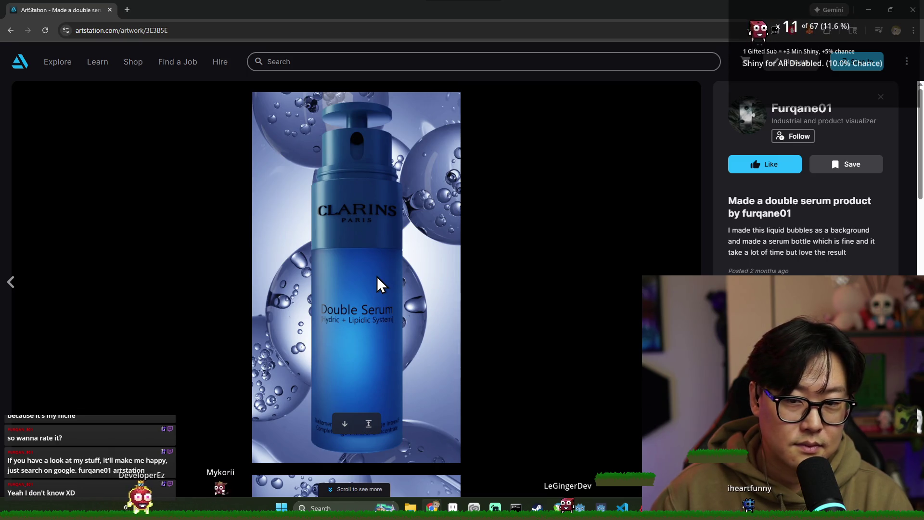
key("Right")
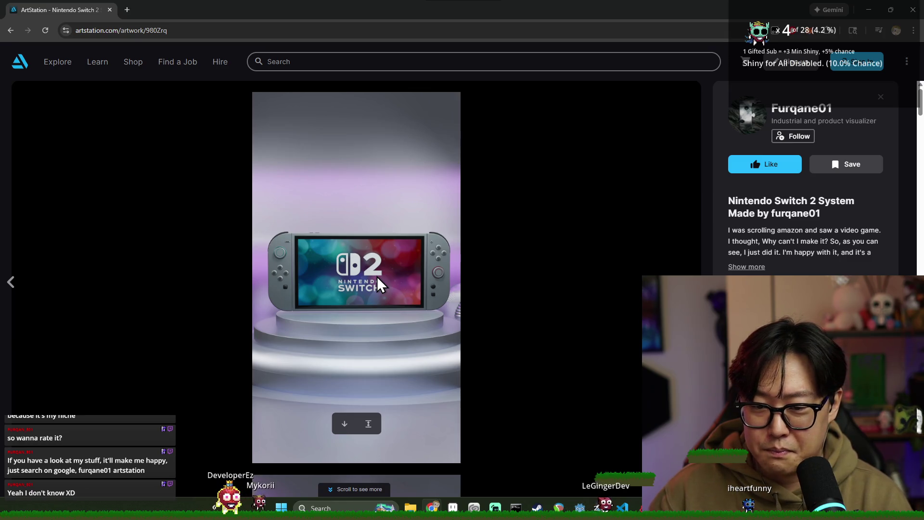
key("Right")
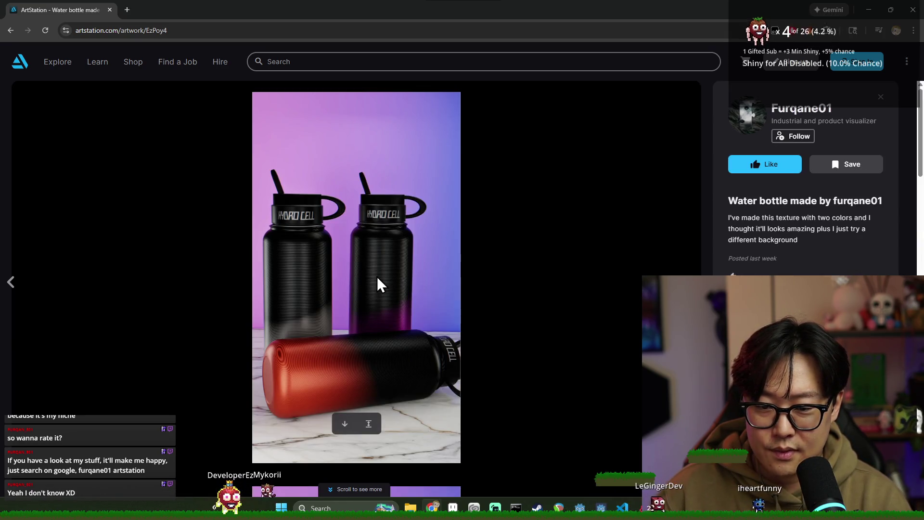
key("Right")
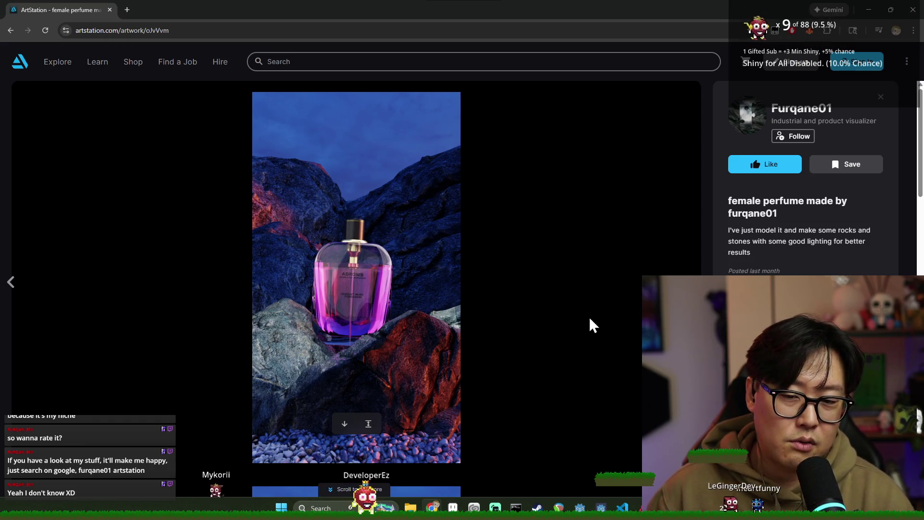
key("Right")
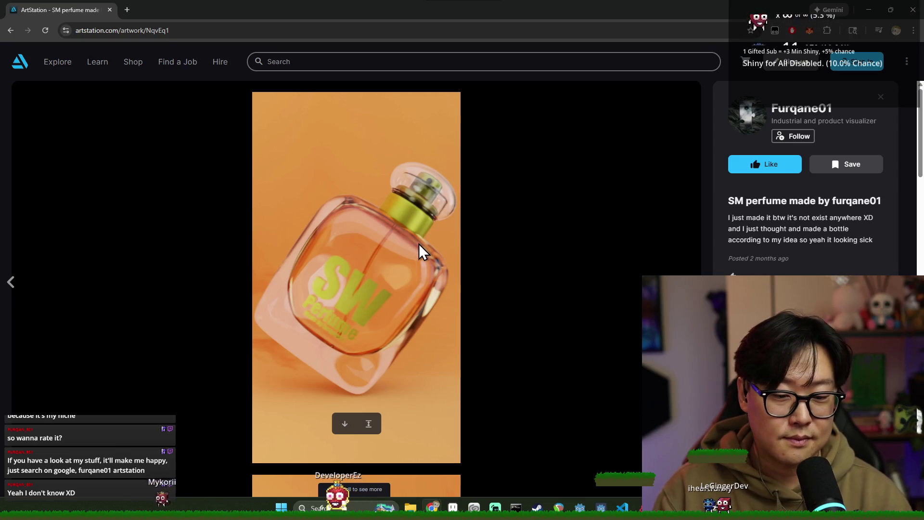
scroll(414, 245, "down", 10)
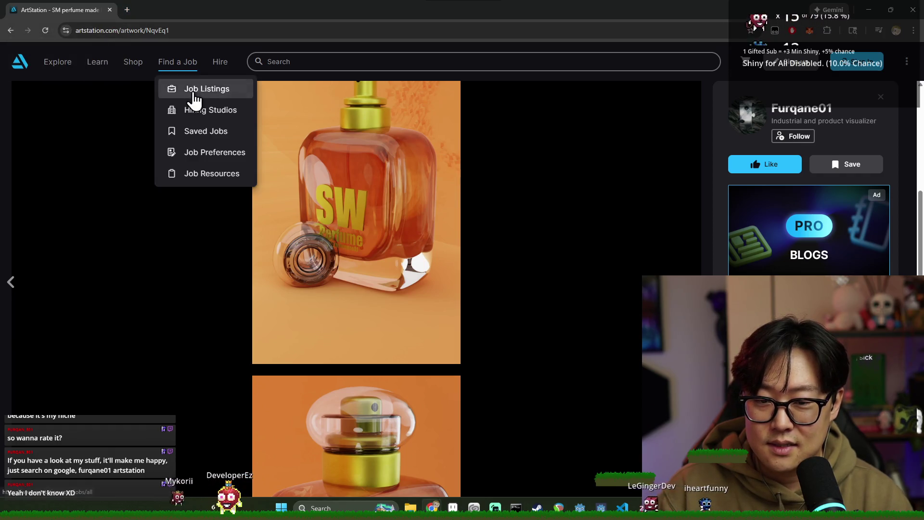
- Browse the SW perfume images, then go back to the female perfume artwork page
scroll(455, 181, "down", 2)
scroll(443, 192, "down", 15)
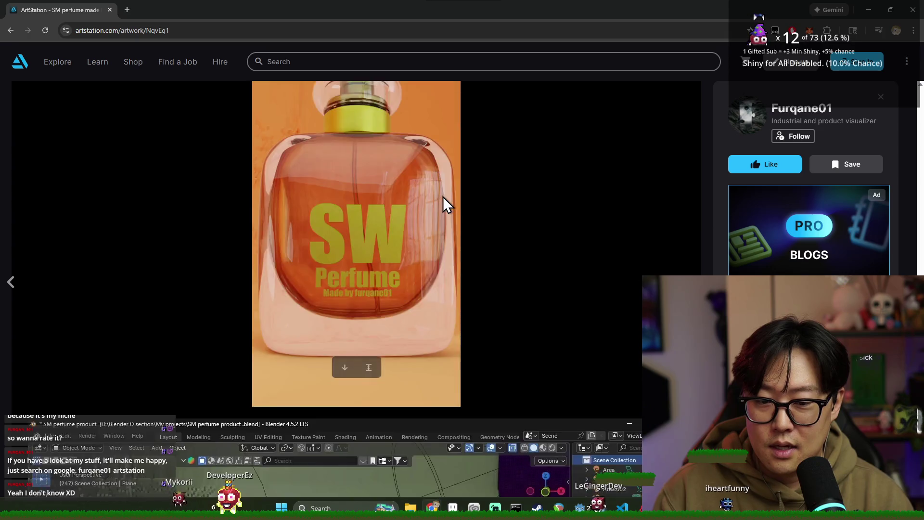
scroll(454, 195, "down", 10)
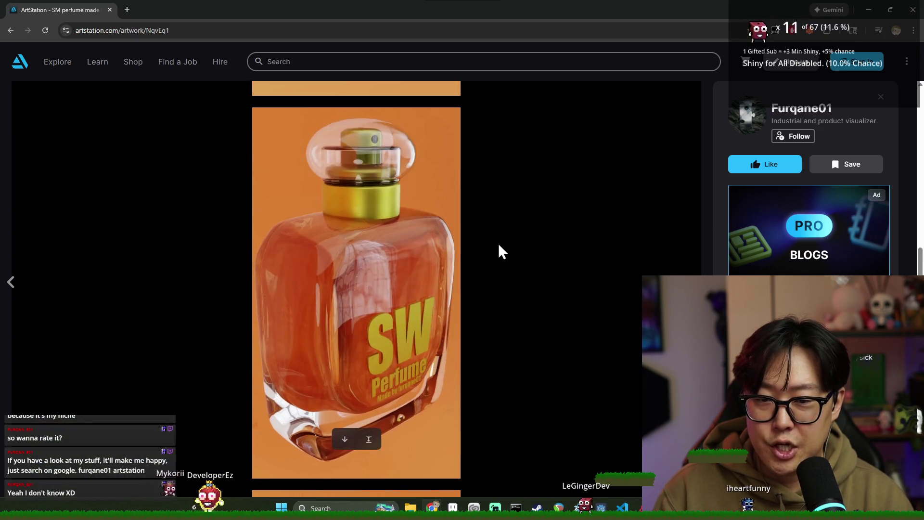
scroll(460, 224, "down", 10)
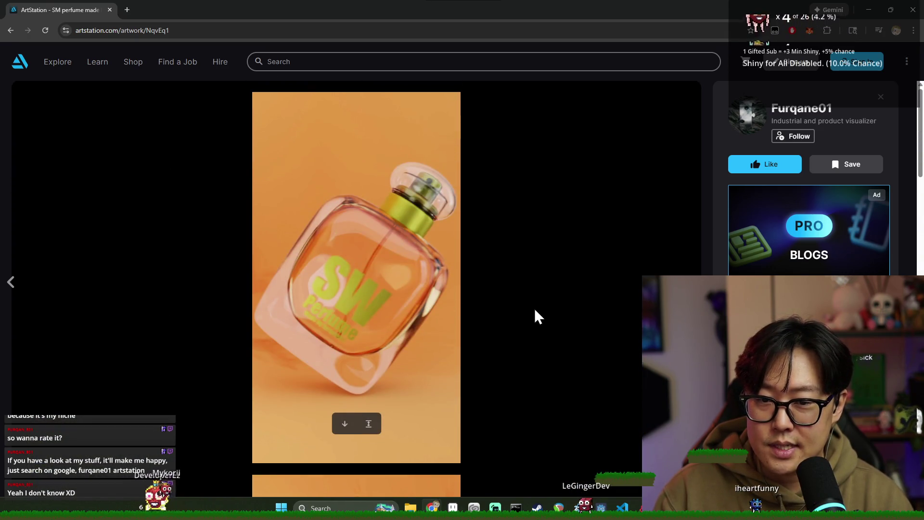
scroll(517, 310, "down", 3)
scroll(515, 313, "up", 3)
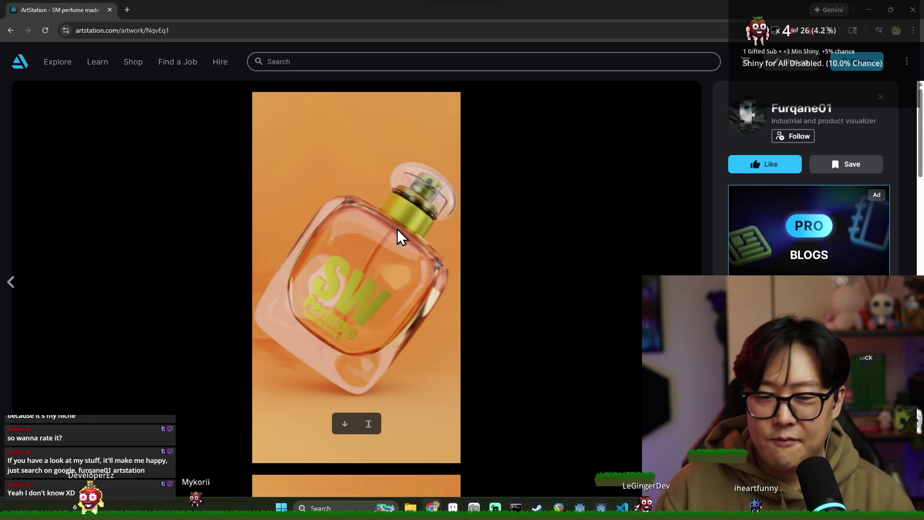
scroll(235, 293, "down", 1)
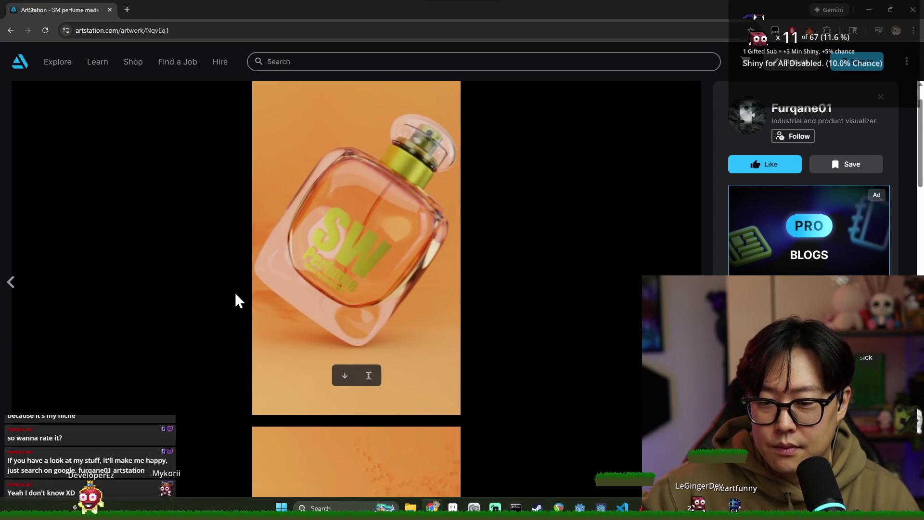
scroll(469, 214, "up", 1)
scroll(404, 249, "down", 9)
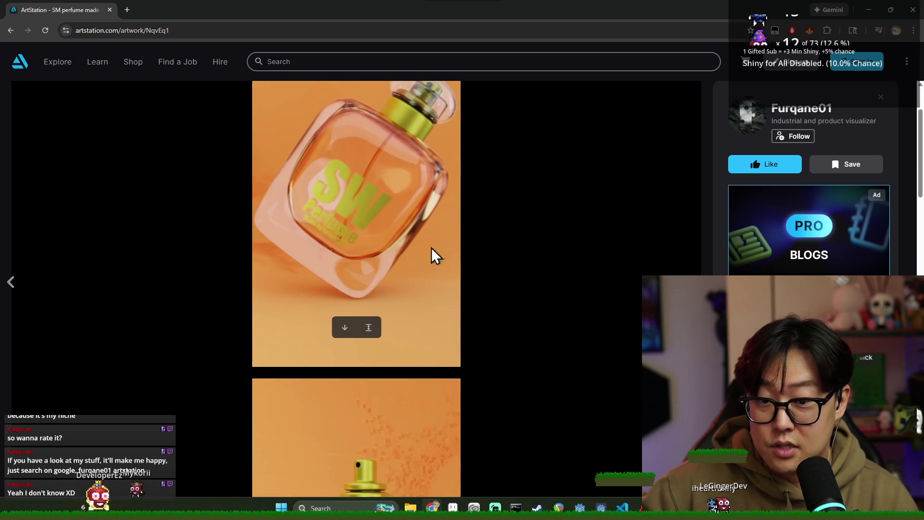
scroll(404, 243, "down", 4)
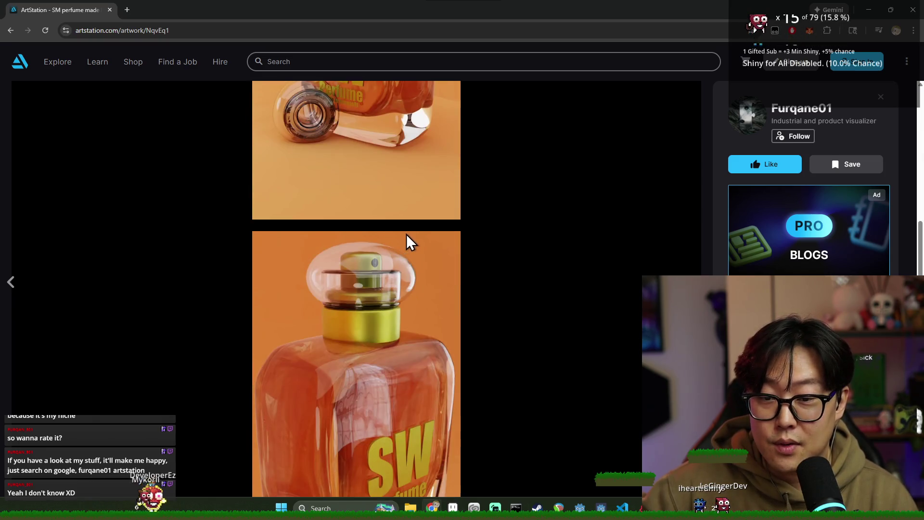
scroll(409, 227, "down", 3)
scroll(400, 218, "up", 3)
scroll(399, 217, "down", 2)
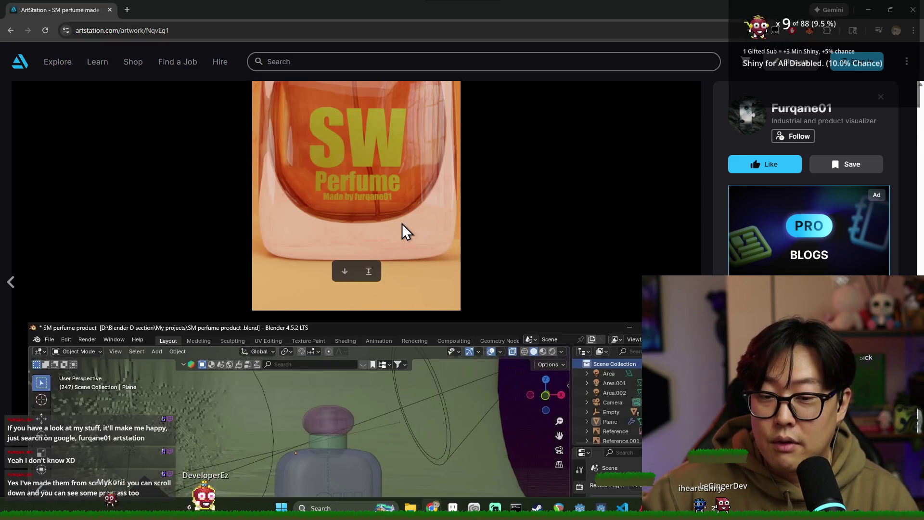
left_click(12, 30)
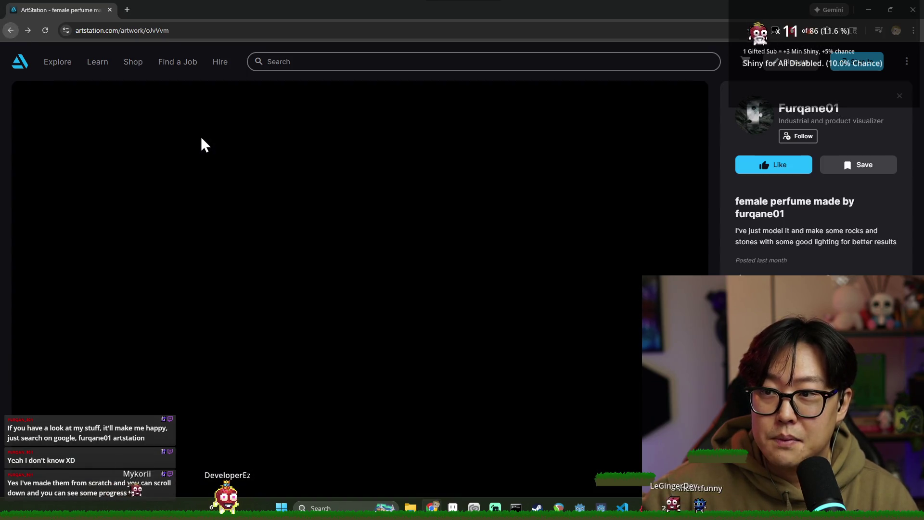
- Go back past the water bottle, Switch 2, serum, lipstick and animation pieces to Furqane01's profile
left_click(11, 30)
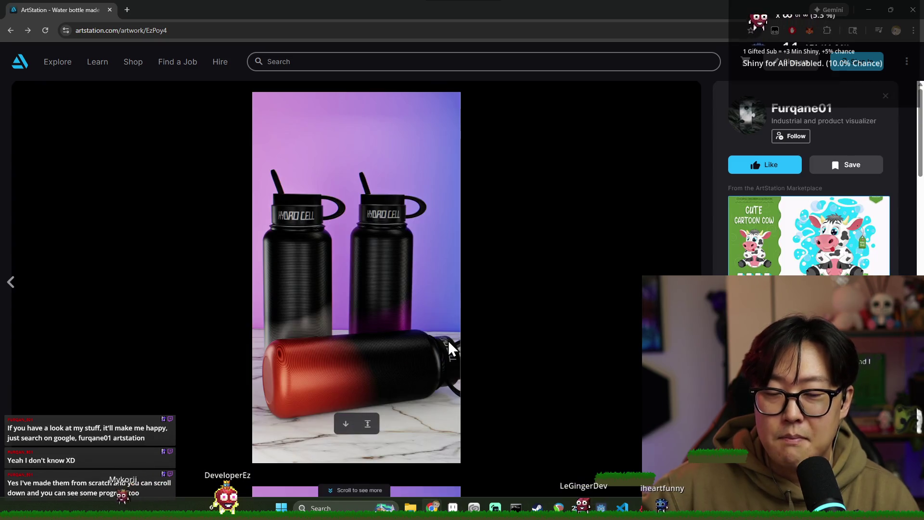
left_click(12, 30)
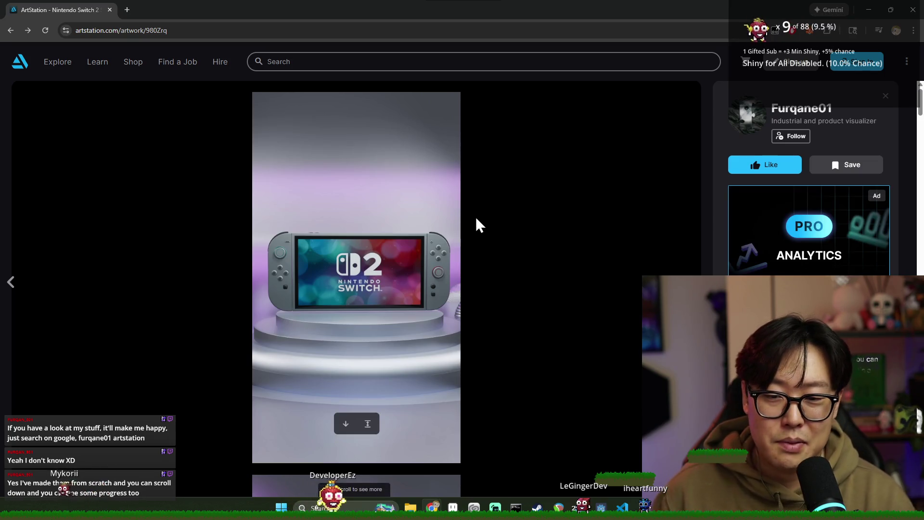
left_click(11, 31)
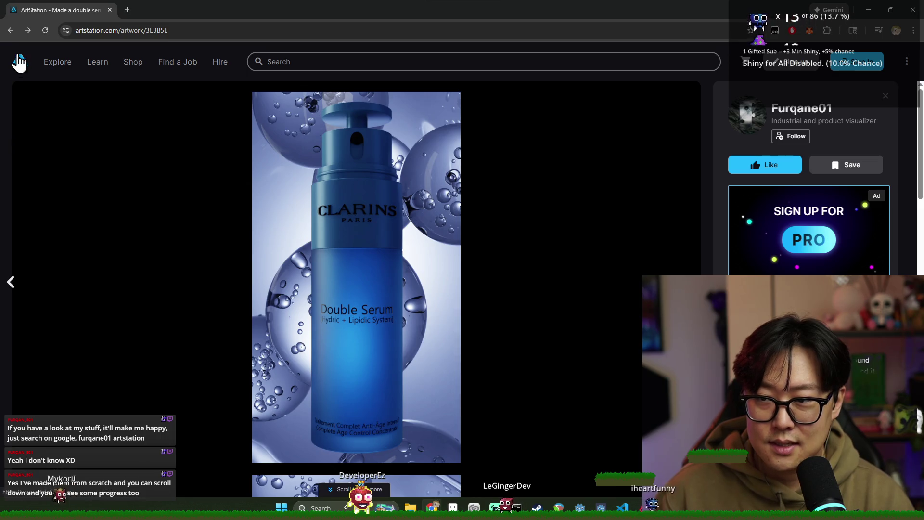
left_click(11, 30)
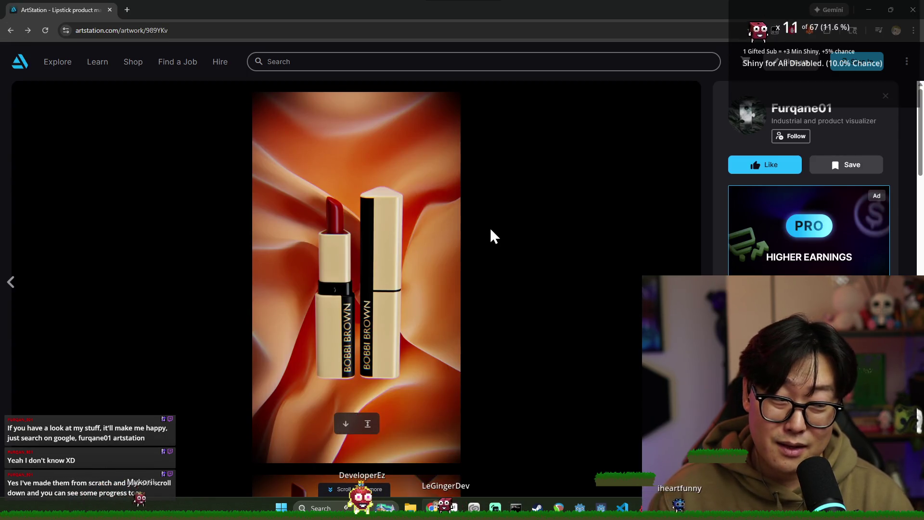
left_click(10, 30)
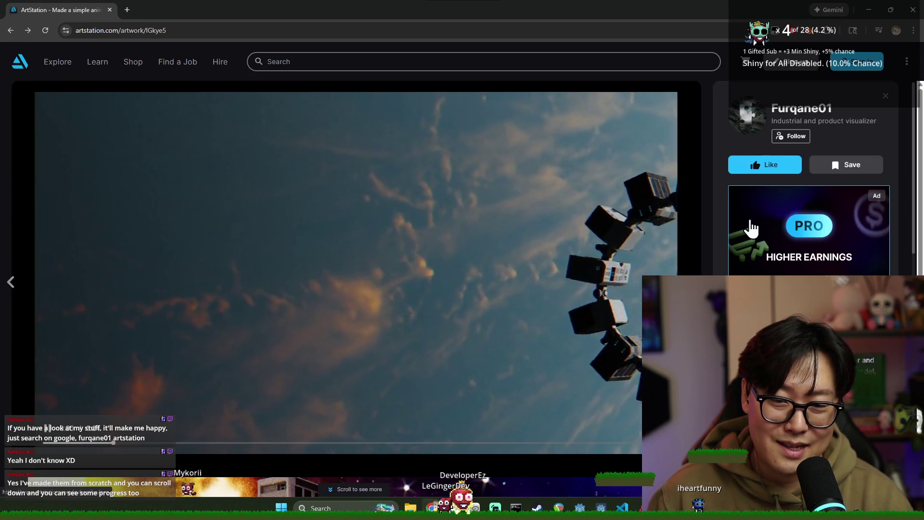
left_click(809, 109)
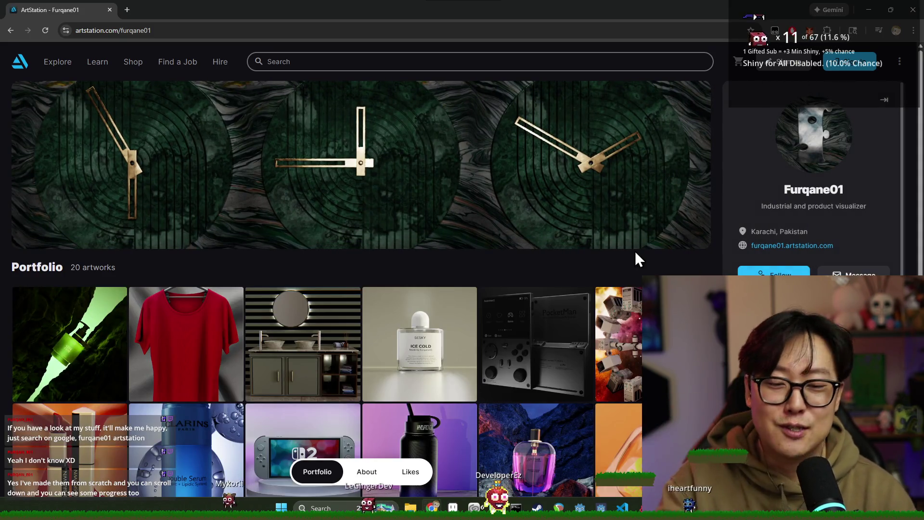
- Browse the 20-artwork portfolio grid and open the bathroom interior design piece
scroll(634, 253, "down", 10)
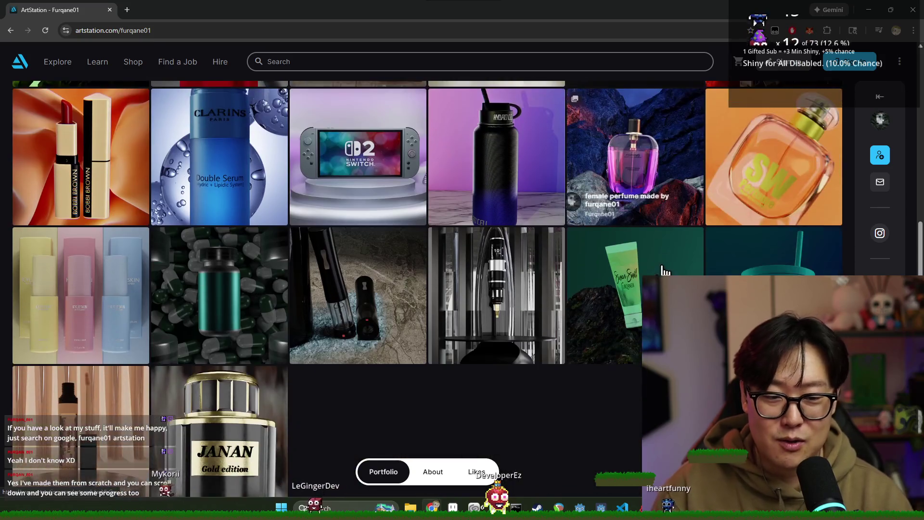
scroll(664, 269, "down", 2)
scroll(597, 362, "up", 1)
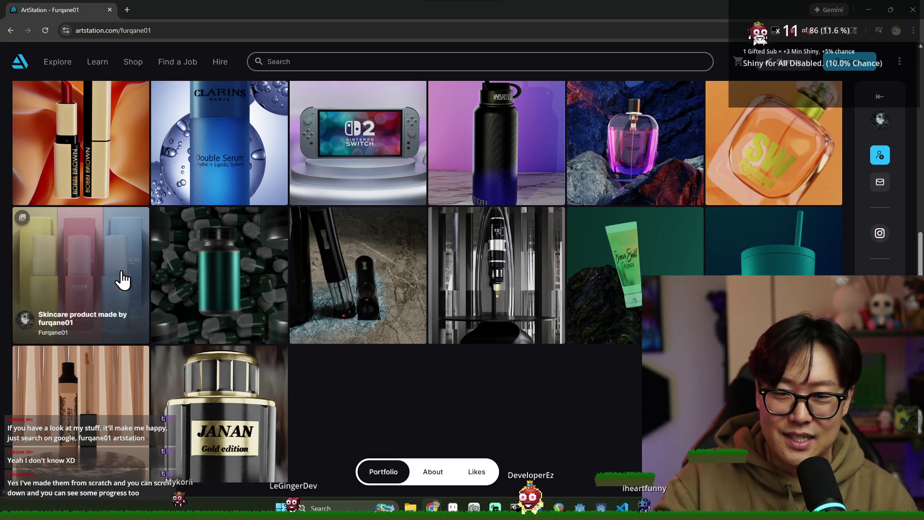
scroll(588, 382, "up", 1)
scroll(588, 382, "up", 5)
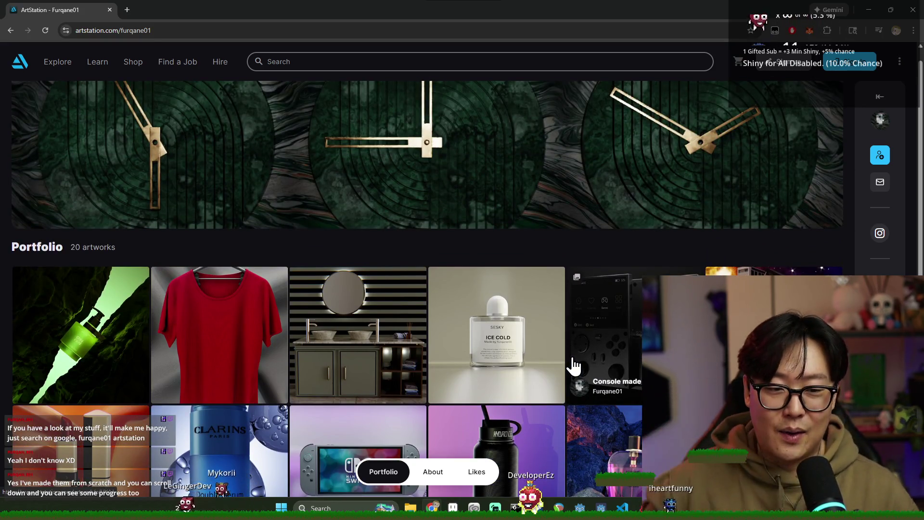
scroll(431, 366, "down", 4)
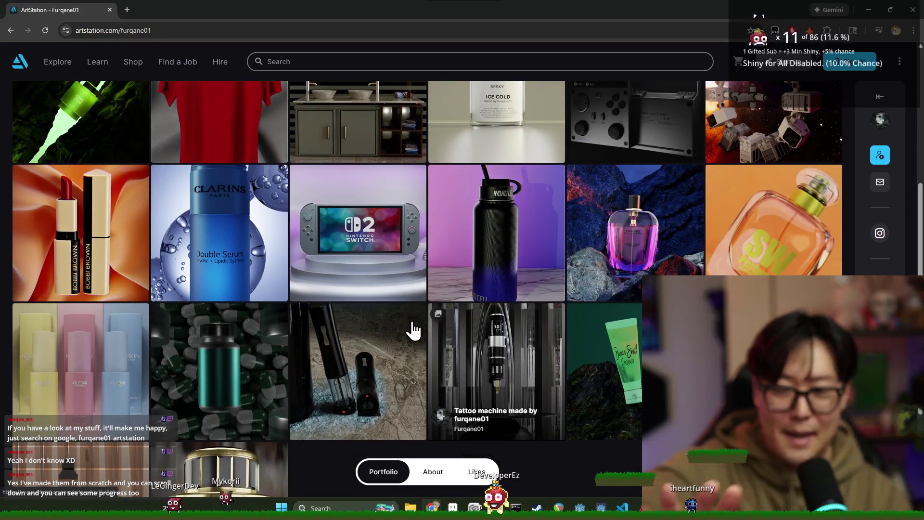
scroll(413, 330, "up", 5)
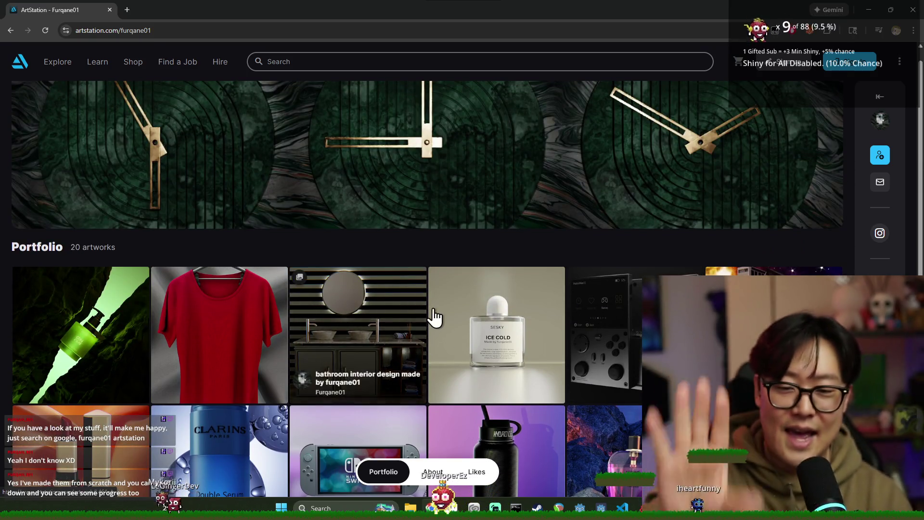
scroll(436, 318, "down", 4)
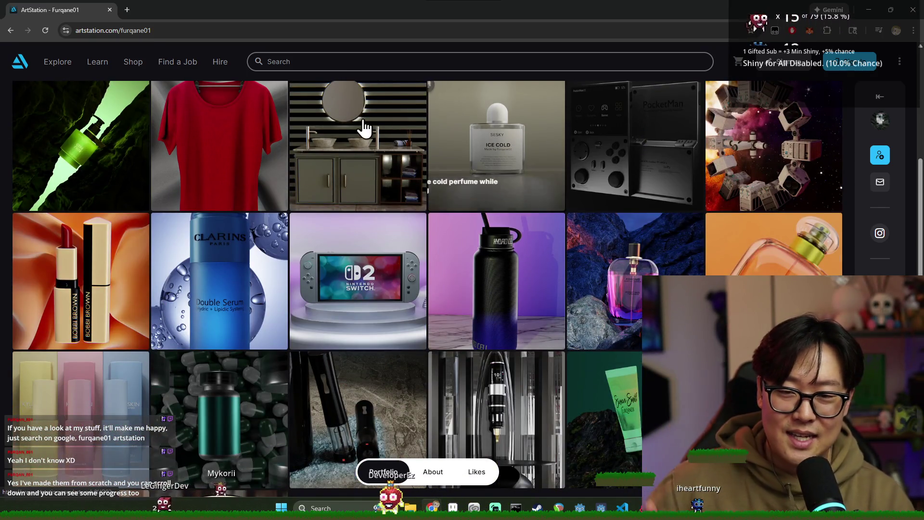
left_click(363, 124)
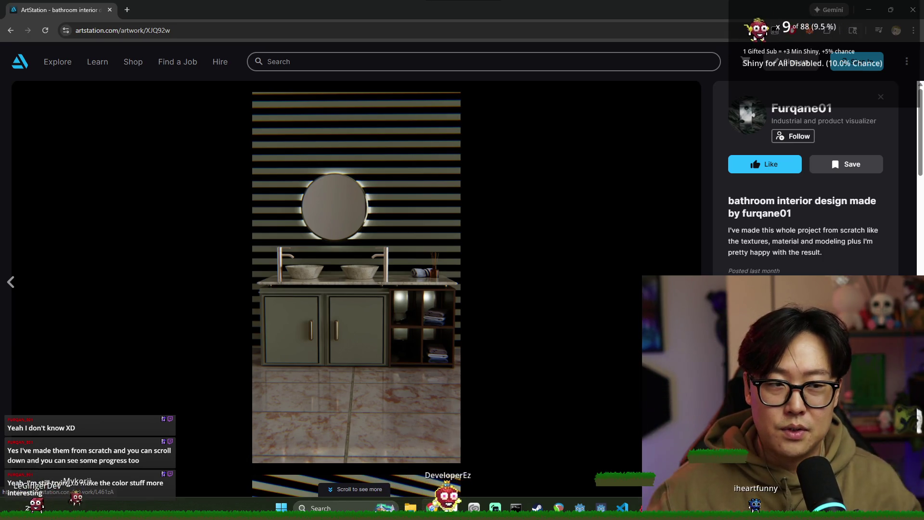
- Return to the artist's portfolio grid and scroll through it
left_click(11, 31)
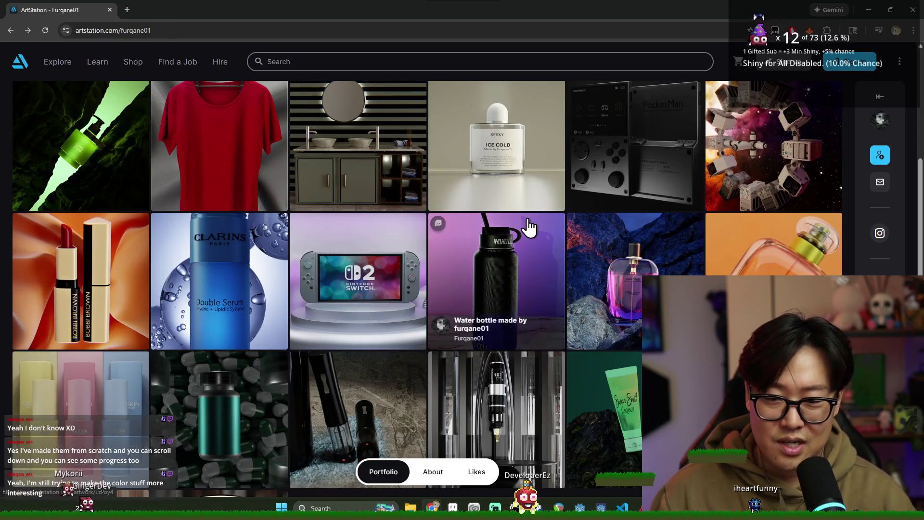
scroll(546, 305, "down", 2)
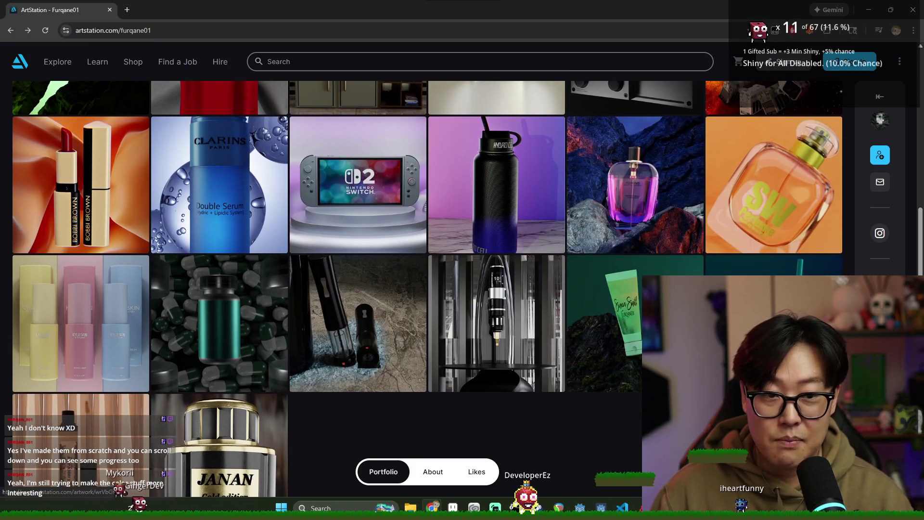
scroll(343, 388, "down", 1)
scroll(342, 386, "down", 1)
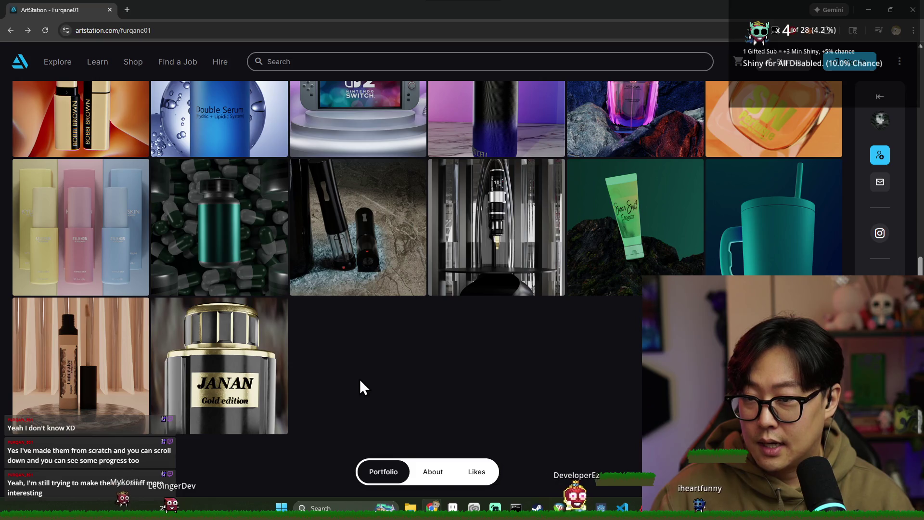
scroll(354, 385, "up", 4)
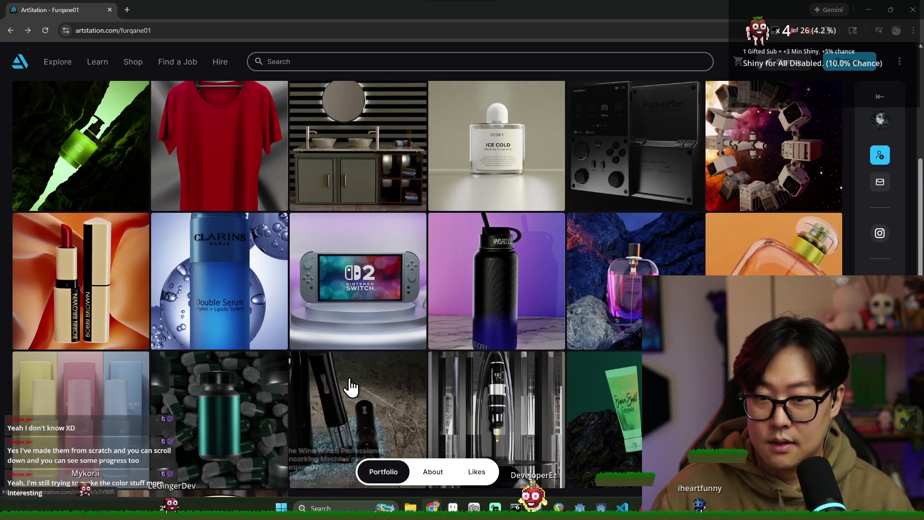
- Open the Nintendo Switch 2 artwork and scroll through its images
left_click(349, 273)
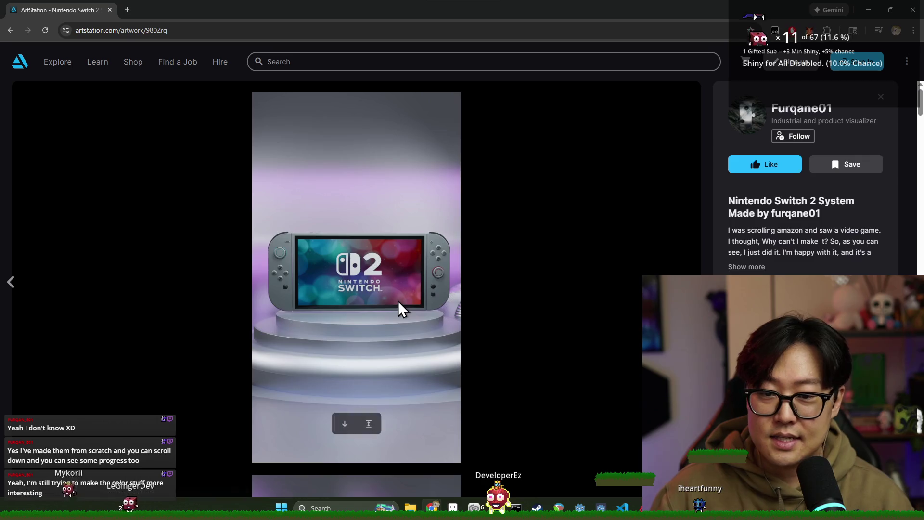
scroll(337, 342, "down", 1)
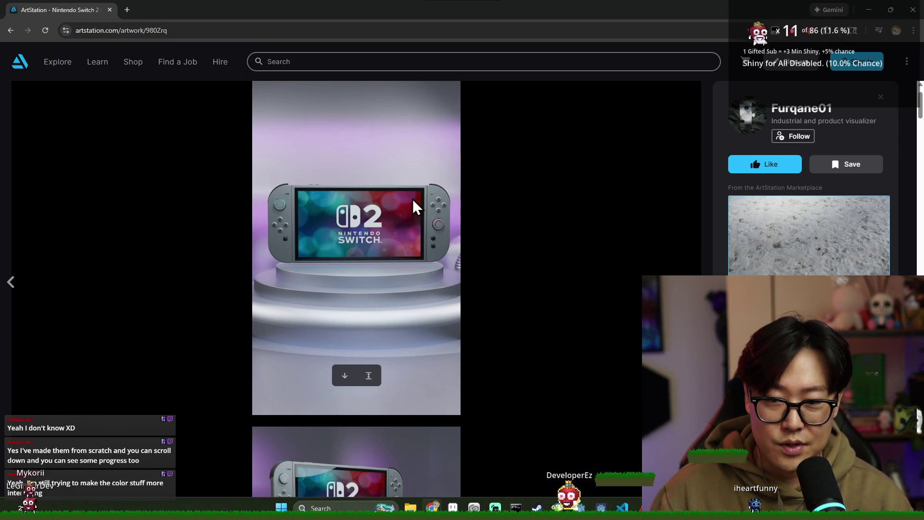
scroll(414, 202, "down", 15)
scroll(388, 245, "down", 12)
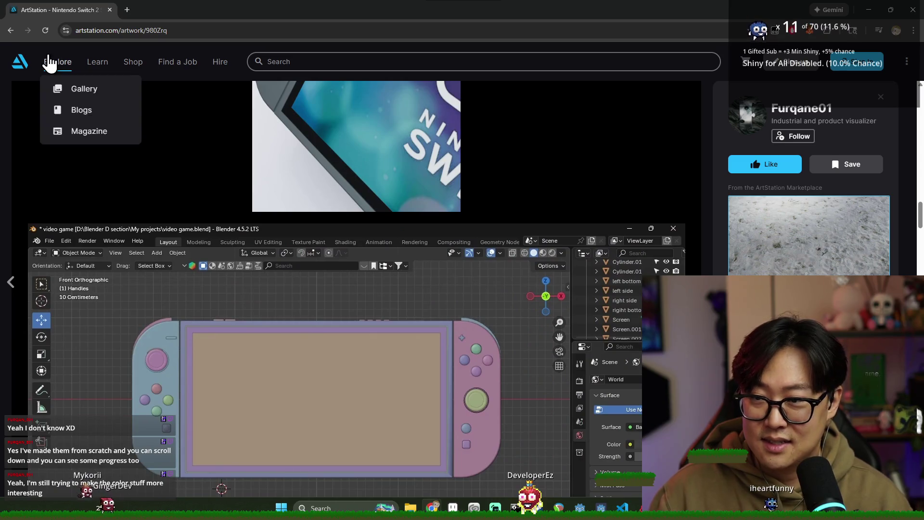
left_click(383, 149)
scroll(409, 169, "down", 5)
scroll(438, 188, "up", 7)
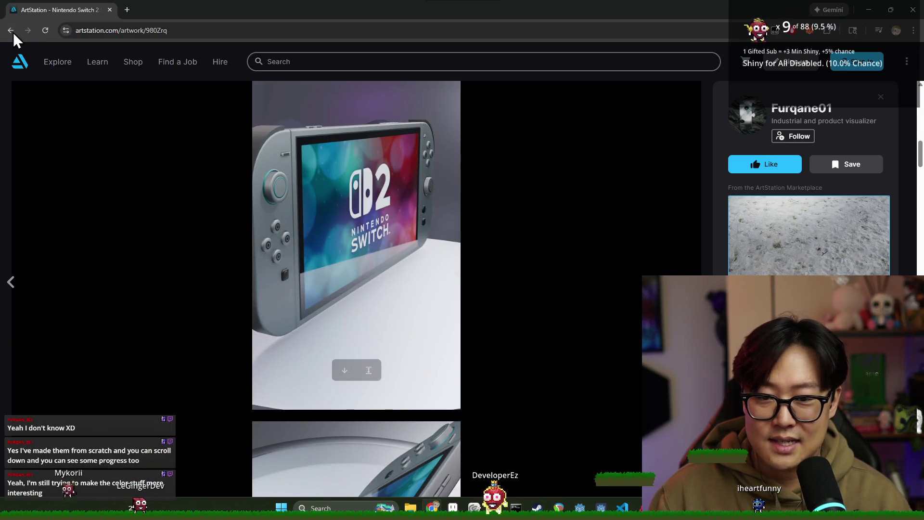
- Go back to the portfolio, reopen the Switch 2 artwork, then return to the top of the grid
left_click(13, 32)
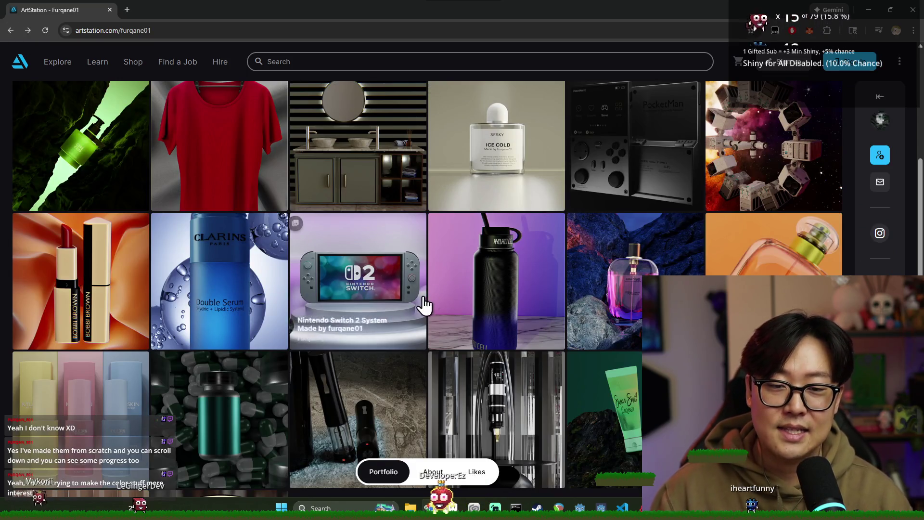
left_click(413, 289)
left_click(10, 31)
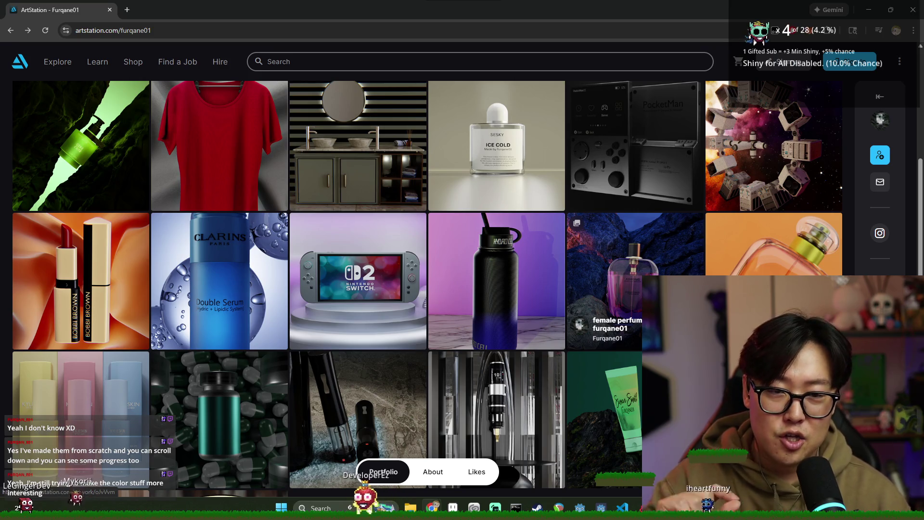
scroll(467, 330, "up", 2)
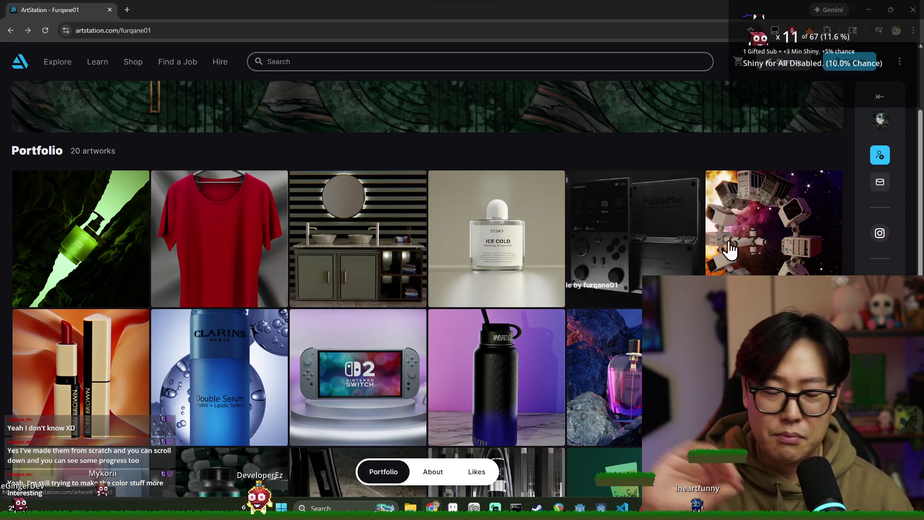
- Open the green cosmetic product artwork, scroll through its Song Chao bottle renders, and go back
left_click(122, 259)
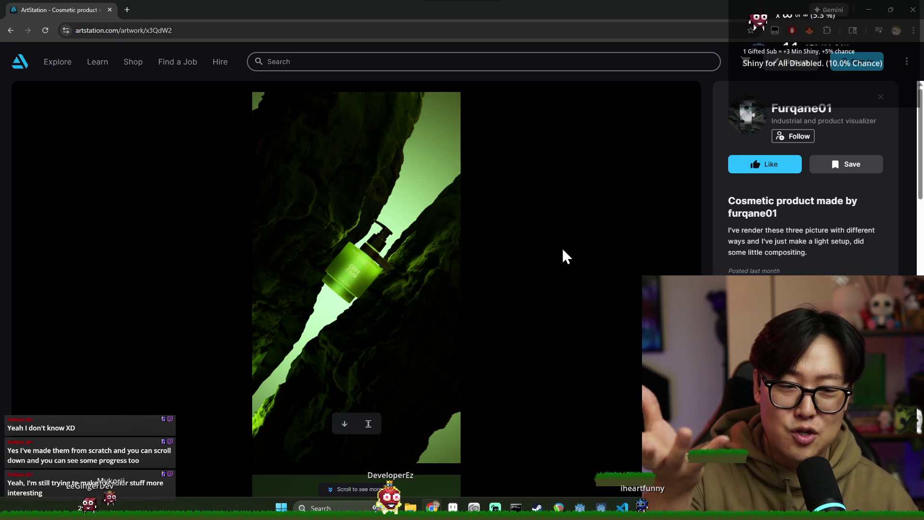
scroll(564, 251, "down", 2)
scroll(565, 250, "up", 1)
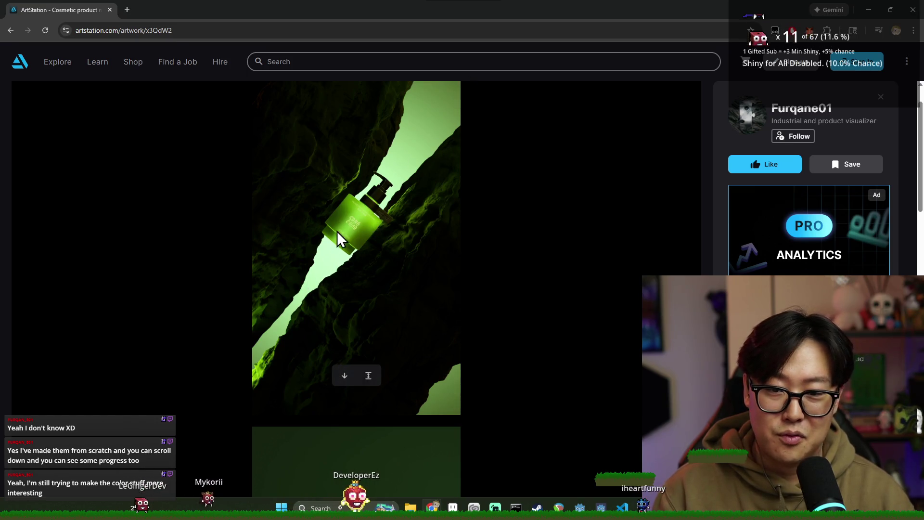
scroll(391, 262, "down", 5)
scroll(394, 261, "down", 1)
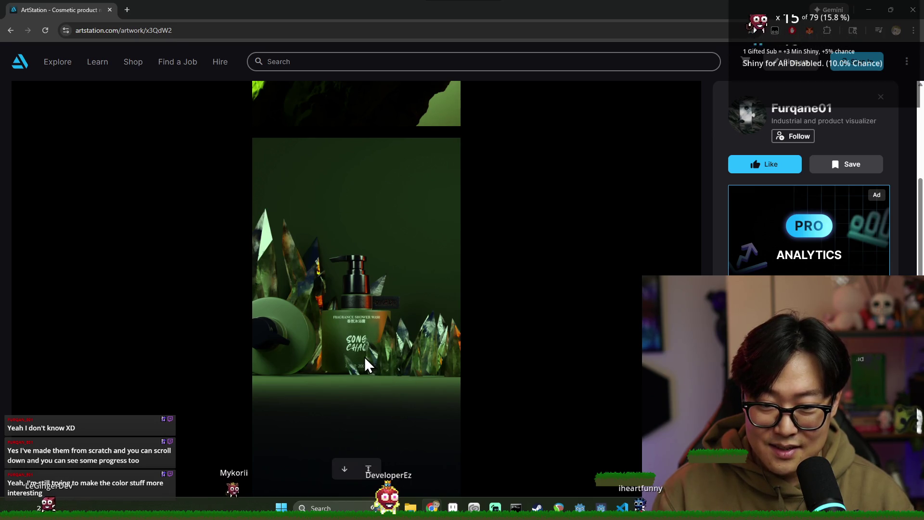
scroll(366, 359, "down", 1)
scroll(369, 359, "down", 5)
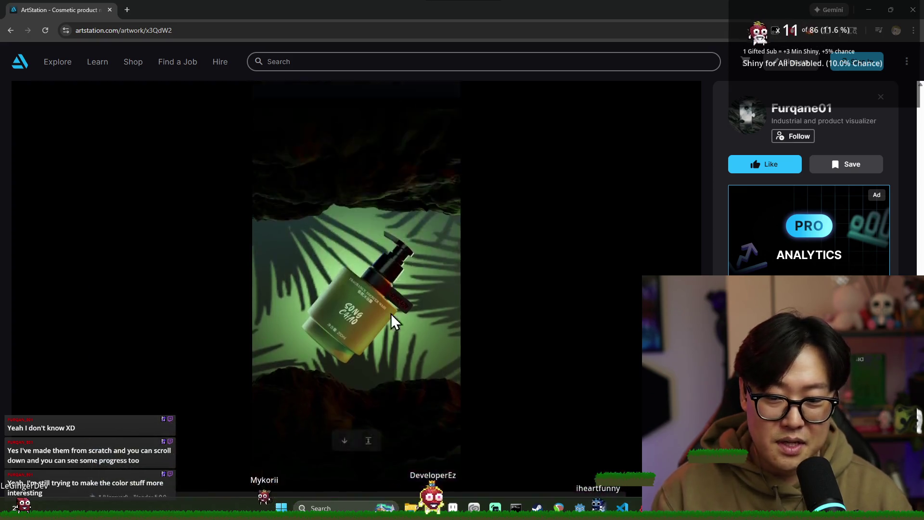
scroll(391, 313, "down", 5)
left_click(11, 30)
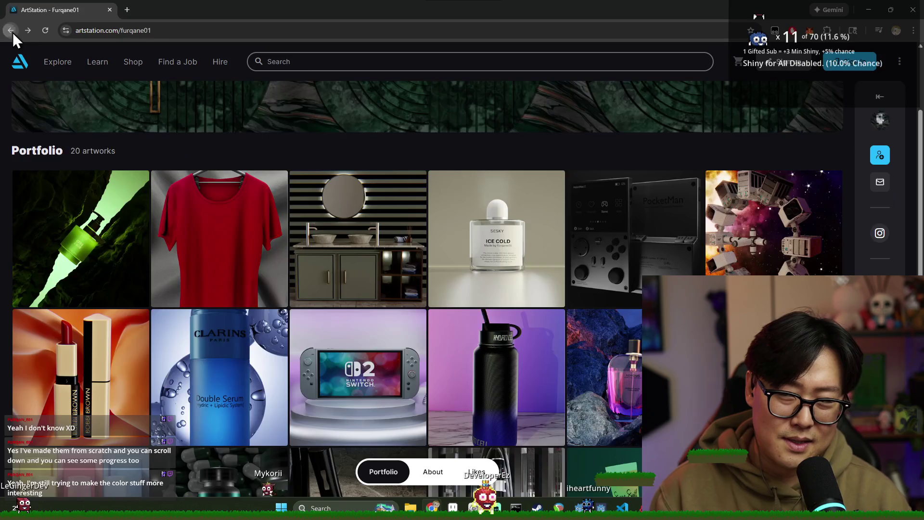
- Minimize Chrome so the Godot editor with the EnemyCharacter script is in front
left_click(912, 9)
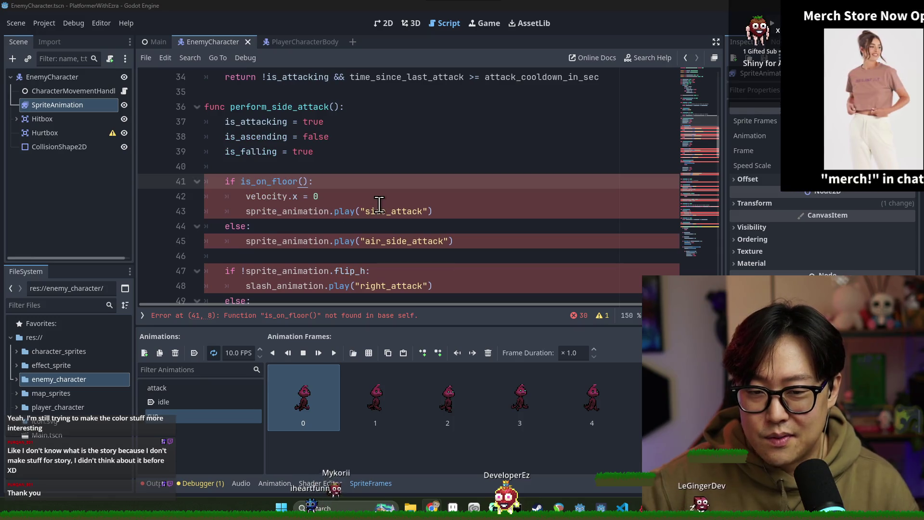
- Check the Output log's parse errors, then collapse the bottom panel to enlarge the script
key("Up")
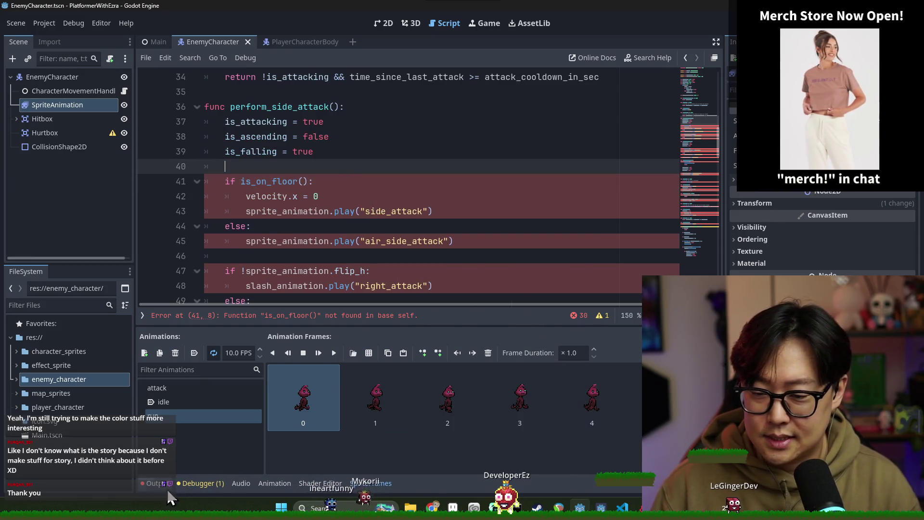
left_click(166, 485)
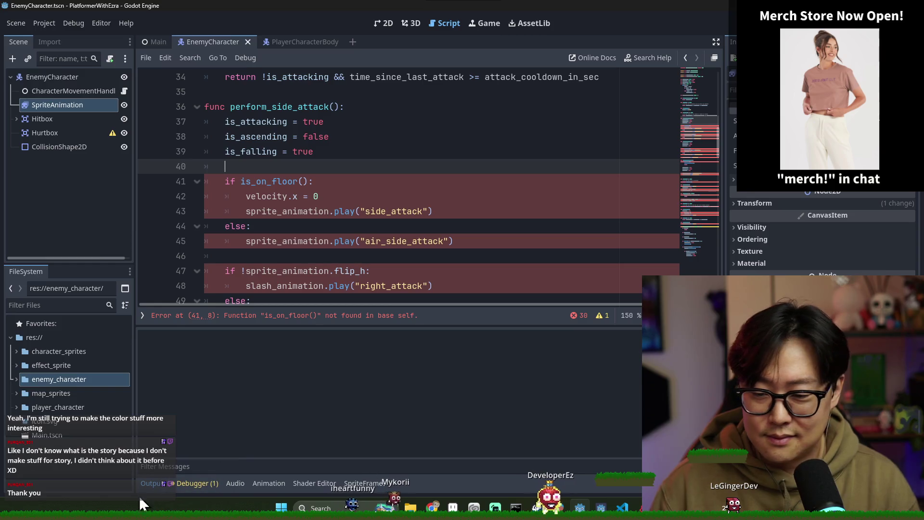
left_click(153, 483)
left_click(320, 212)
scroll(322, 222, "down", 13)
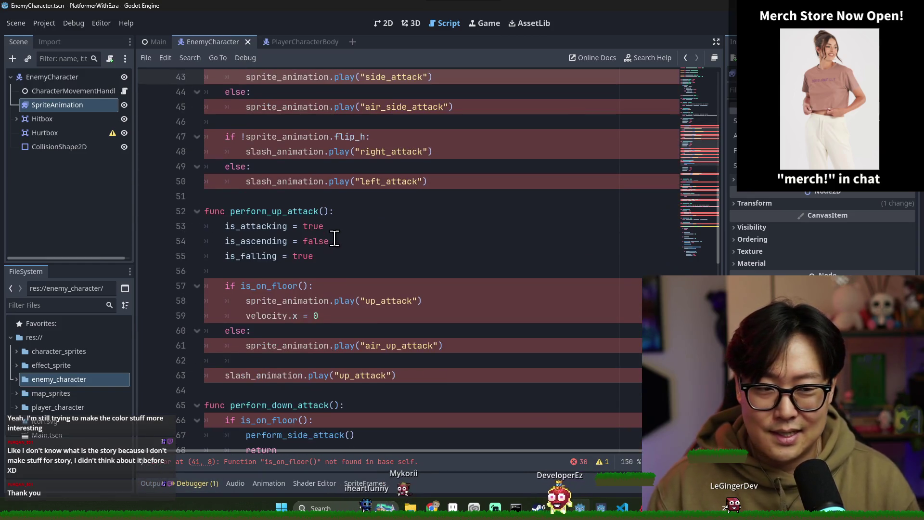
scroll(345, 271, "down", 10)
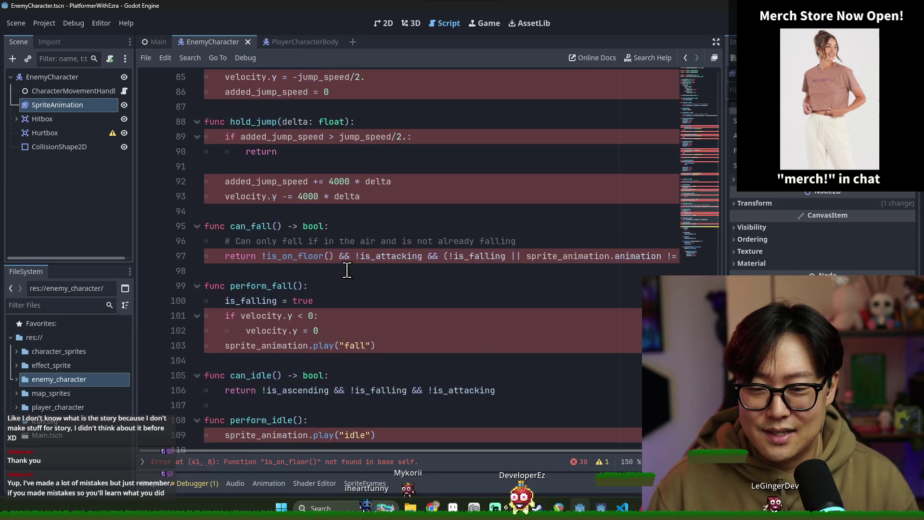
scroll(347, 268, "up", 17)
- Inspect the is_on_floor check and up_attack play call around lines 57–59
left_click(329, 169)
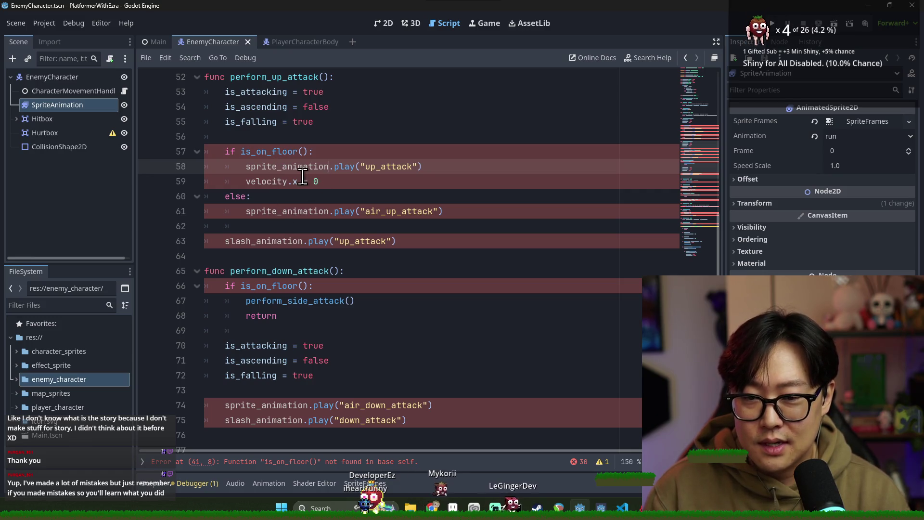
double_click(270, 151)
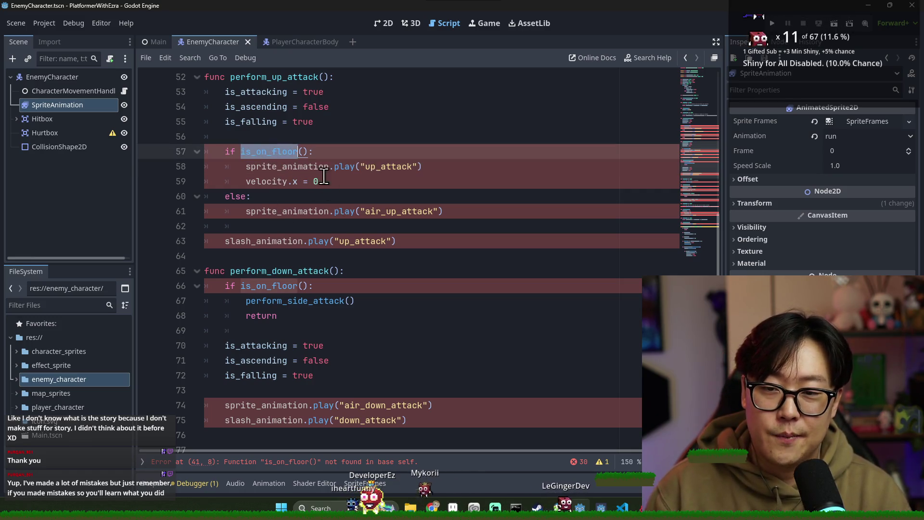
double_click(284, 166)
left_click(332, 180)
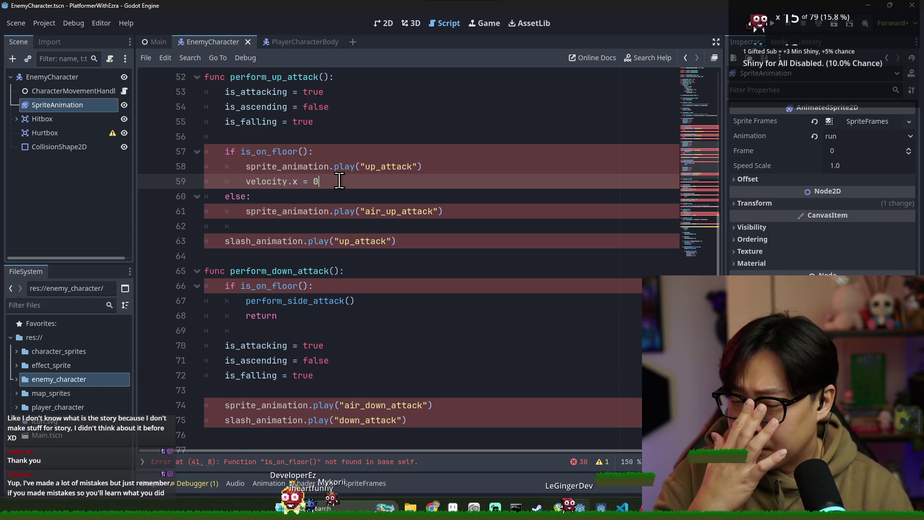
double_click(272, 158)
double_click(285, 168)
left_click(327, 183)
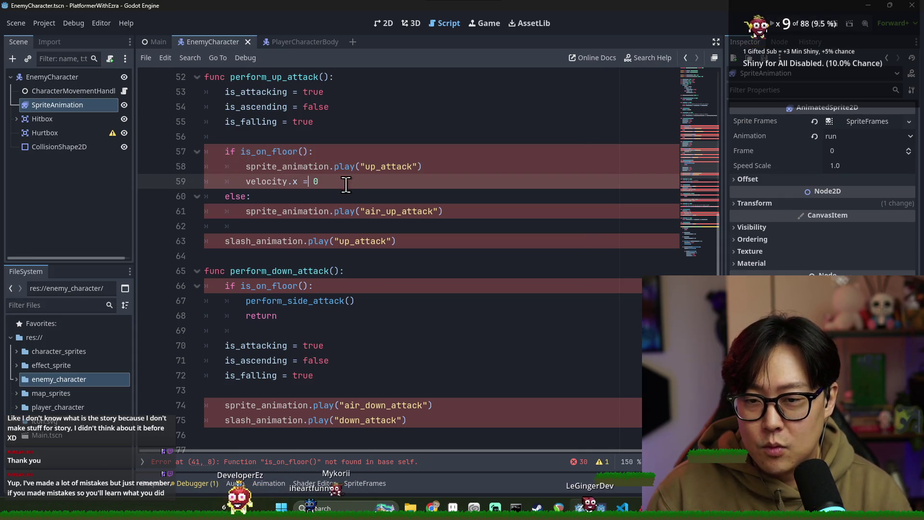
left_click(277, 151)
- Scroll up to review perform_side_attack and the attack_cooldown_in_sec export
scroll(343, 221, "up", 5)
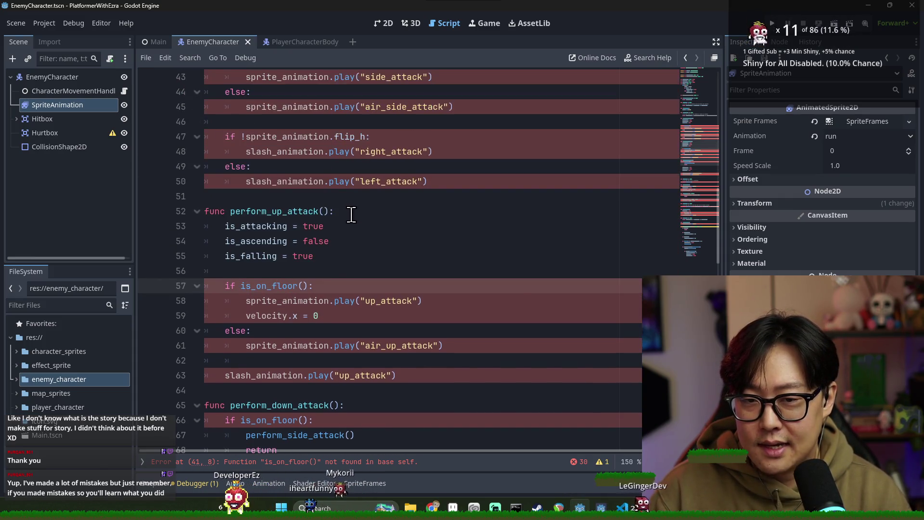
scroll(351, 211, "up", 1)
scroll(279, 214, "up", 1)
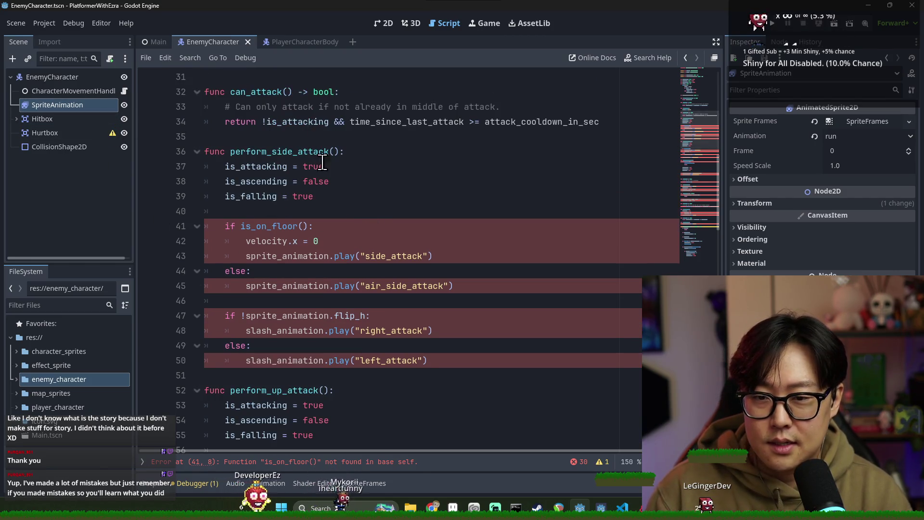
left_click(268, 155)
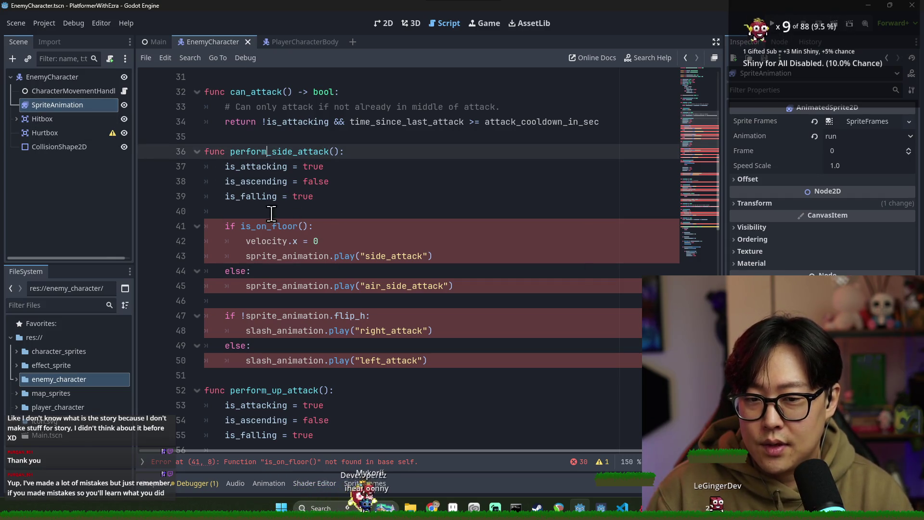
scroll(265, 224, "up", 10)
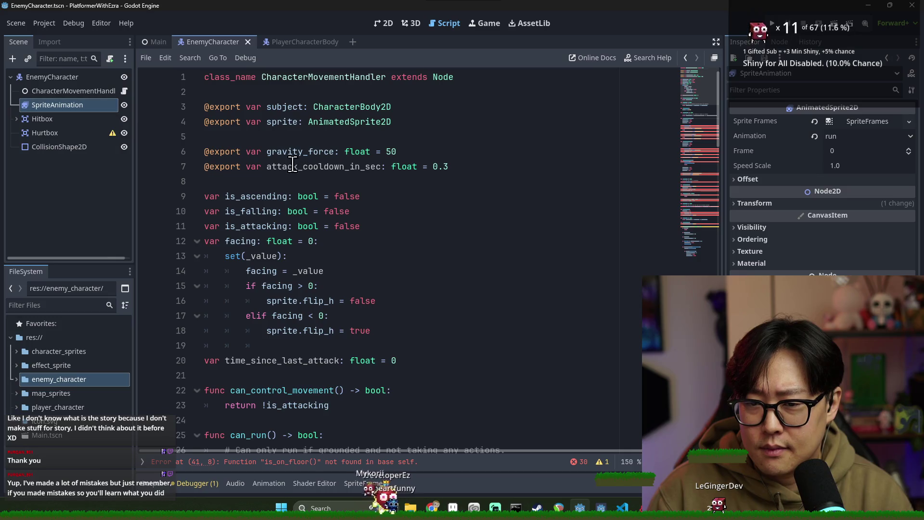
double_click(305, 172)
scroll(318, 231, "down", 7)
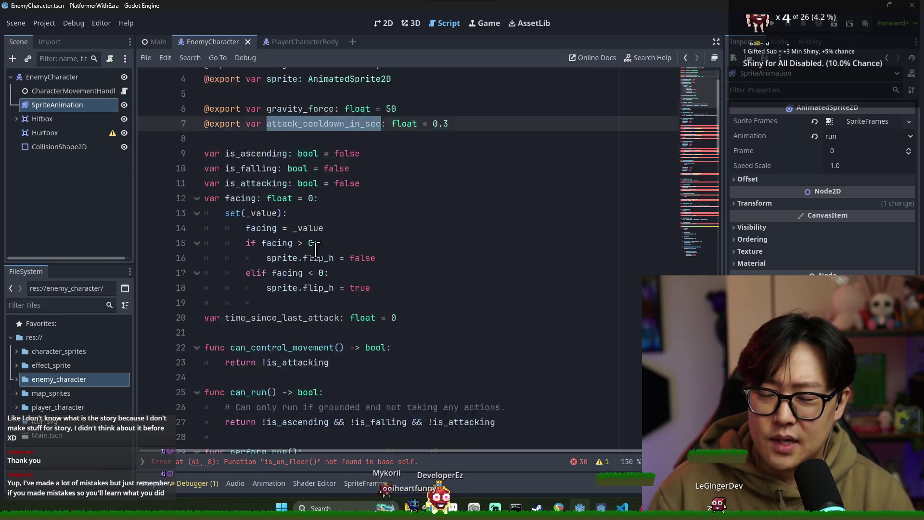
scroll(332, 231, "down", 3)
- Highlight the side_attack, air_side_attack, right_attack, left_attack, up_attack and air_up_attack animation names
double_click(394, 256)
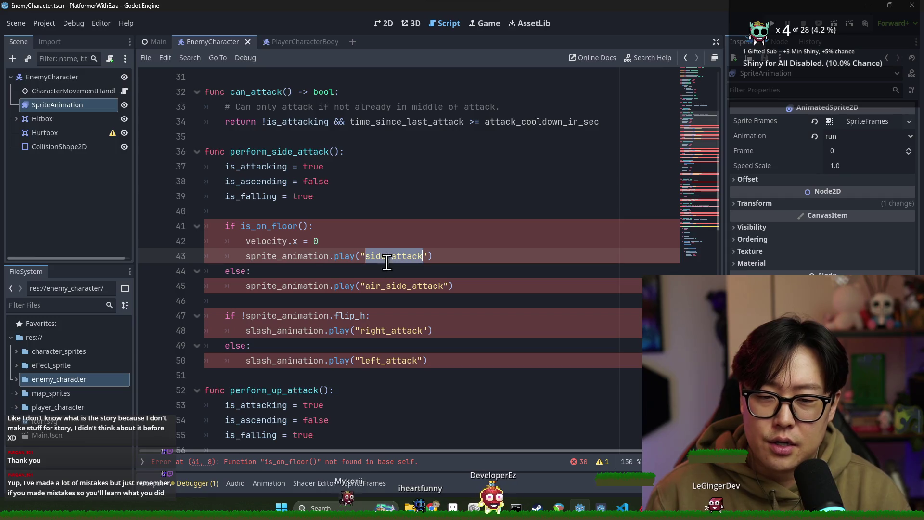
double_click(394, 285)
double_click(388, 330)
double_click(385, 360)
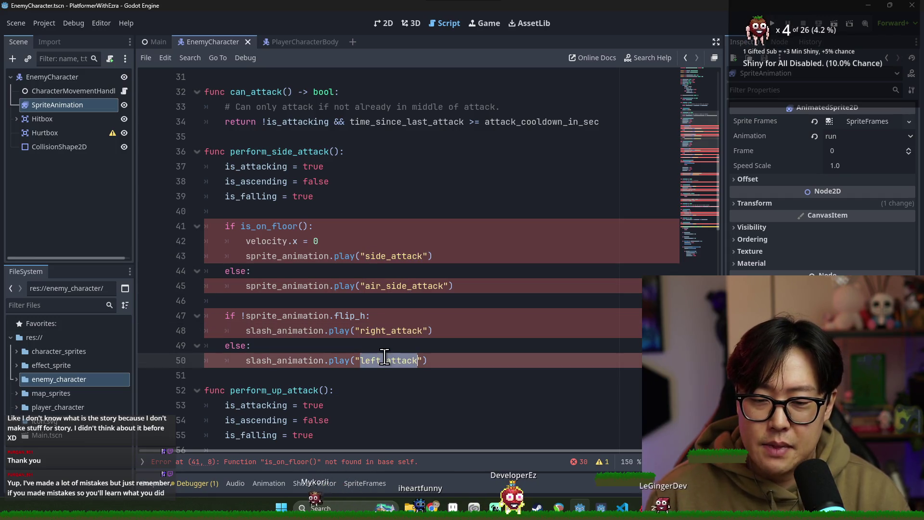
scroll(408, 349, "down", 4)
double_click(391, 300)
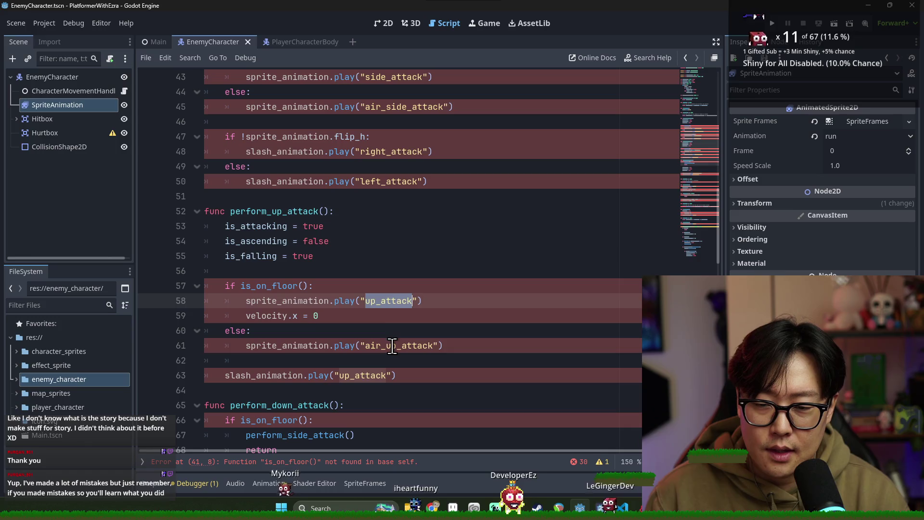
double_click(390, 345)
double_click(376, 375)
double_click(391, 346)
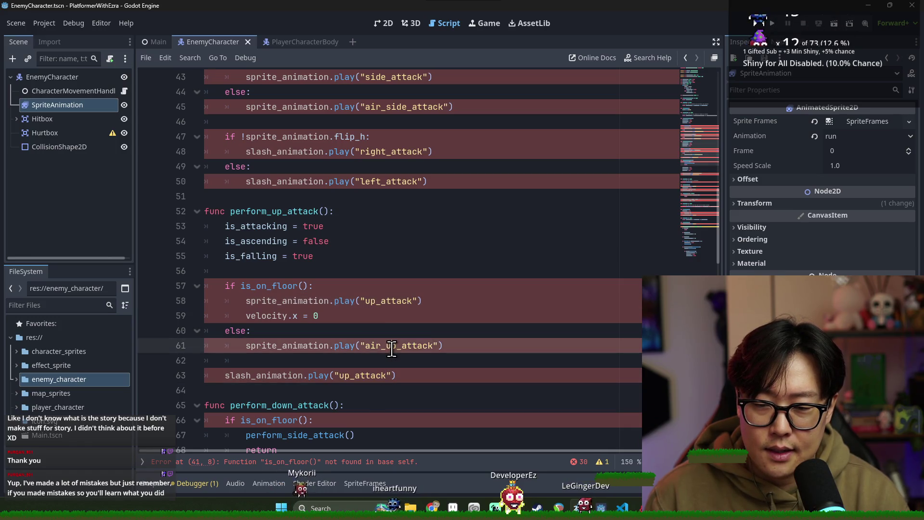
double_click(388, 301)
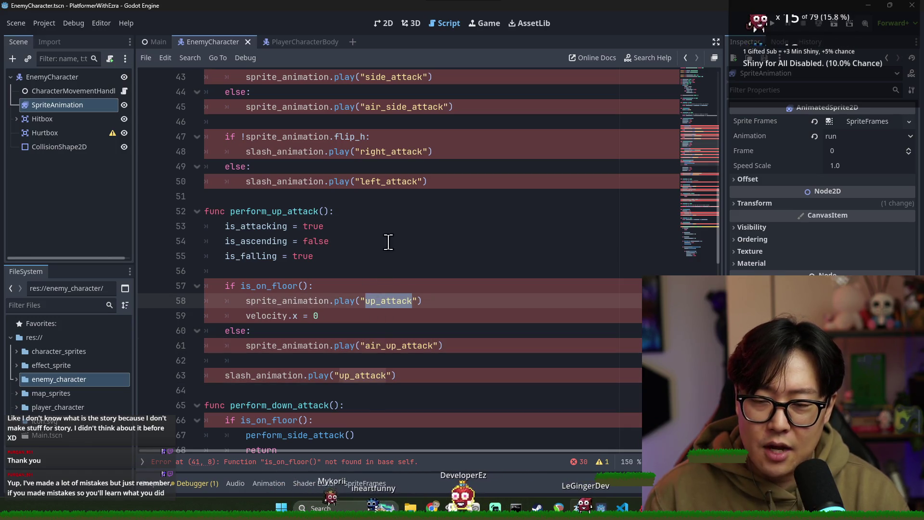
- Recheck the air_side_attack, right_attack and side_attack animation names
scroll(386, 260, "up", 14)
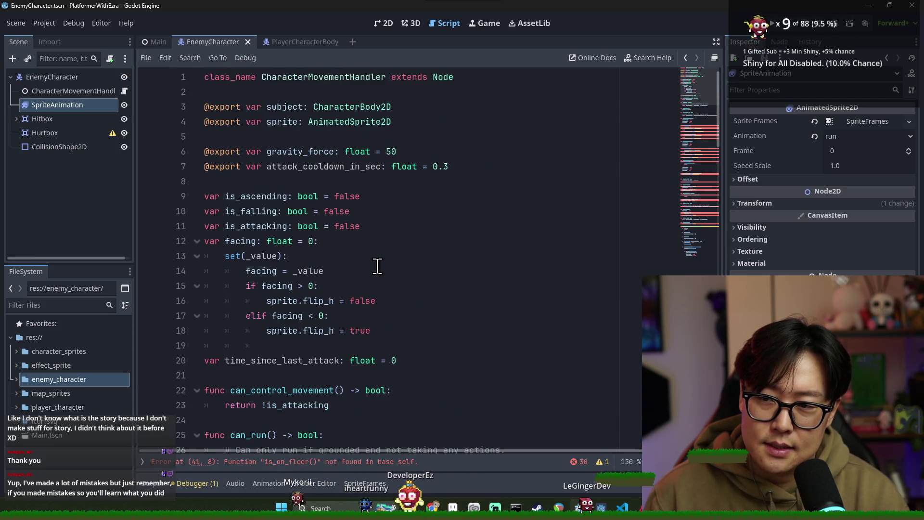
scroll(377, 265, "down", 8)
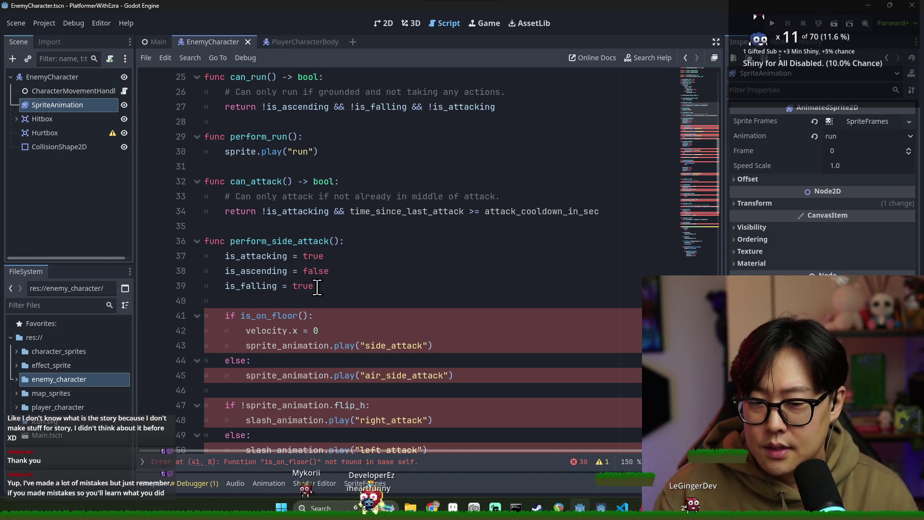
scroll(365, 336, "down", 3)
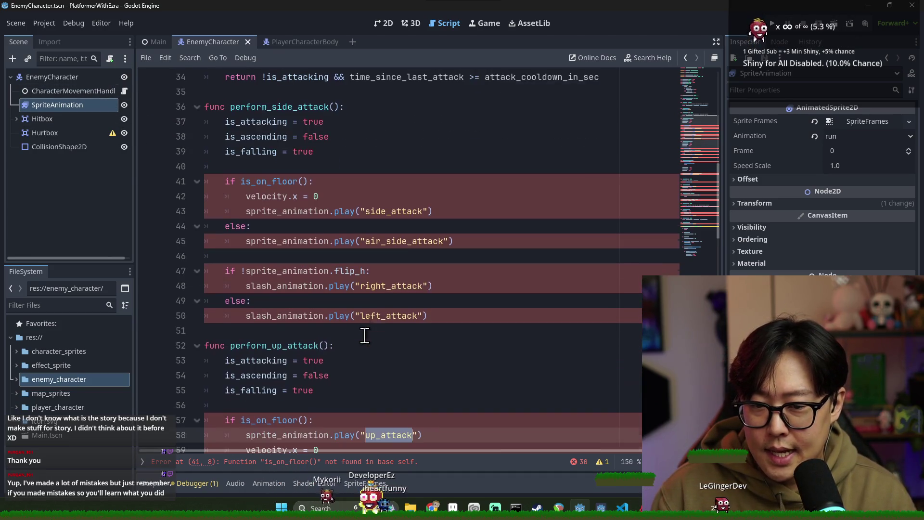
double_click(413, 241)
double_click(391, 286)
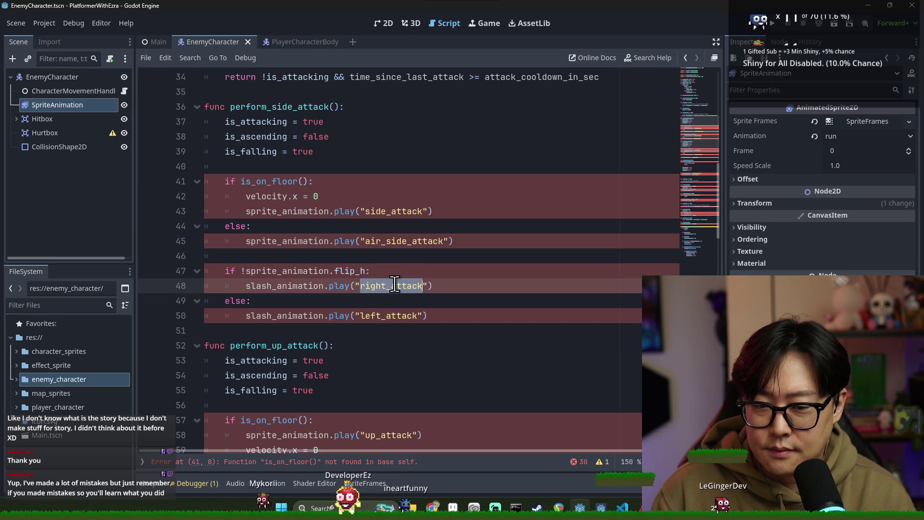
double_click(388, 212)
- Insert a blank line after line 7, below the attack cooldown export
scroll(333, 229, "up", 11)
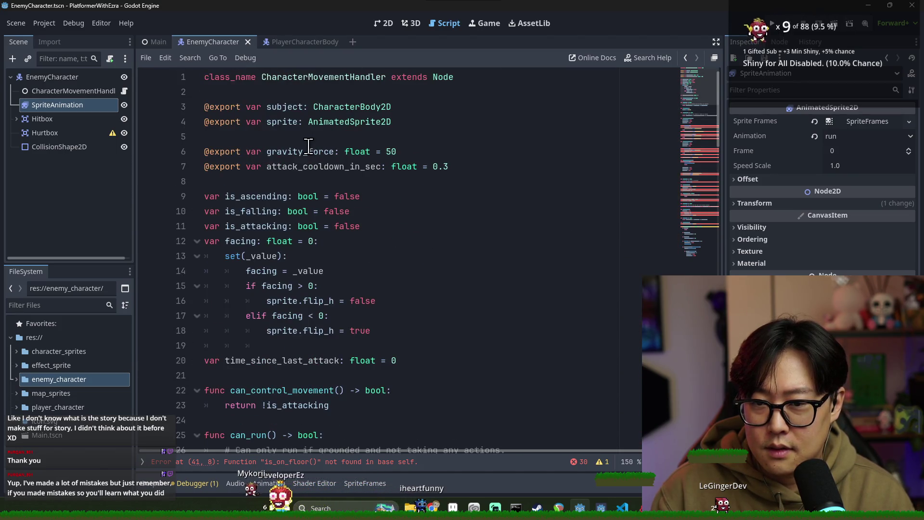
double_click(302, 151)
left_click(482, 167)
key("Return")
key("Return")
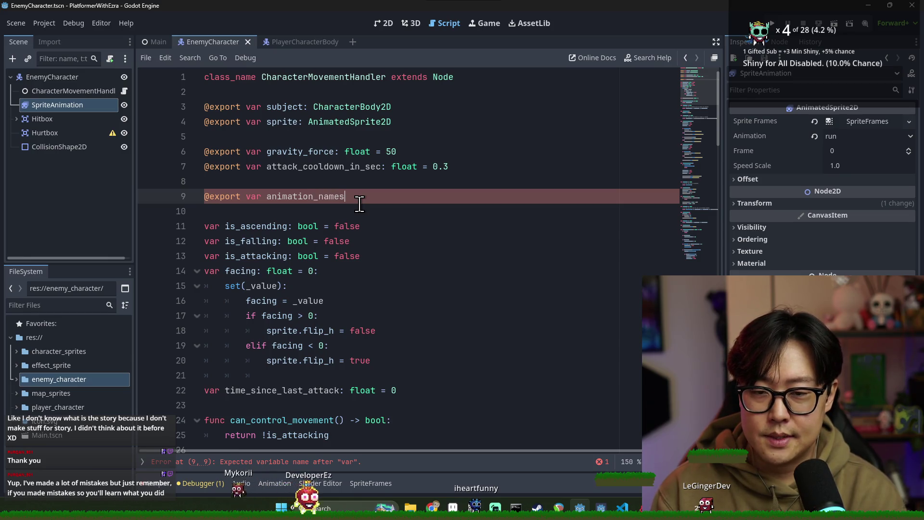
triple_click(218, 197)
type("@")
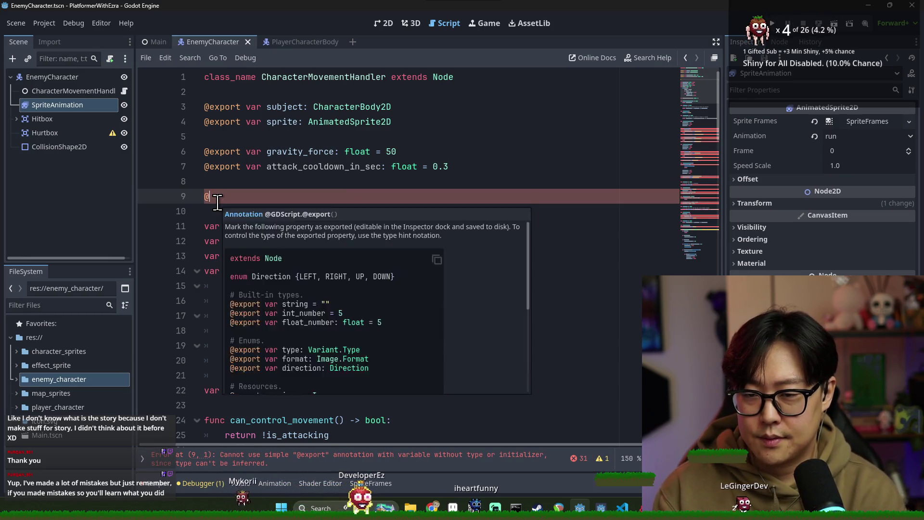
type("export")
key("Down")
key("Return")
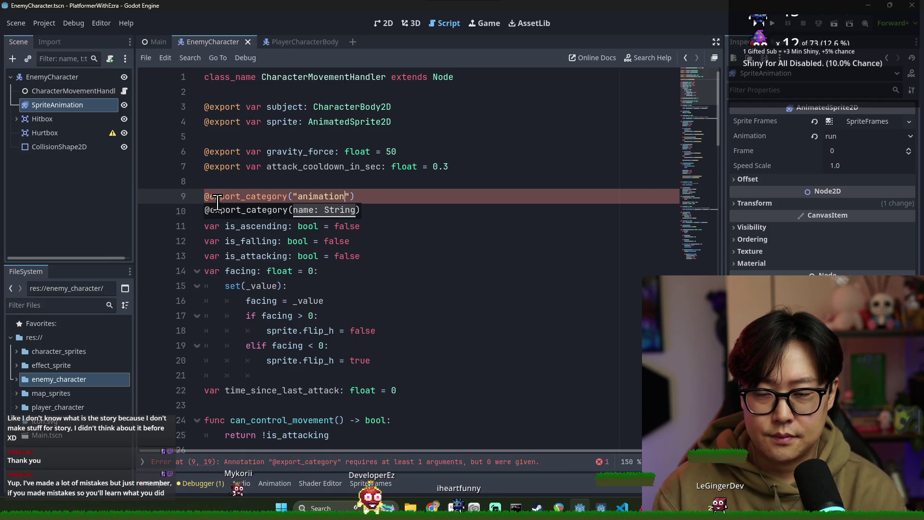
type("name")
key("End")
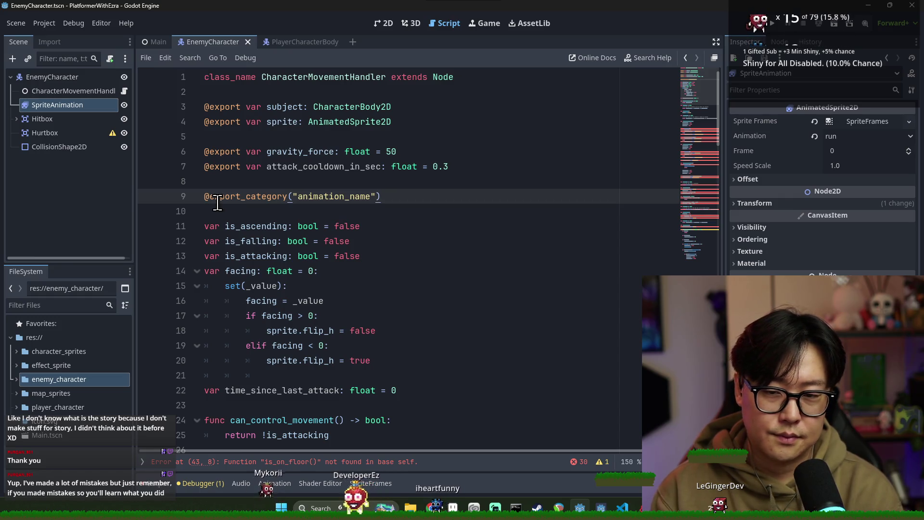
key("Return")
type("@export var side_attack_anim")
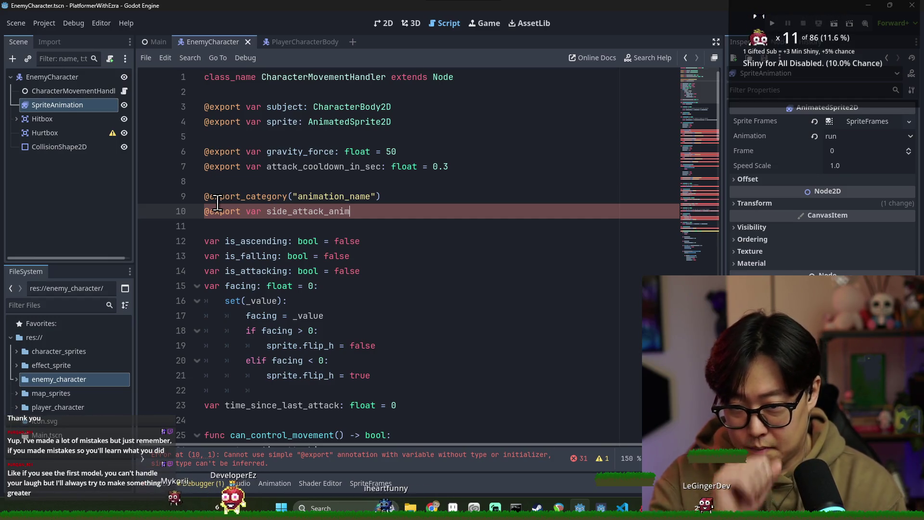
type(": String = \"")
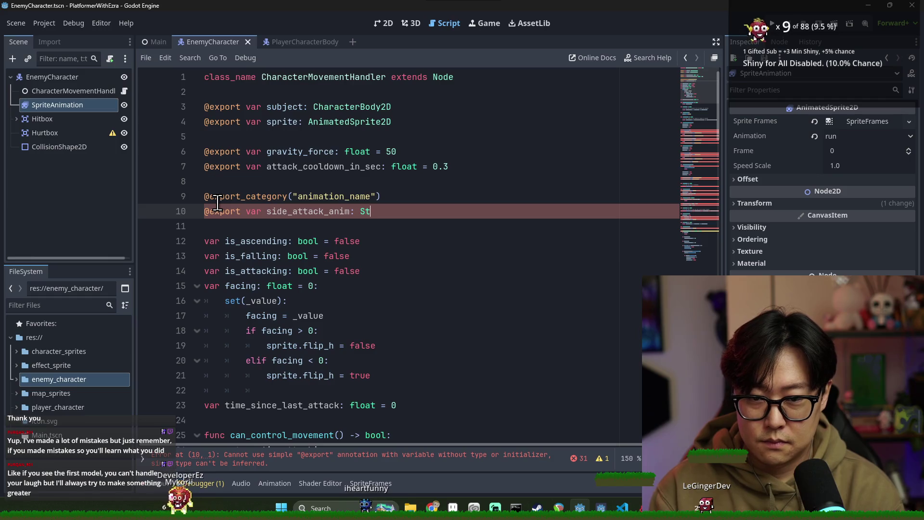
type("side_attack")
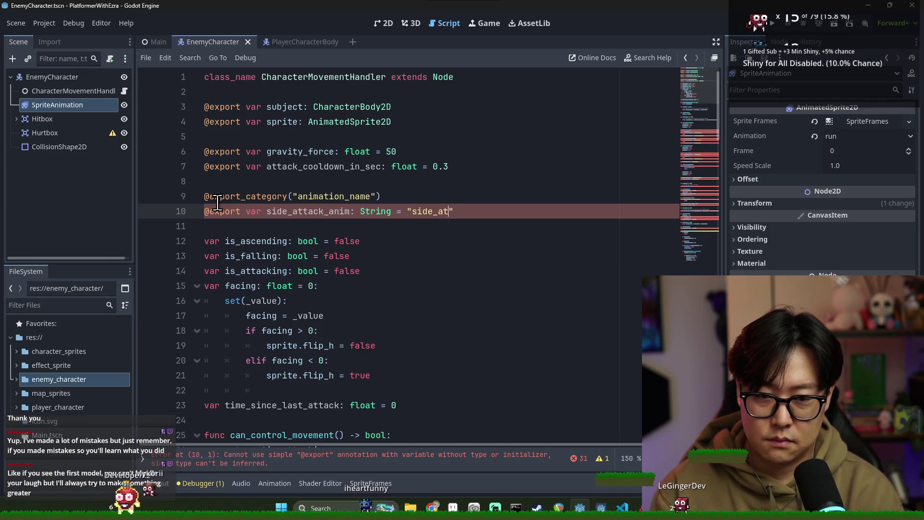
key("End")
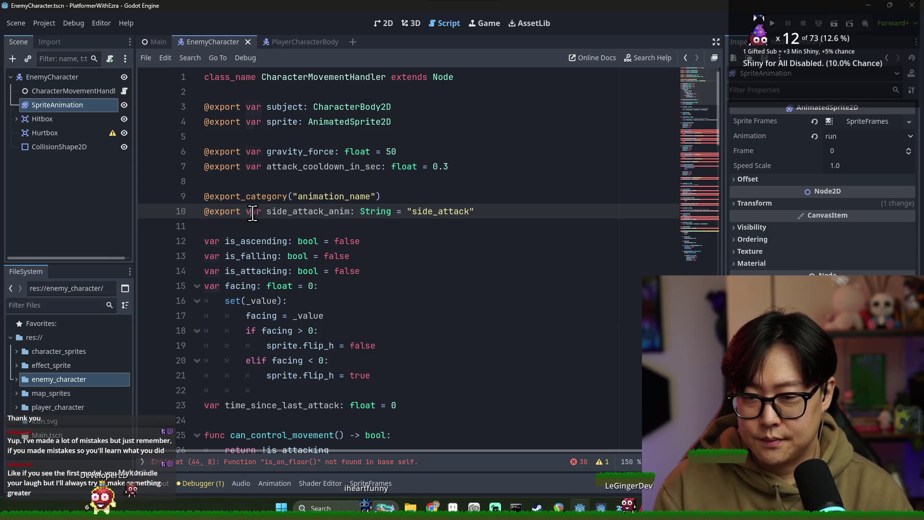
key("ctrl+shift+d")
key("ctrl+shift+d")
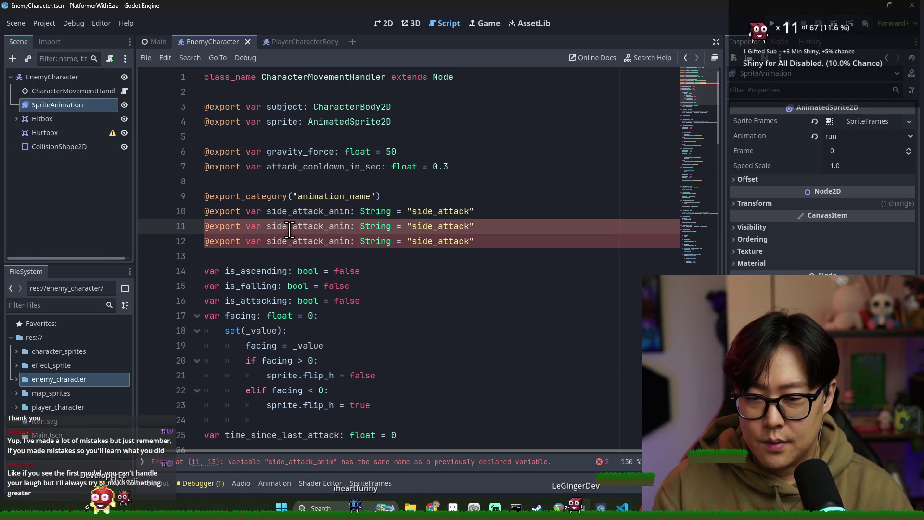
- Rename the copies to air_side_attack_anim and air_up_attack_anim with matching default strings
left_click_drag(289, 230, 268, 231)
type("air_side")
left_click(433, 226)
type("air_")
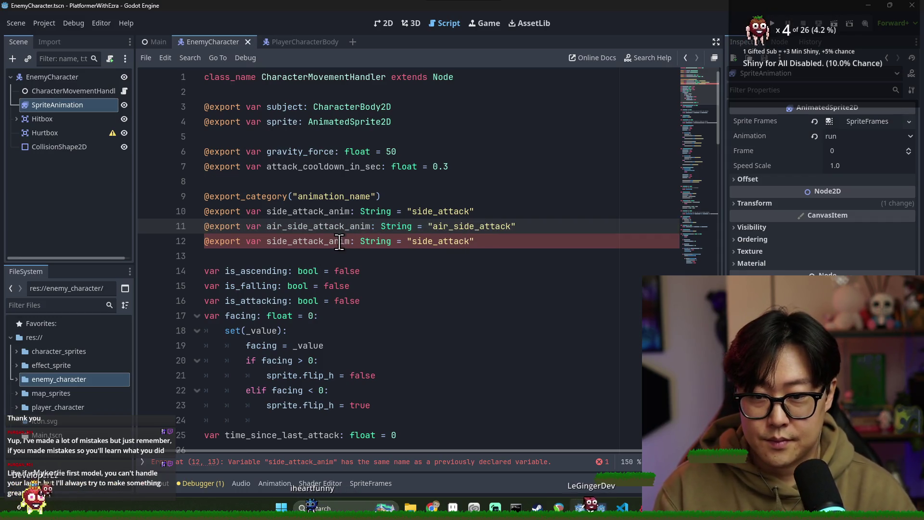
double_click(342, 243)
type("air_up")
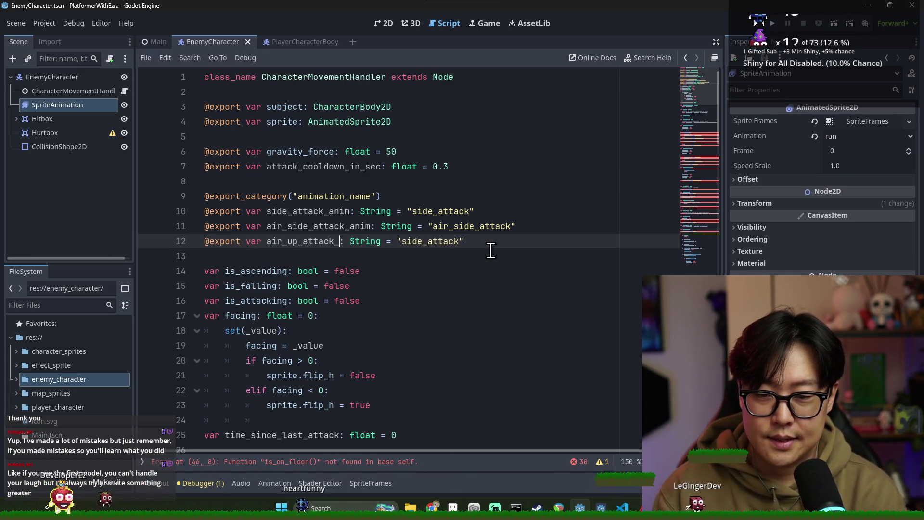
double_click(448, 240)
type("air_up_attack")
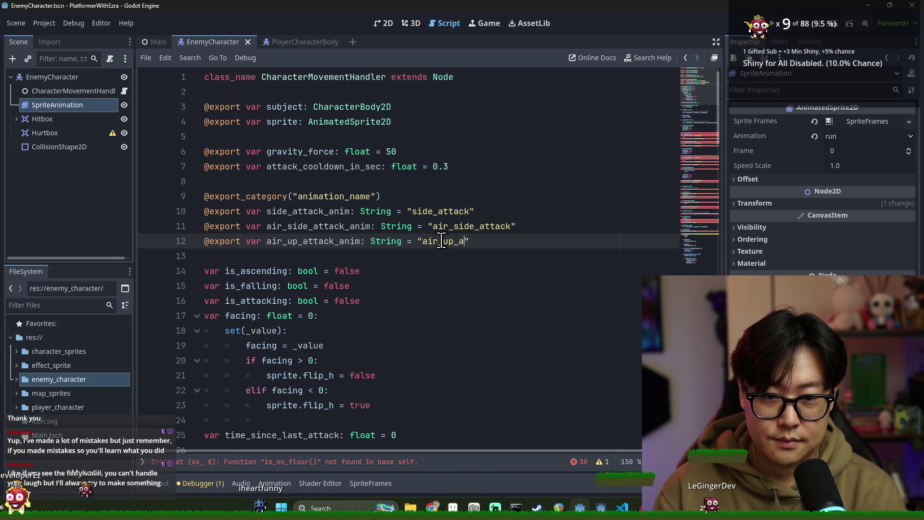
double_click(344, 236)
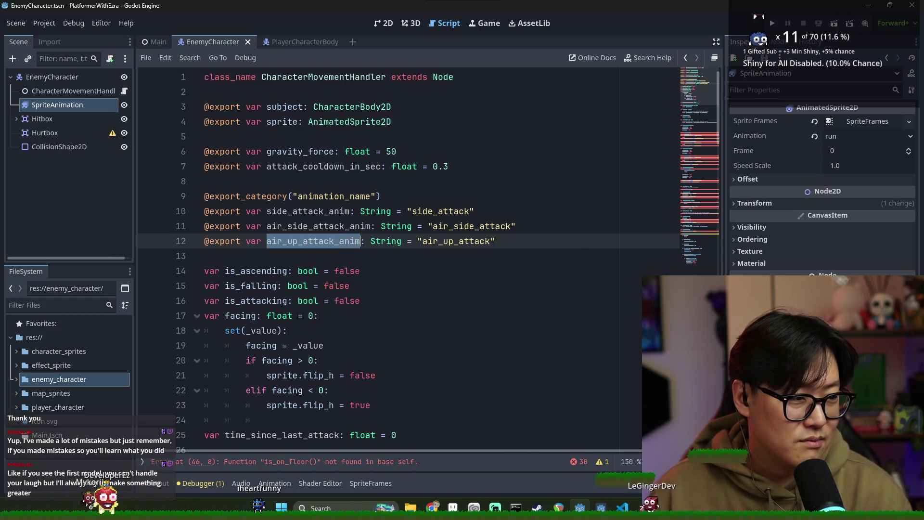
- Select CharacterMovementHandler in the Scene dock to view its properties, then return to the script
scroll(402, 256, "down", 20)
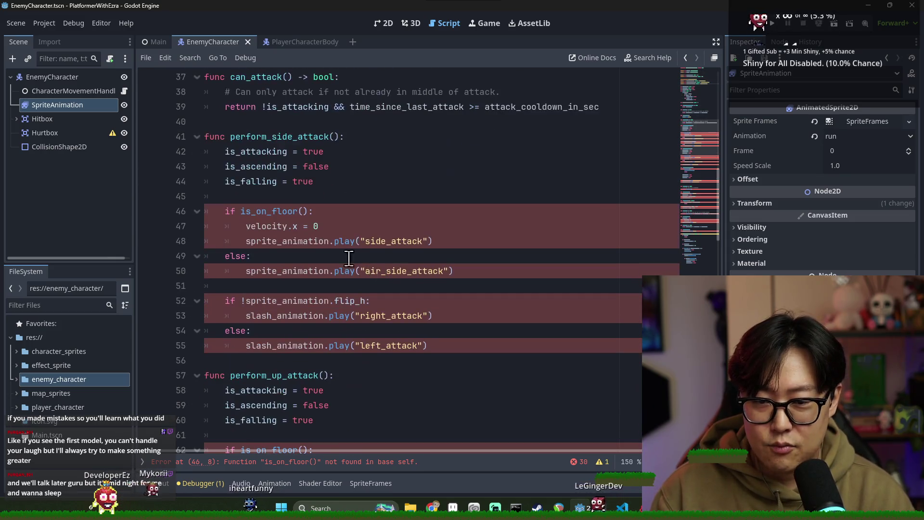
scroll(402, 257, "up", 20)
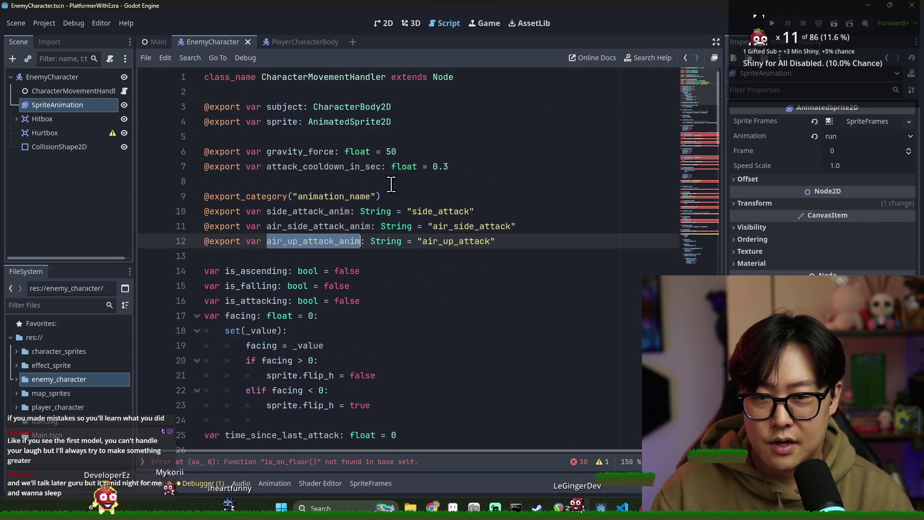
left_click(65, 91)
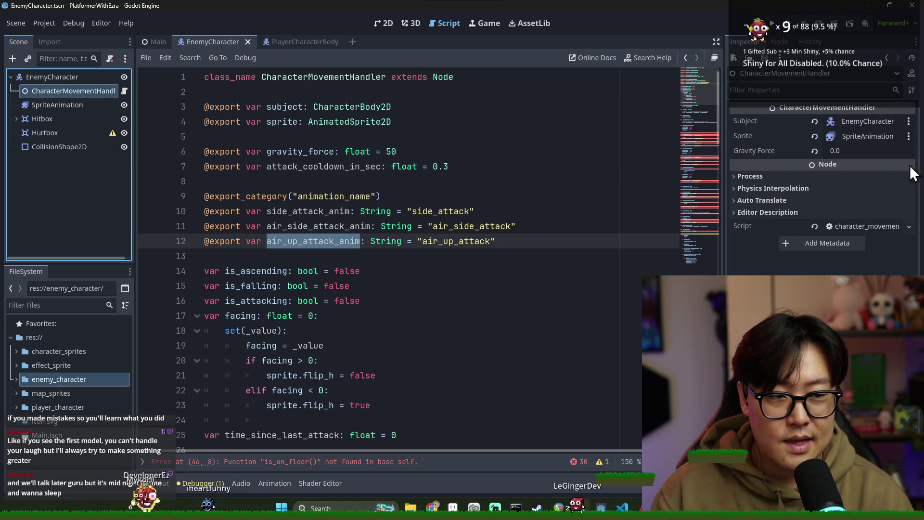
left_click(396, 249)
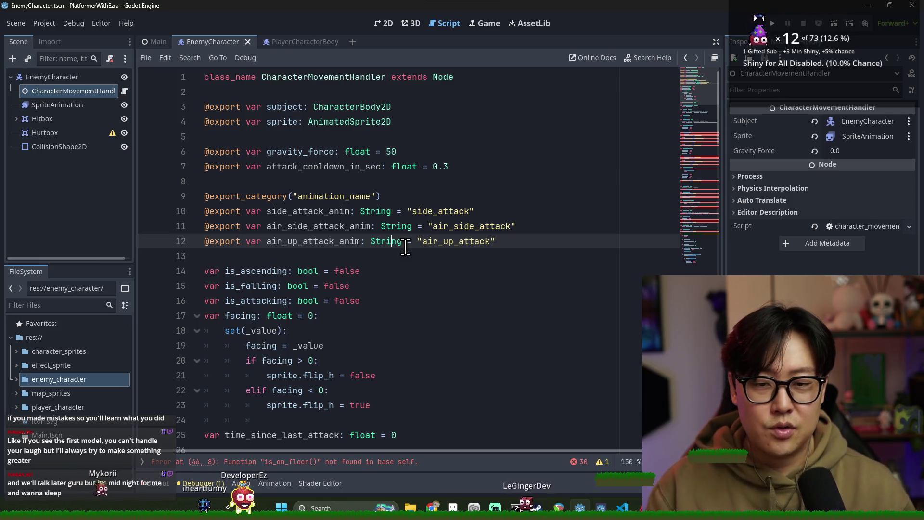
scroll(388, 274, "down", 7)
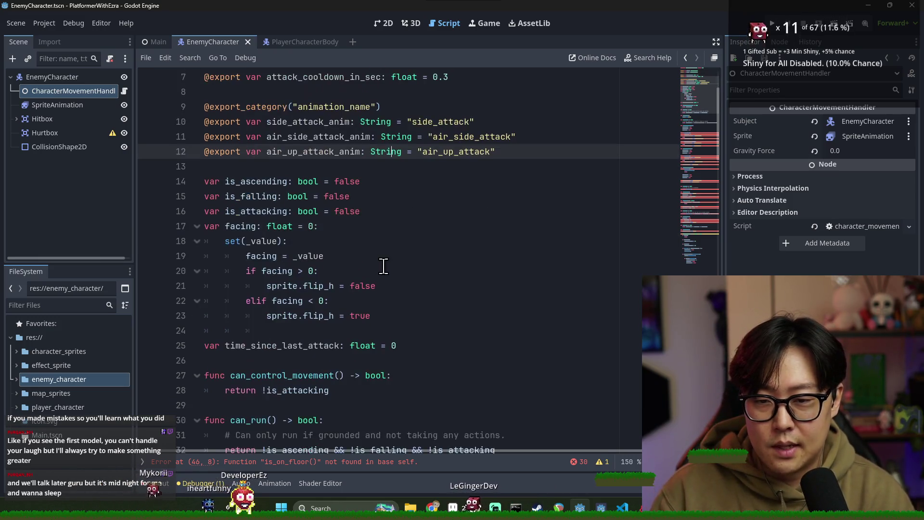
scroll(388, 289, "up", 7)
- Move the two air attack fields above side_attack_anim and add an air_down_attack_anim String export
left_click_drag(205, 226, 520, 240)
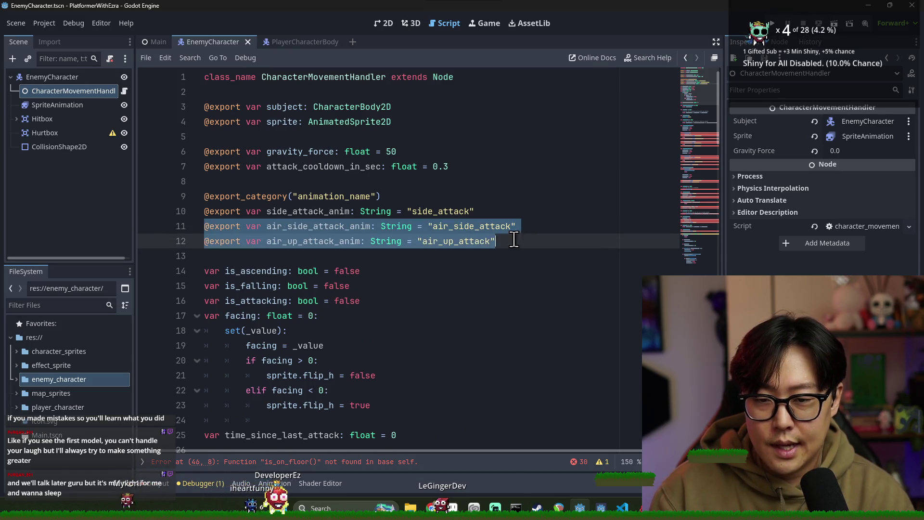
key("ctrl+x")
key("Up")
key("Up")
key("End")
key("Return")
key("ctrl+v")
key("Return")
type("@export var air_down_attack_anim: St")
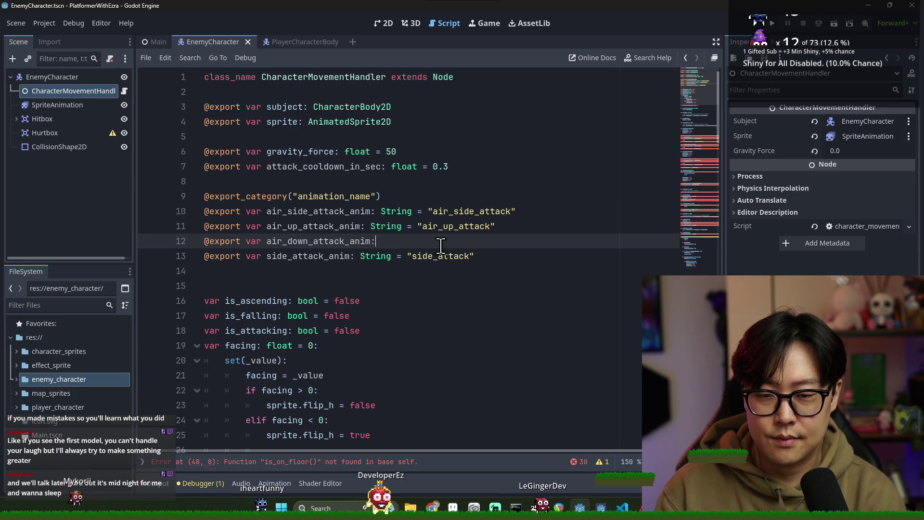
type("ring = \"air_down")
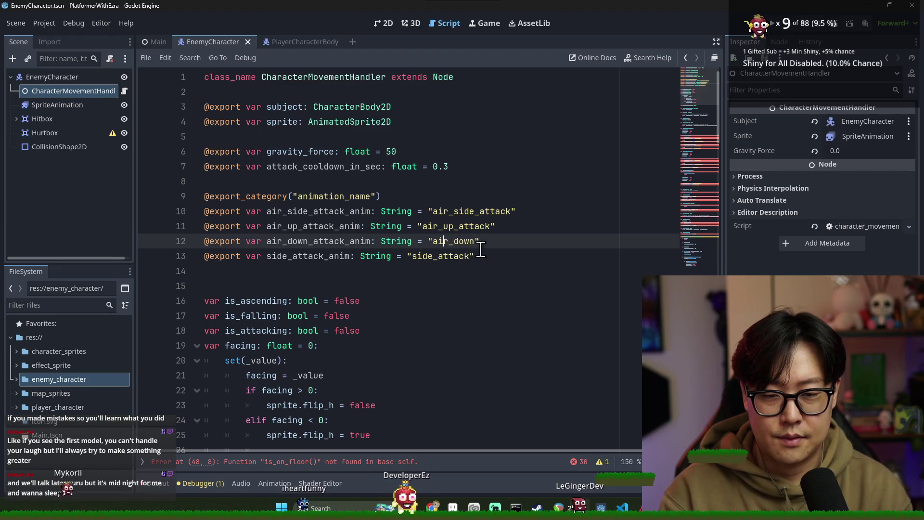
key("BackSpace")
type("_attack")
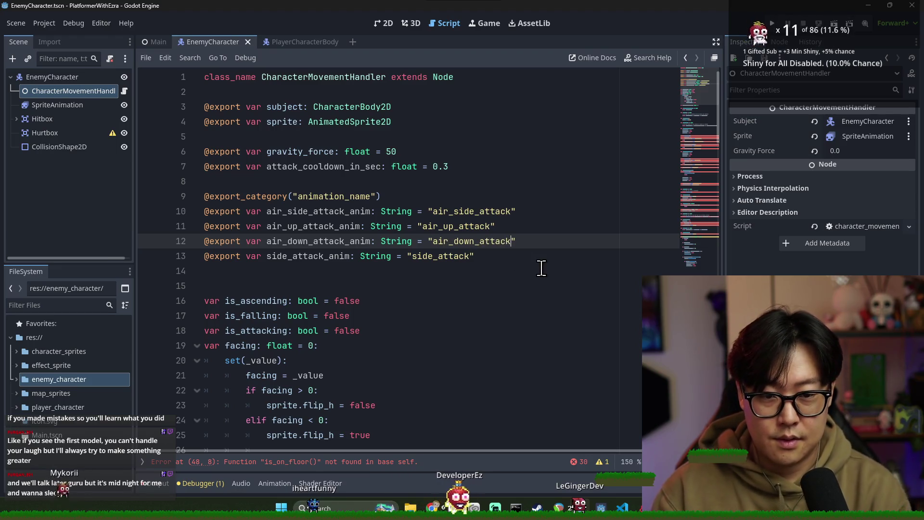
key("Return")
- Add an up_attack_anim String export below side_attack_anim
double_click(308, 271)
left_click(495, 271)
key("Return")
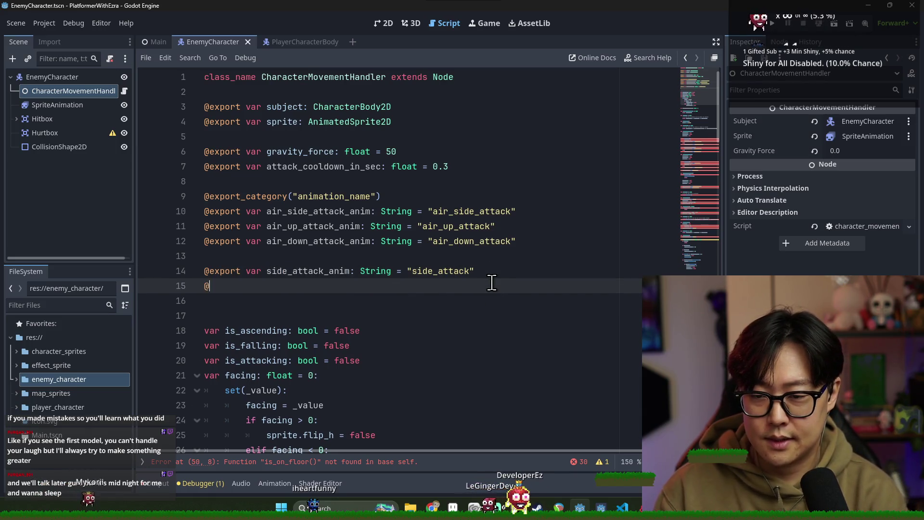
type("port var")
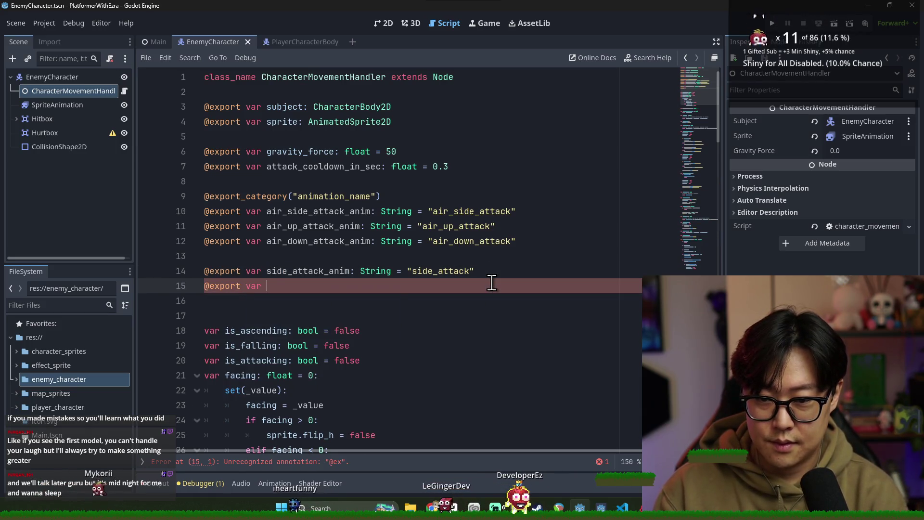
key("BackSpace")
key("BackSpace")
key("BackSpace")
type("attack_anim: ")
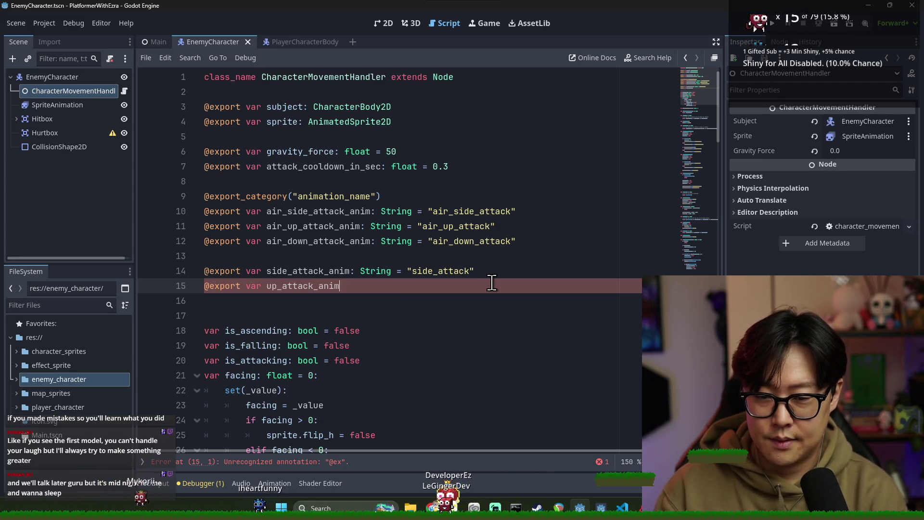
type("String = \"up_attack")
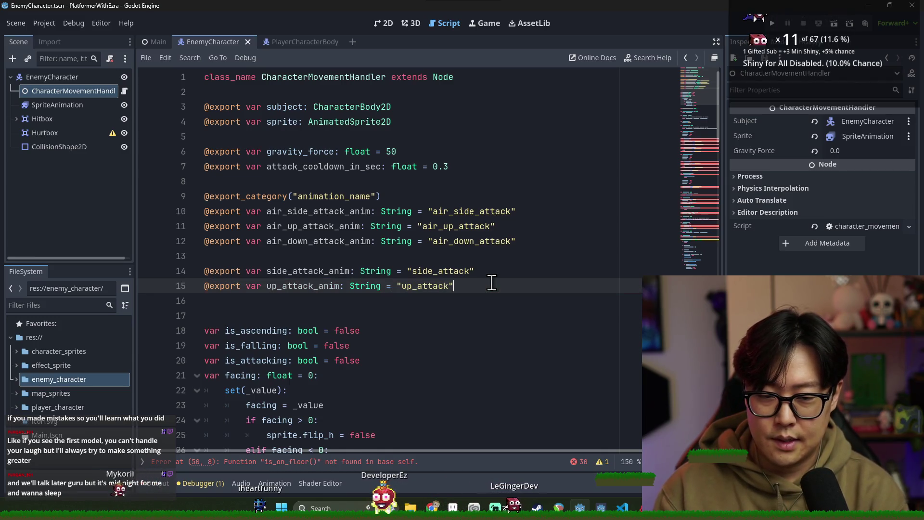
key("Return")
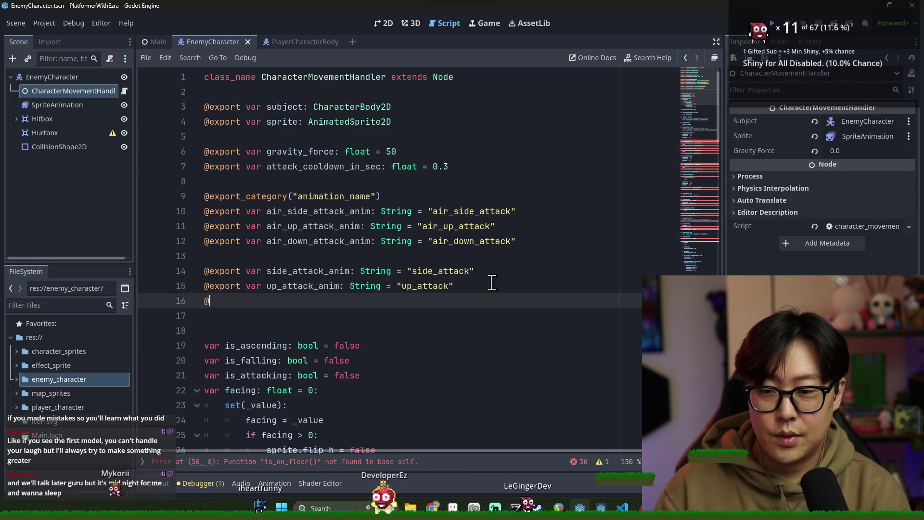
- Add jump_up_anim defaulting to "jump" and begin the fall_down_anim String declaration
type("ort var jump")
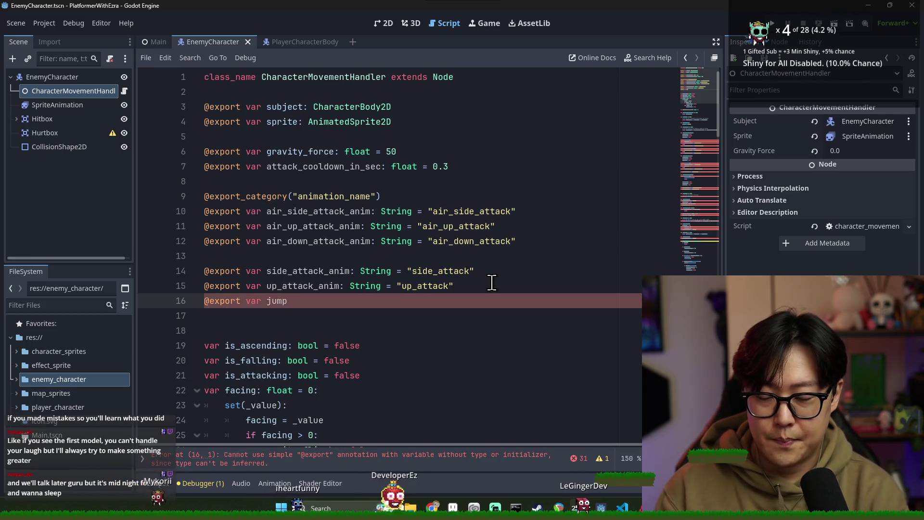
key("BackSpace")
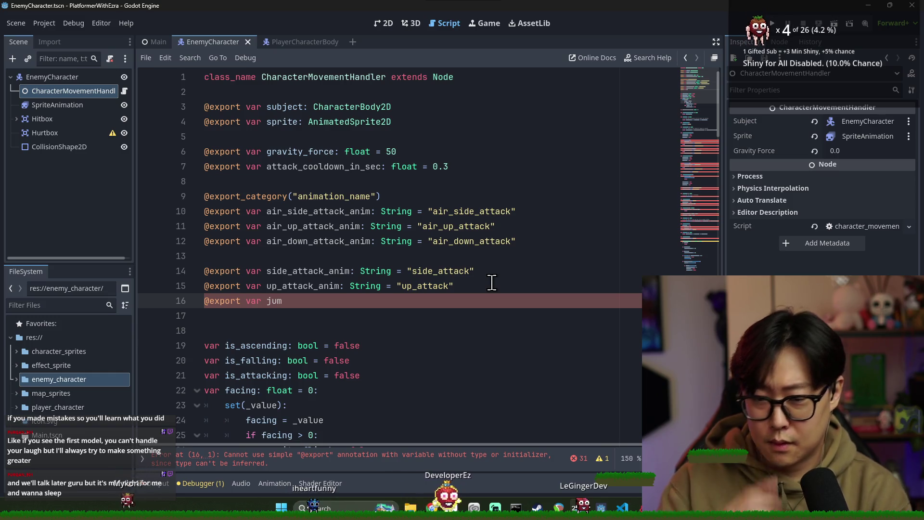
type("p_up: St")
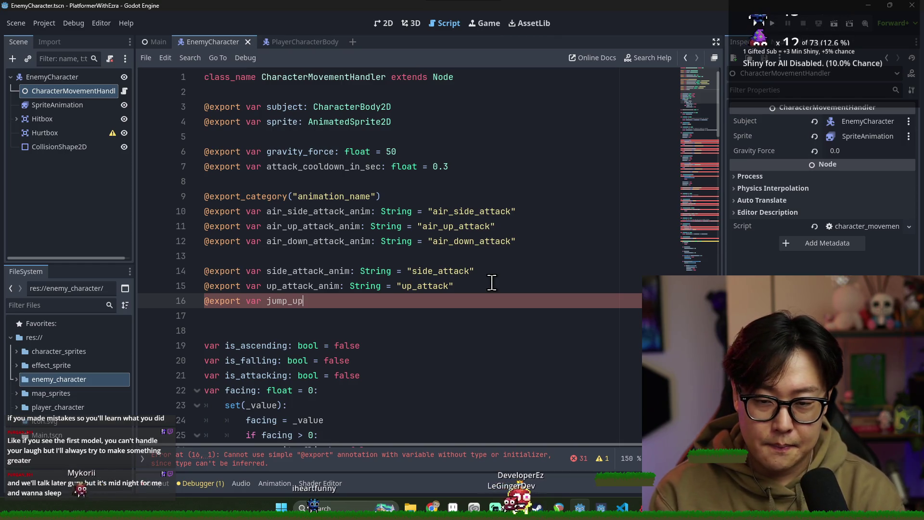
type("ring = \"jump")
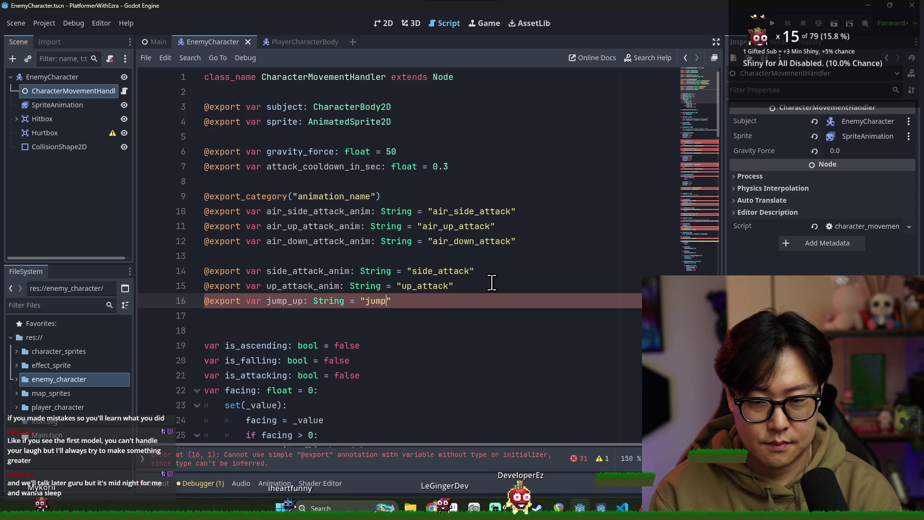
key("End")
key("Return")
type("@export var ")
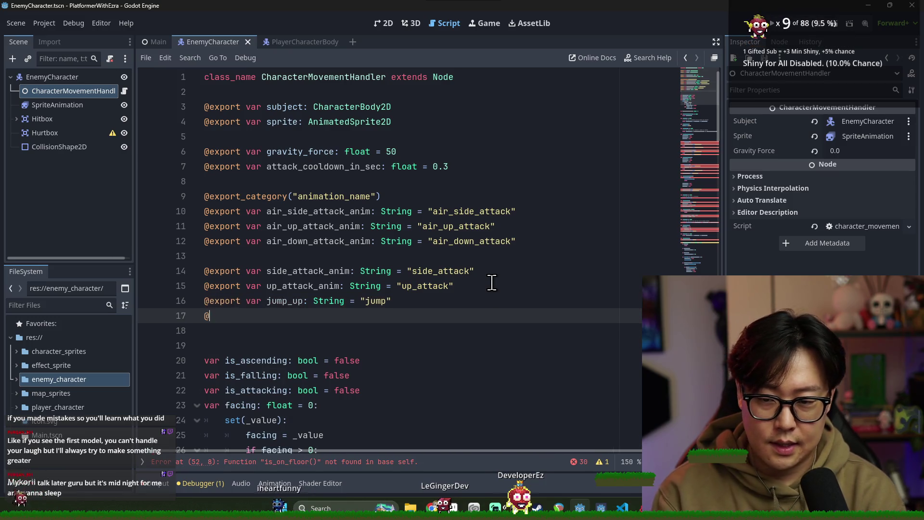
type("fall_dwo")
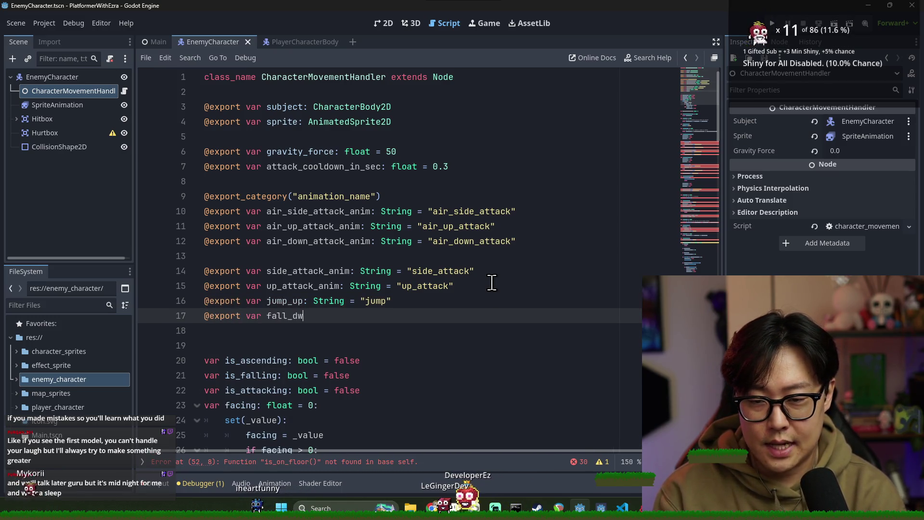
type("_anim")
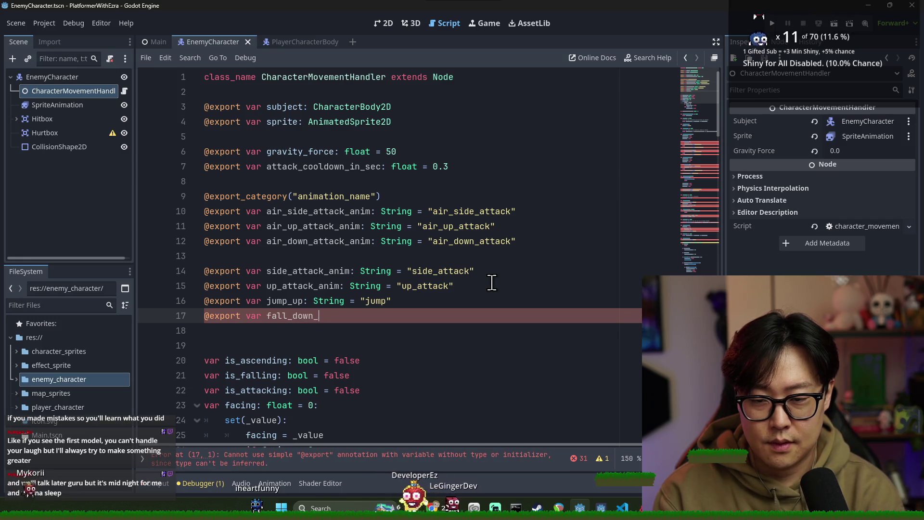
double_click(285, 301)
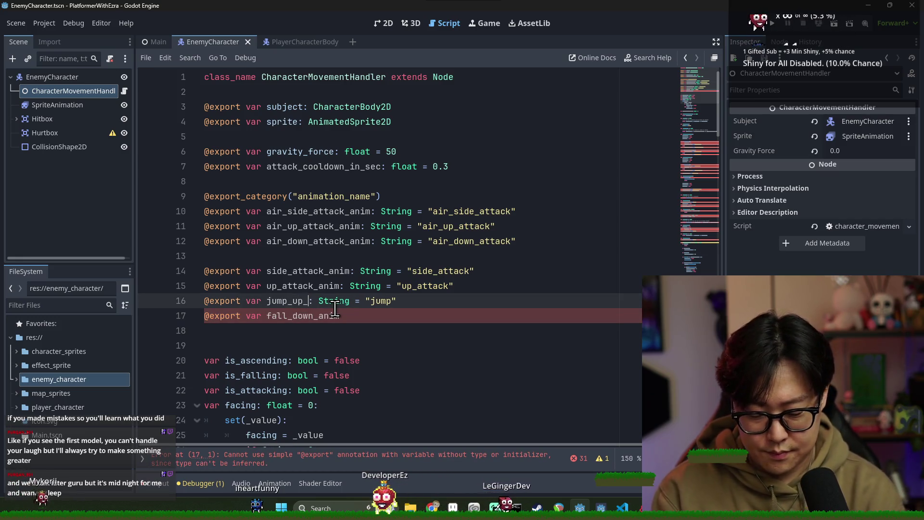
left_click(360, 320)
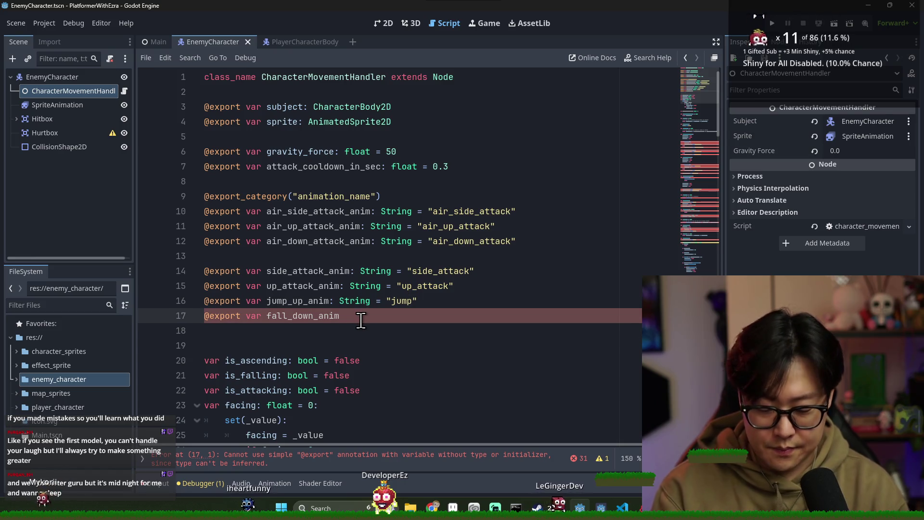
type("n")
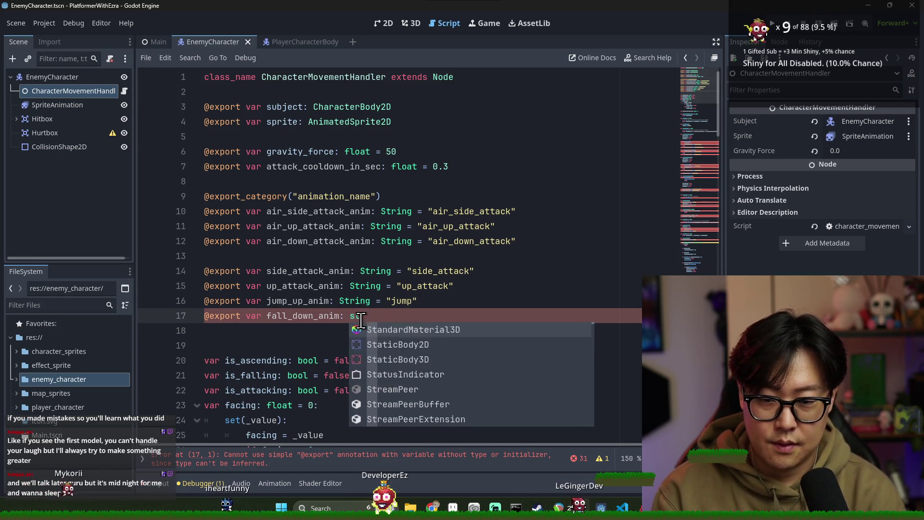
key("Return")
type("\"fall_down")
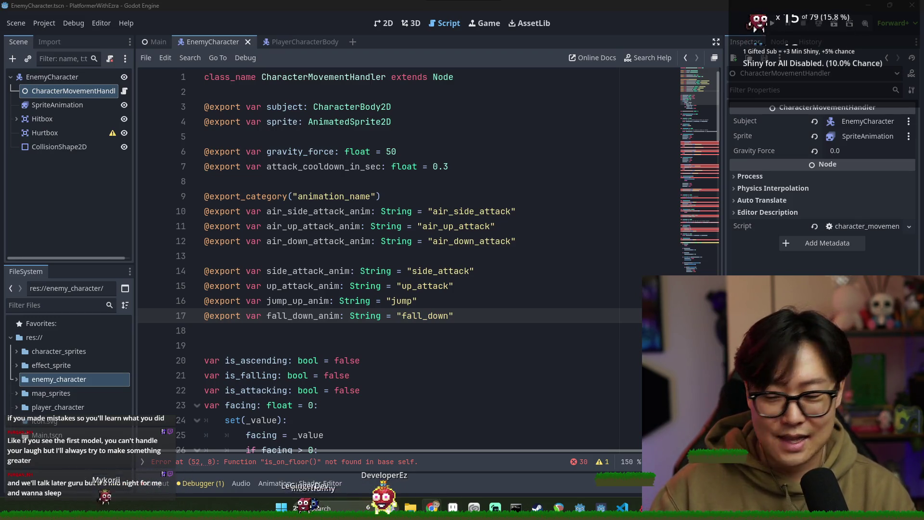
- Complete line 17 so fall_down_anim is a String export set to "fall_down"
left_click(454, 362)
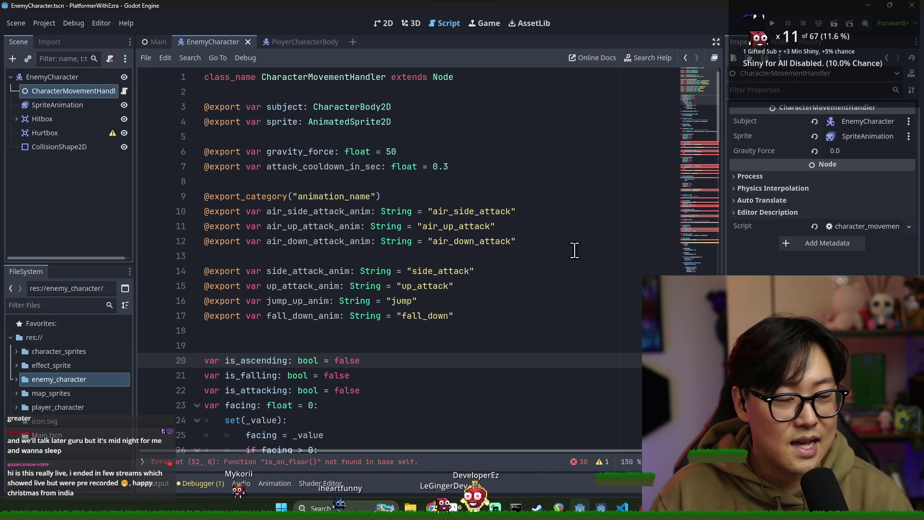
left_click(488, 253)
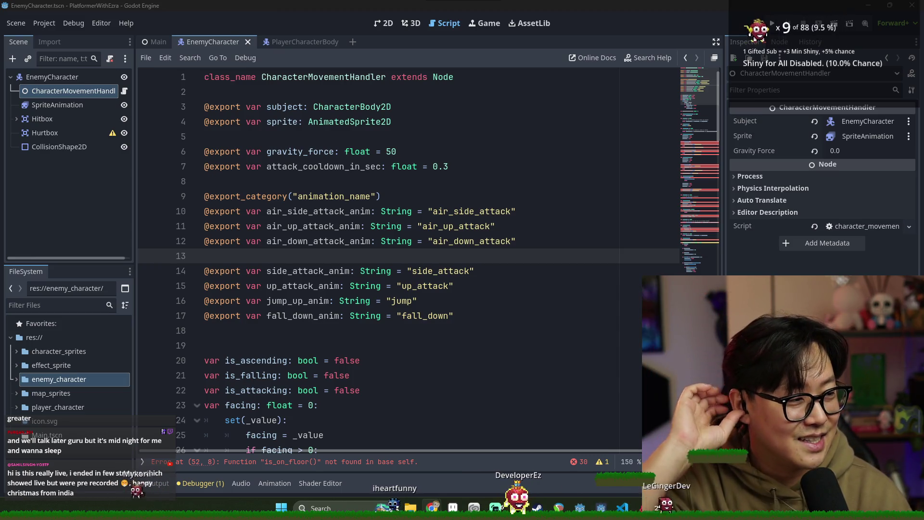
left_click(328, 375)
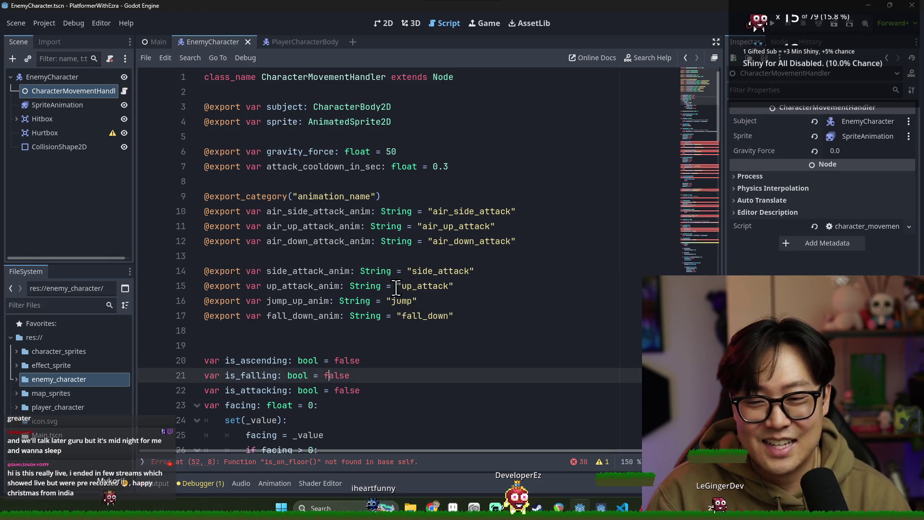
- Remove the blank line so the ground attack-name exports sit with the air attack exports
left_click(356, 241)
left_click(337, 270)
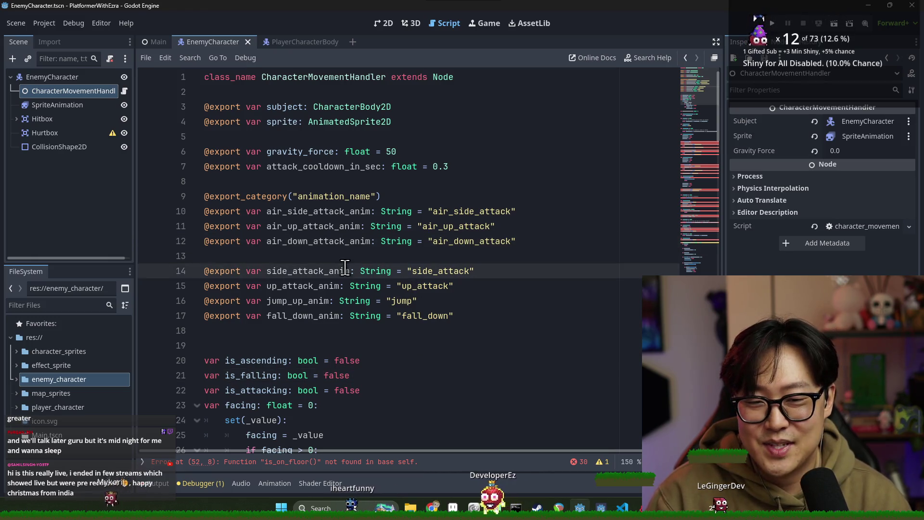
key("Up")
left_click(305, 331)
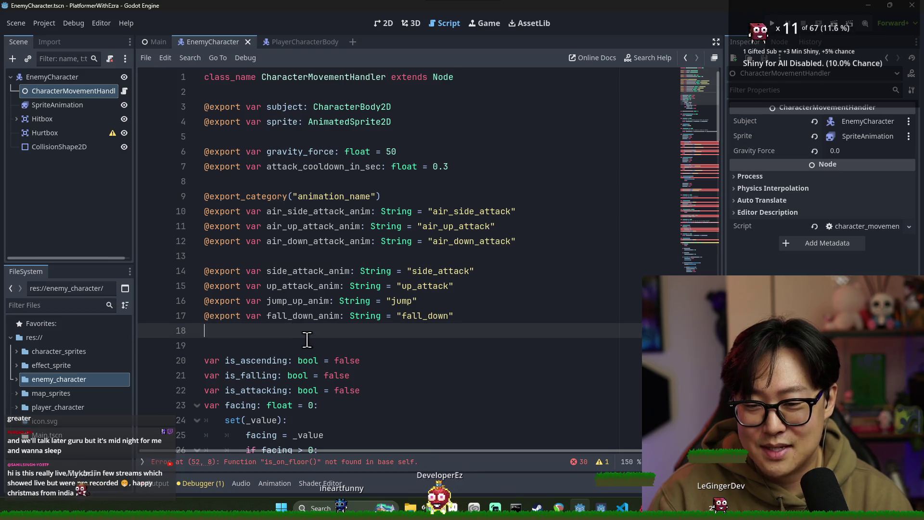
left_click(484, 285)
left_click(362, 255)
key("alt+Down")
key("alt+Down")
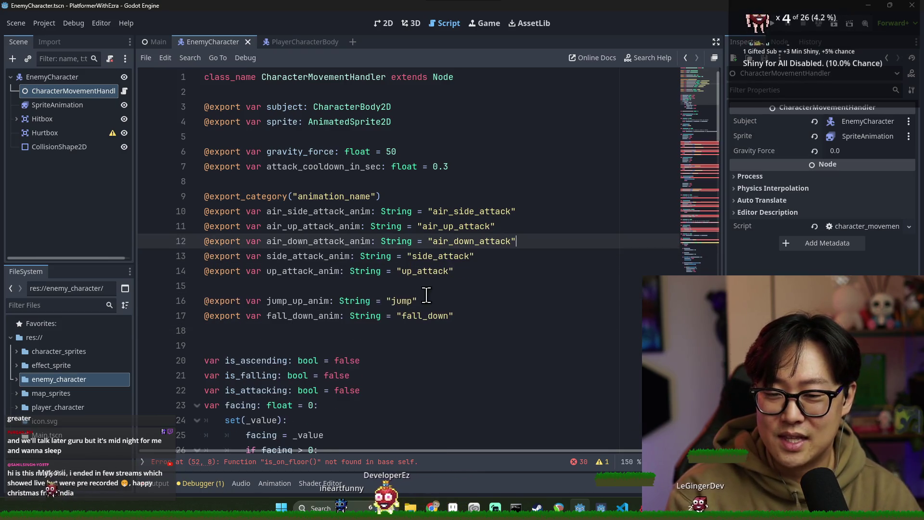
- Add String exports run_anim = "run" and idle_anim, then save the script
left_click(303, 343)
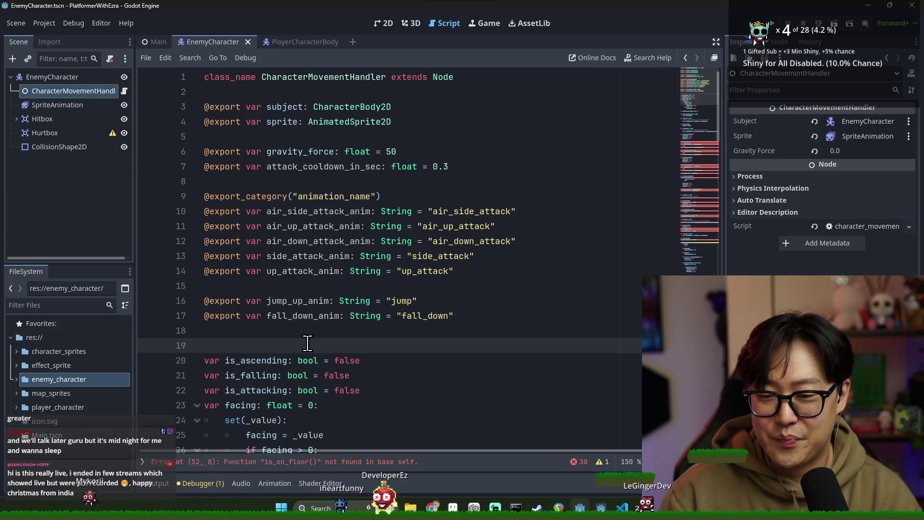
type("export var run_anim: ")
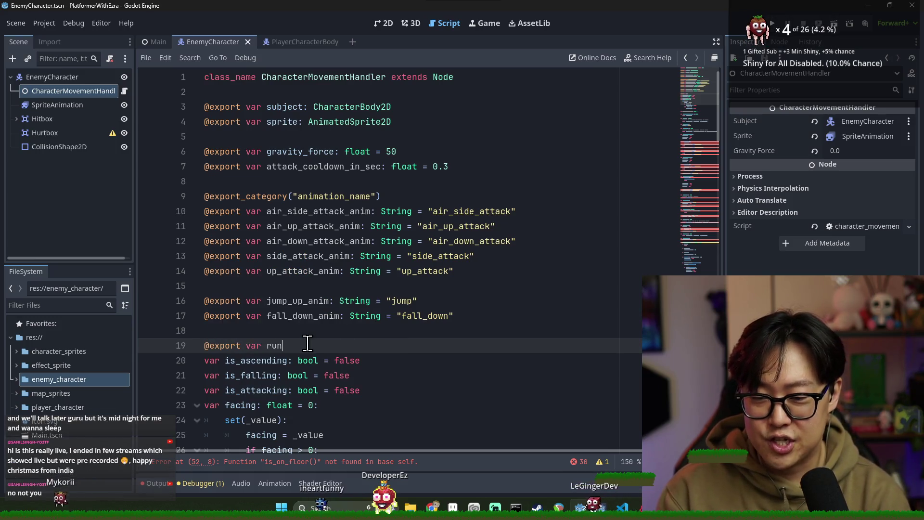
type("String = \"")
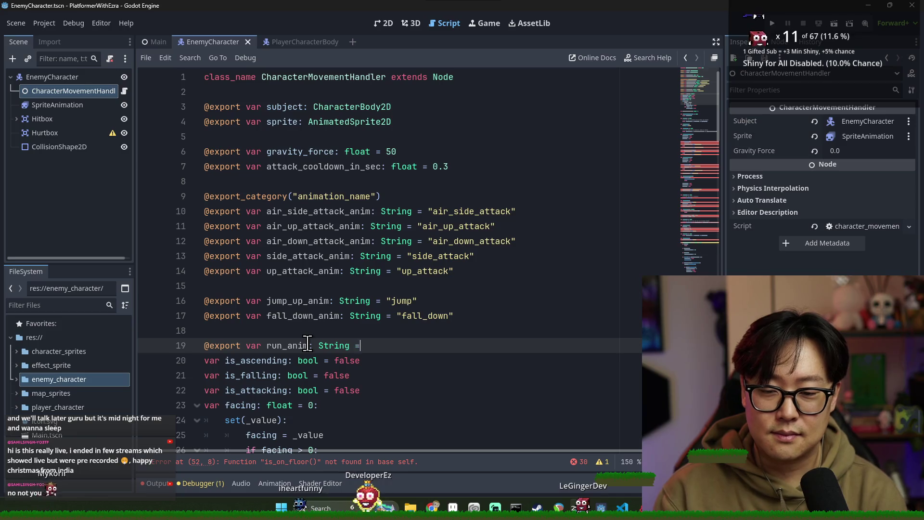
type("run\"")
key("Return")
key("Return")
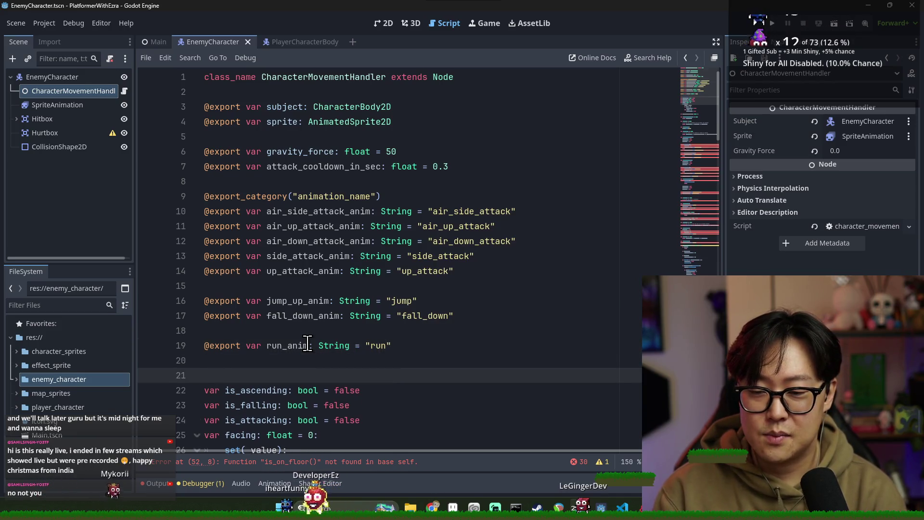
type("port var idl")
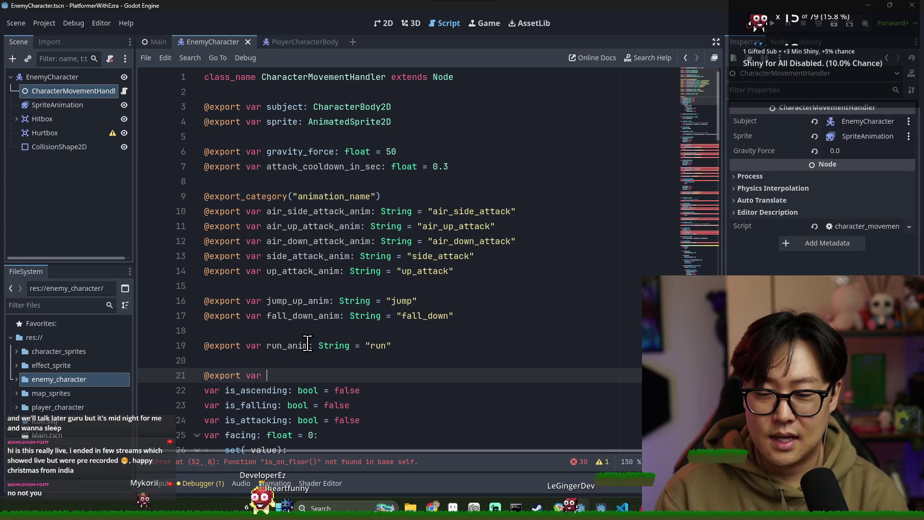
type("e: S")
key("BackSpace")
key("BackSpace")
key("BackSpace")
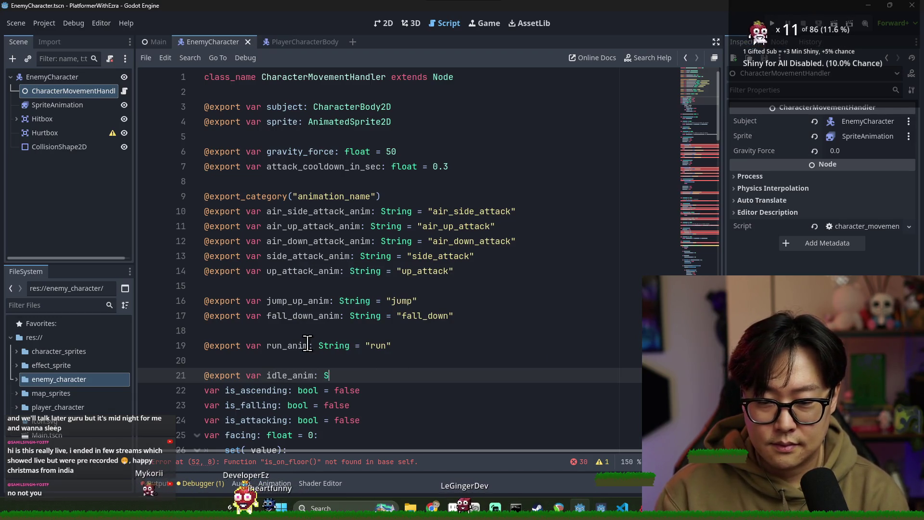
key("End")
key("Return")
key("ctrl+s")
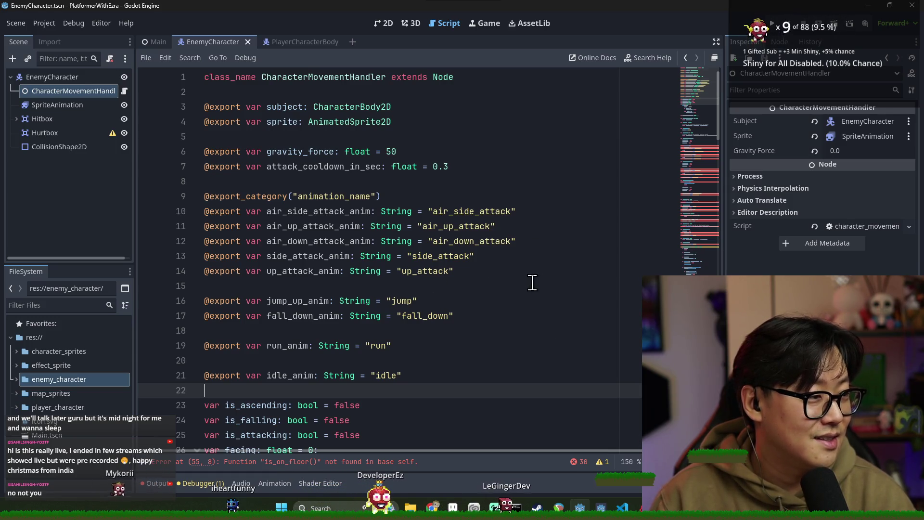
- Return to the Godot editor and scroll to the perform_side_attack function
scroll(482, 303, "down", 7)
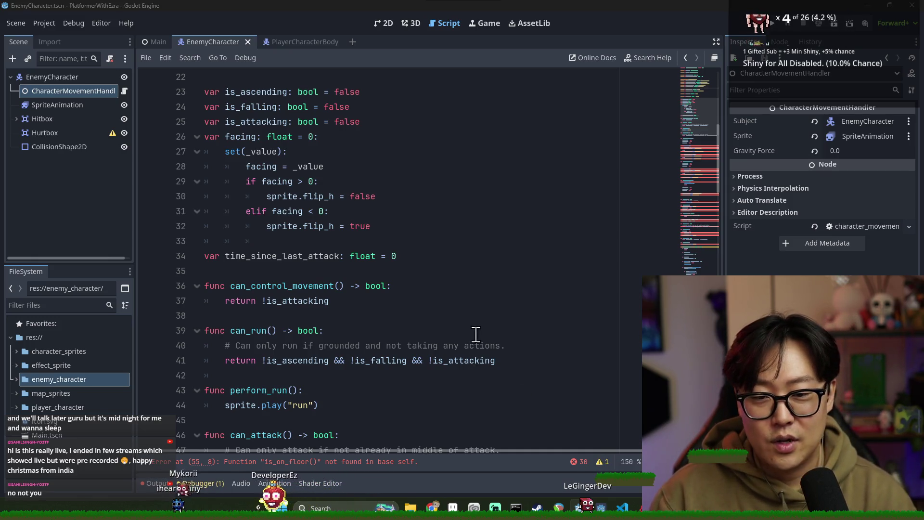
key("alt+Tab")
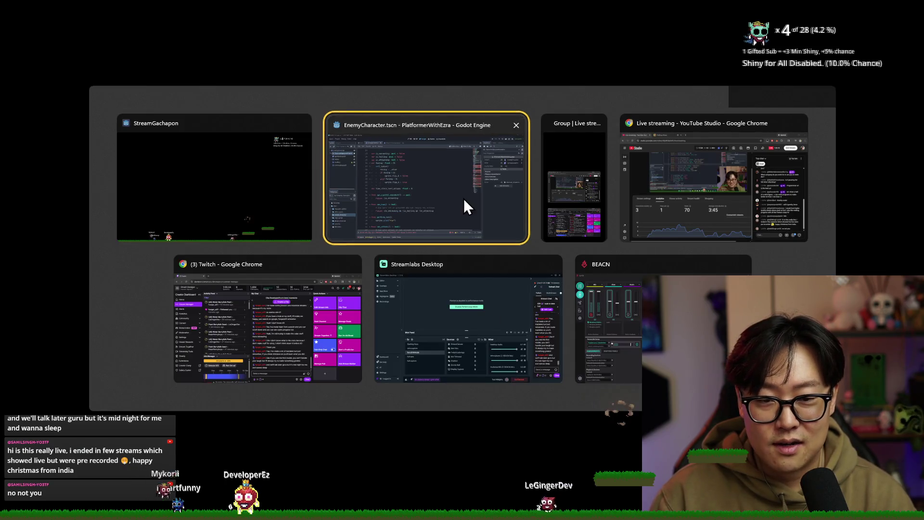
left_click(463, 198)
scroll(401, 308, "down", 6)
left_click(294, 243)
scroll(336, 253, "up", 9)
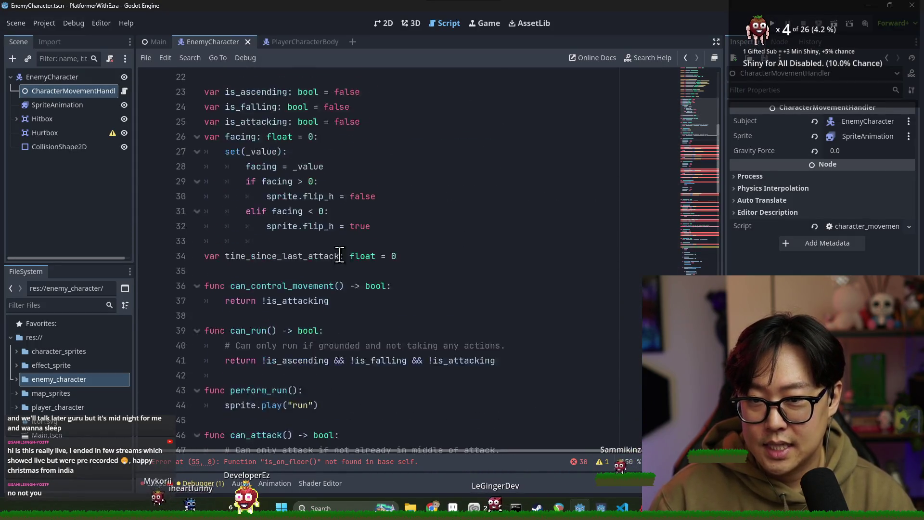
scroll(337, 270, "down", 7)
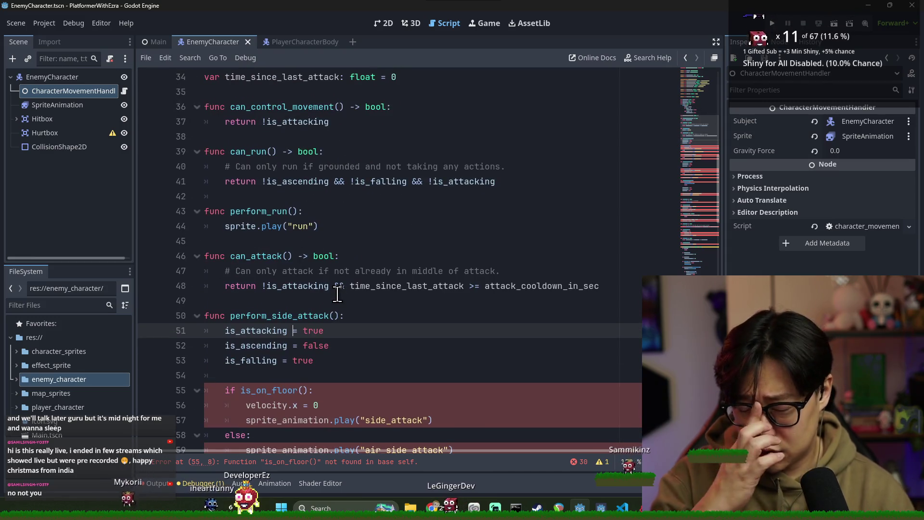
scroll(344, 289, "down", 4)
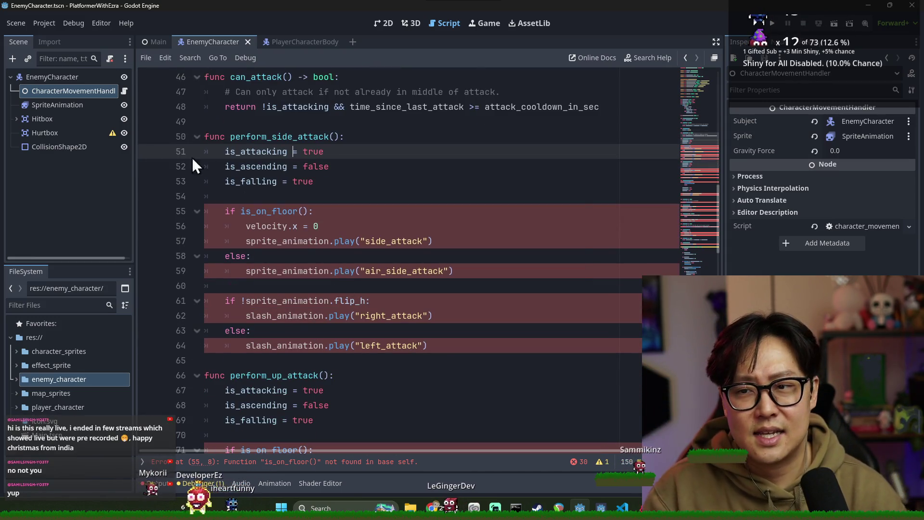
- Replace the quoted "side_attack" and "air_side_attack" play arguments with side_attack_anim and air_side_attack_anim
scroll(280, 211, "up", 3)
scroll(276, 210, "down", 3)
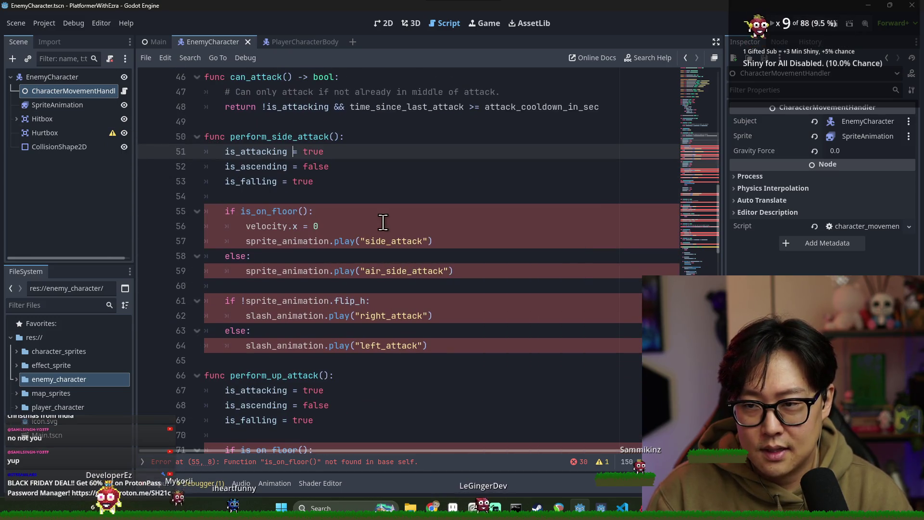
scroll(373, 227, "down", 2)
double_click(392, 155)
key("BackSpace")
key("BackSpace")
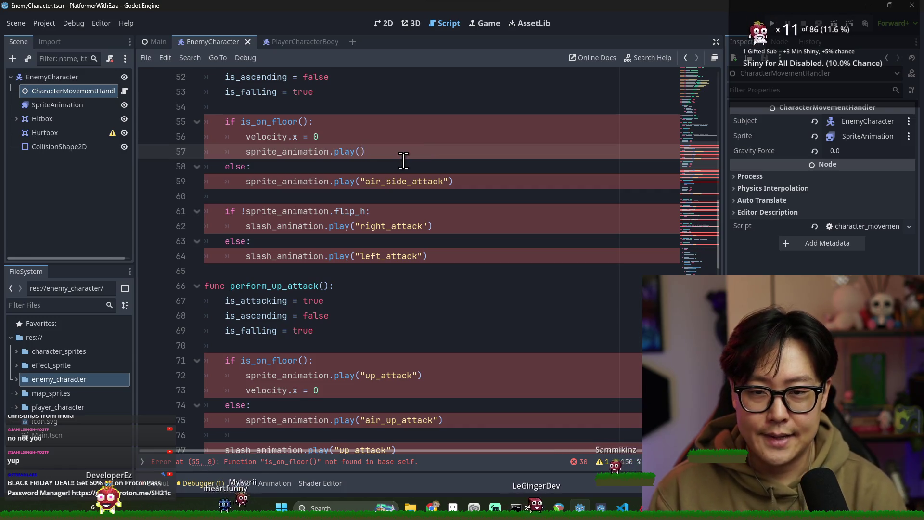
type("sid")
key("Return")
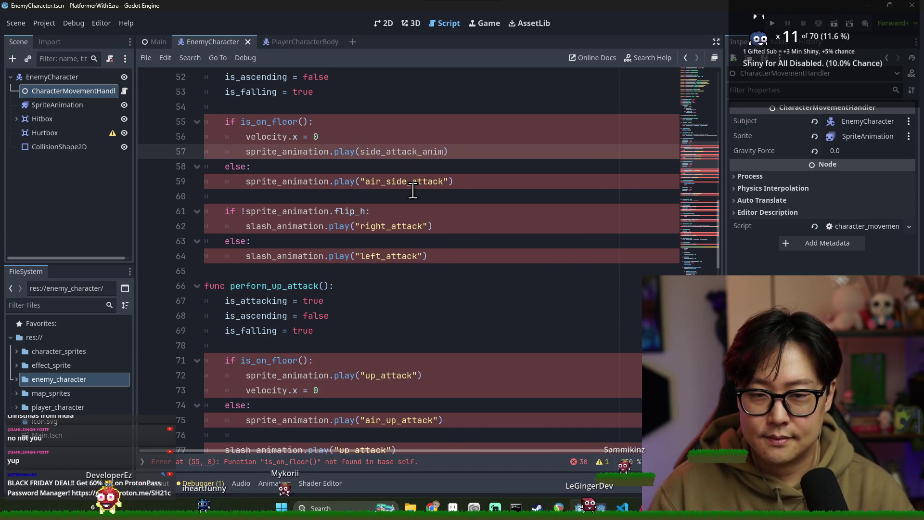
double_click(409, 182)
key("BackSpace")
key("BackSpace")
type("air_sid")
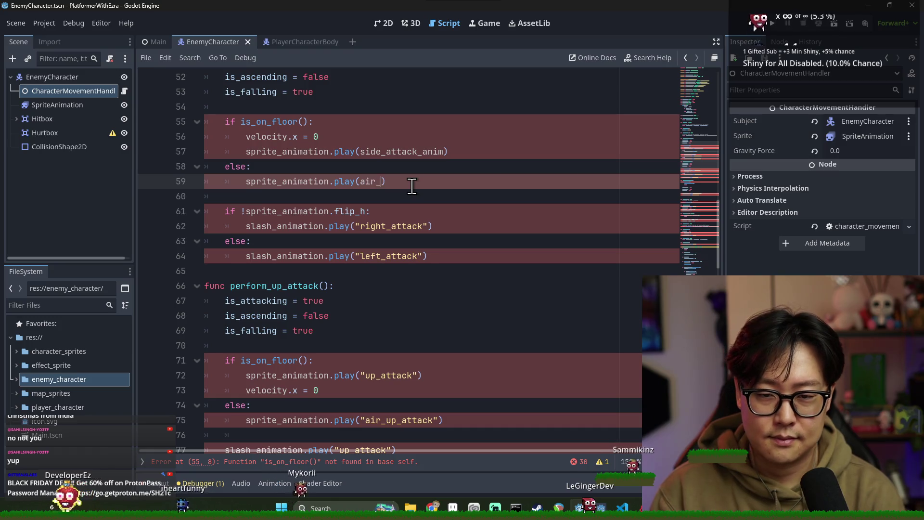
key("Return")
- Edit the right_attack name on line 62 and select the slash-animation if/else block
double_click(399, 225)
key("BackSpace")
key("BackSpace")
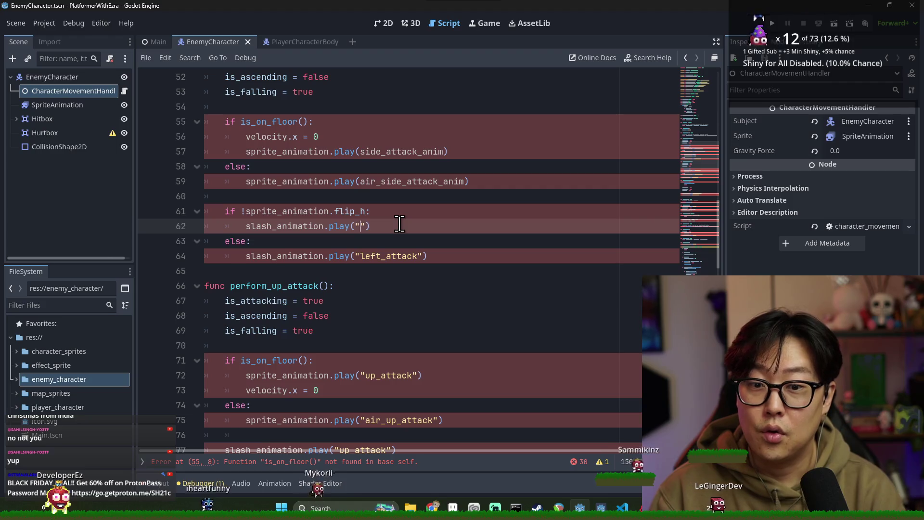
type("ht_attack")
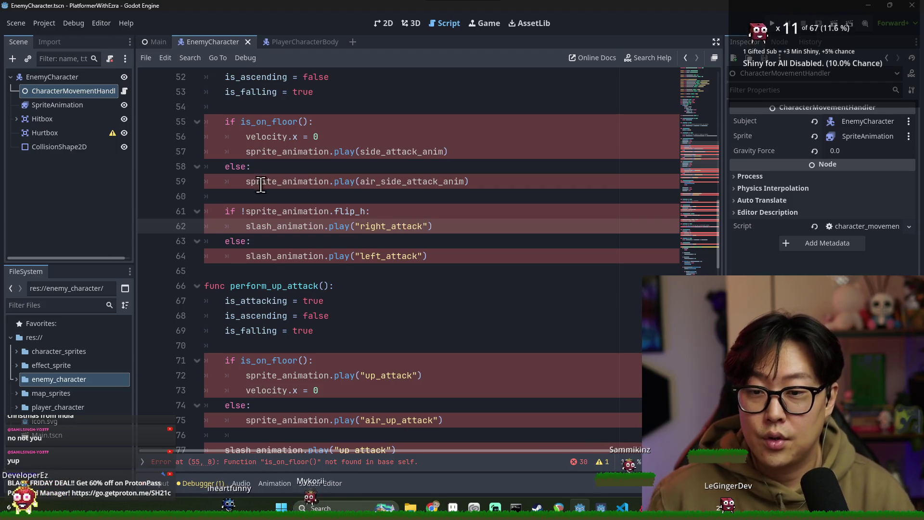
left_click(279, 207)
double_click(279, 207)
double_click(409, 256)
left_click(428, 266)
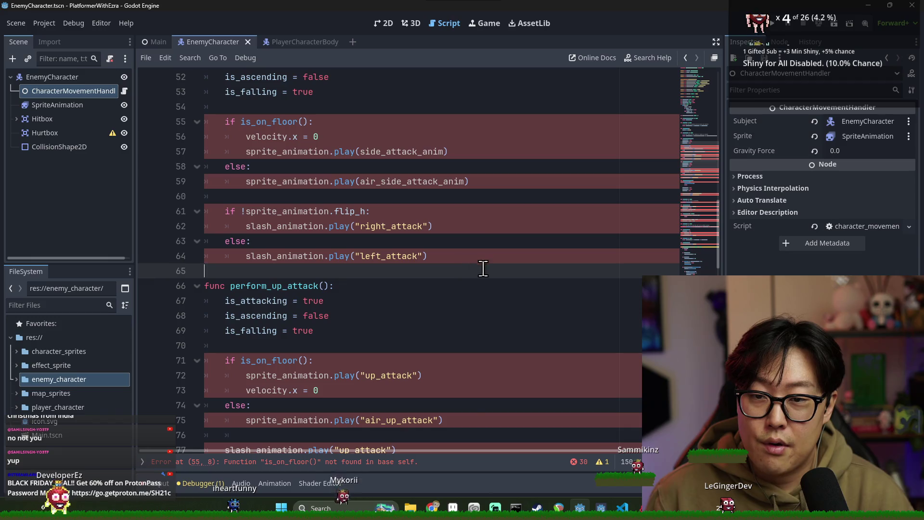
left_click_drag(429, 264, 223, 212)
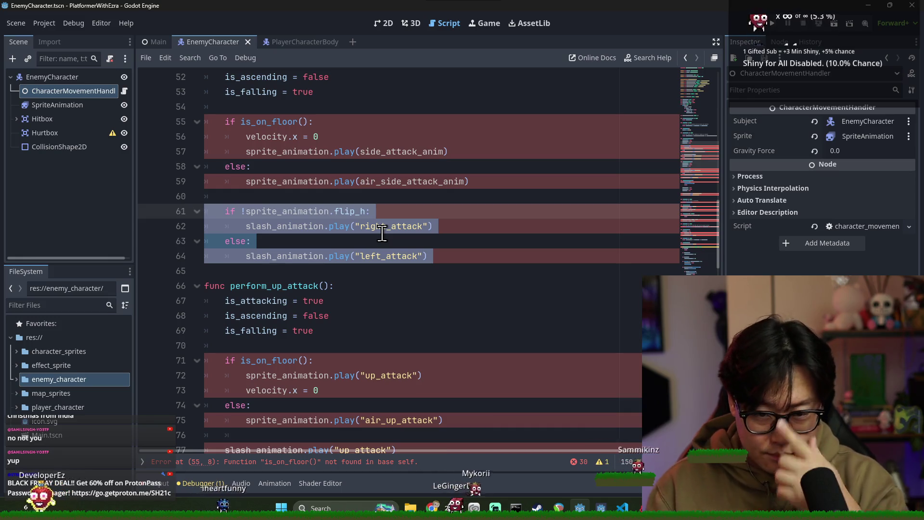
- Select and delete the flip_h slash-animation block on lines 60–64
left_click(319, 137)
left_click(317, 196)
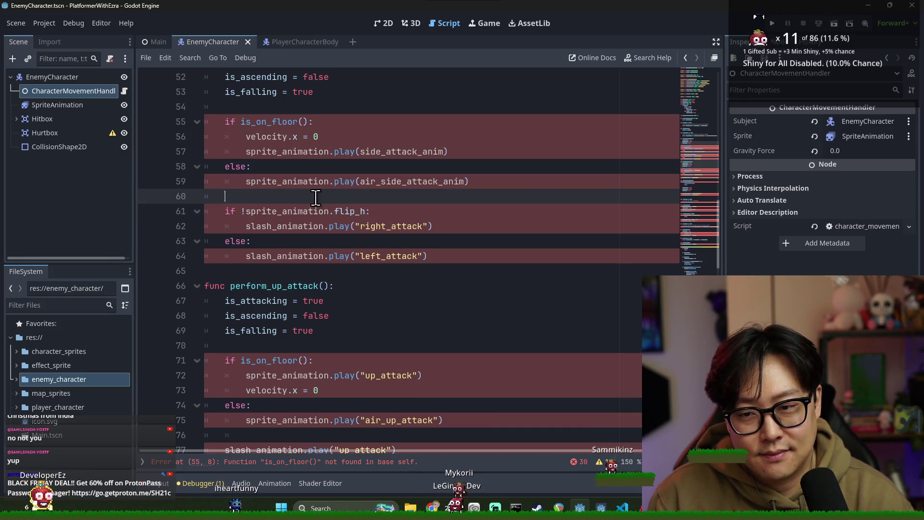
left_click(195, 198)
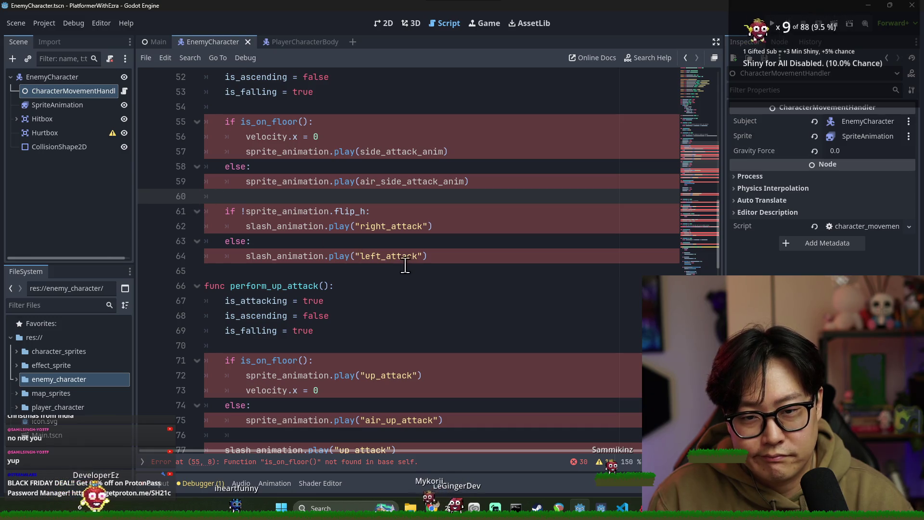
left_click(466, 262, "shift")
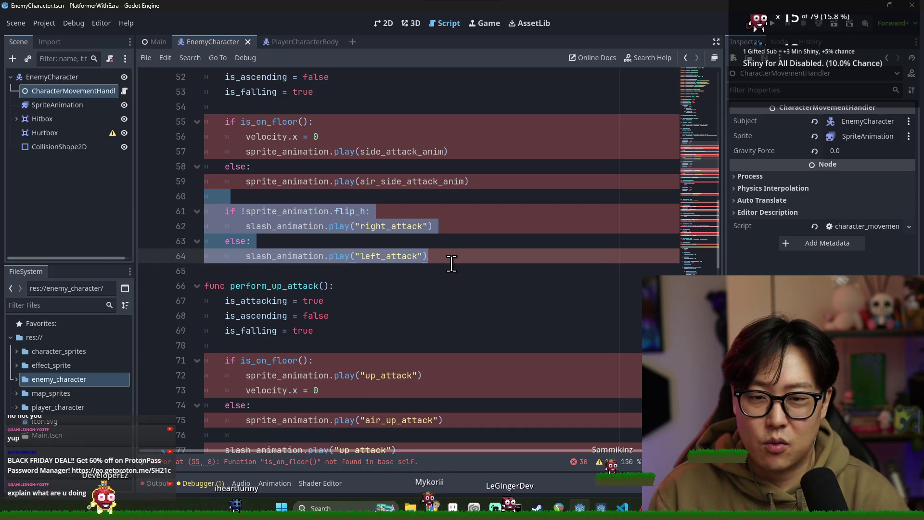
key("BackSpace")
- Restore the flip_h block and comment out lines 60–64 with Ctrl+K
double_click(287, 182)
scroll(346, 192, "down", 2)
scroll(337, 204, "up", 2)
scroll(298, 211, "up", 1)
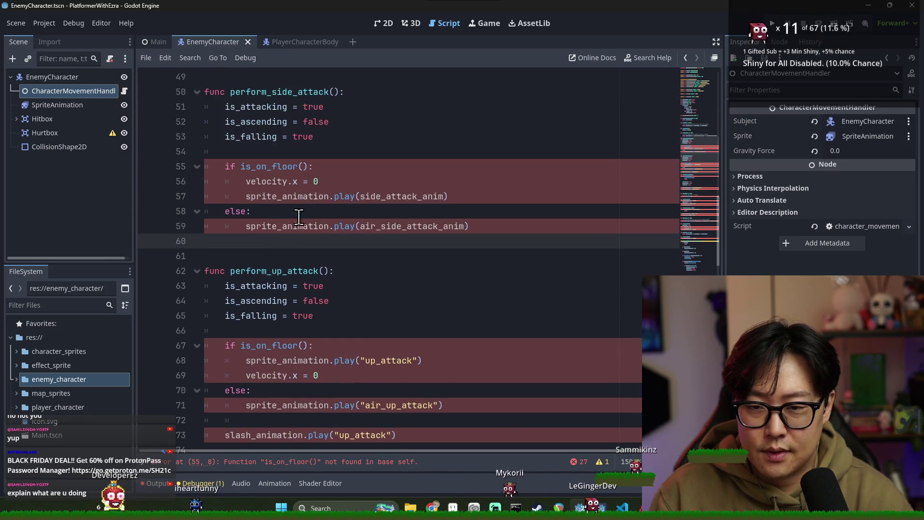
key("ctrl+z")
key("ctrl+shift+z")
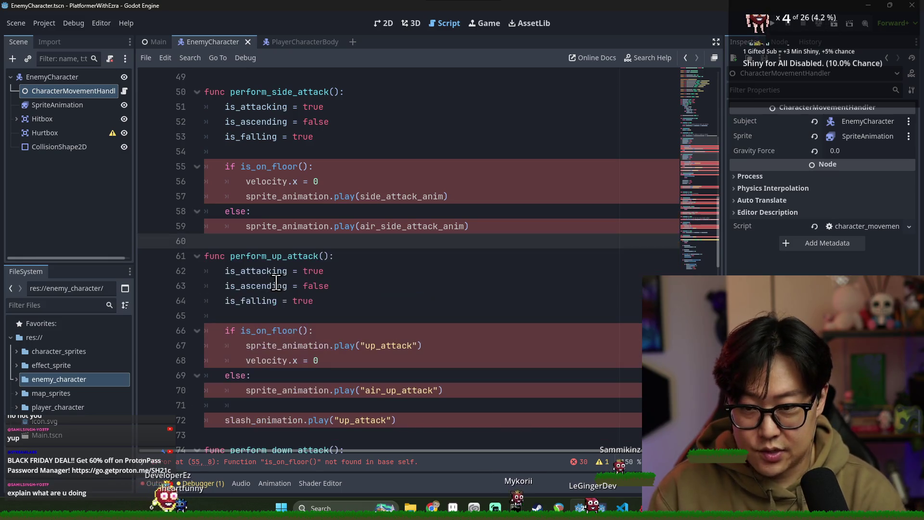
key("ctrl+z")
key("ctrl+k")
- Rename the exported sprite variable on line 4 to sprite_animation
left_click(279, 236)
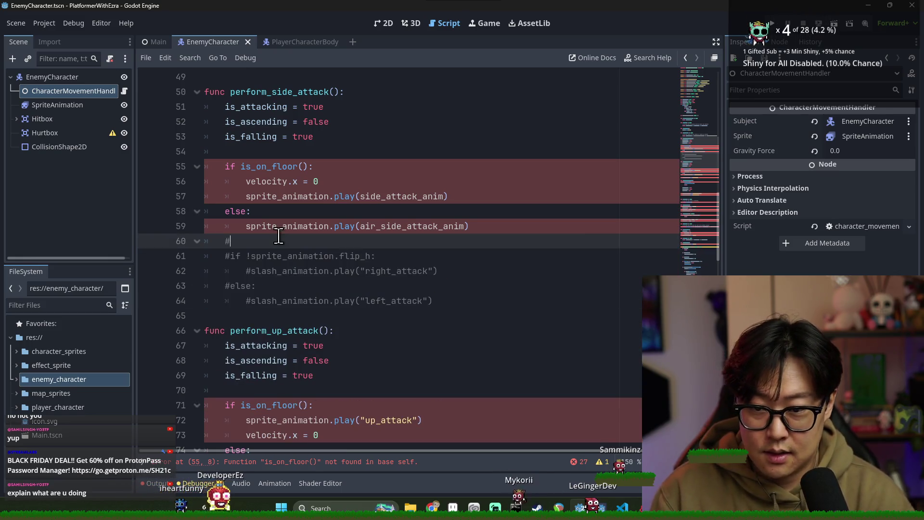
left_click(321, 208)
double_click(326, 225)
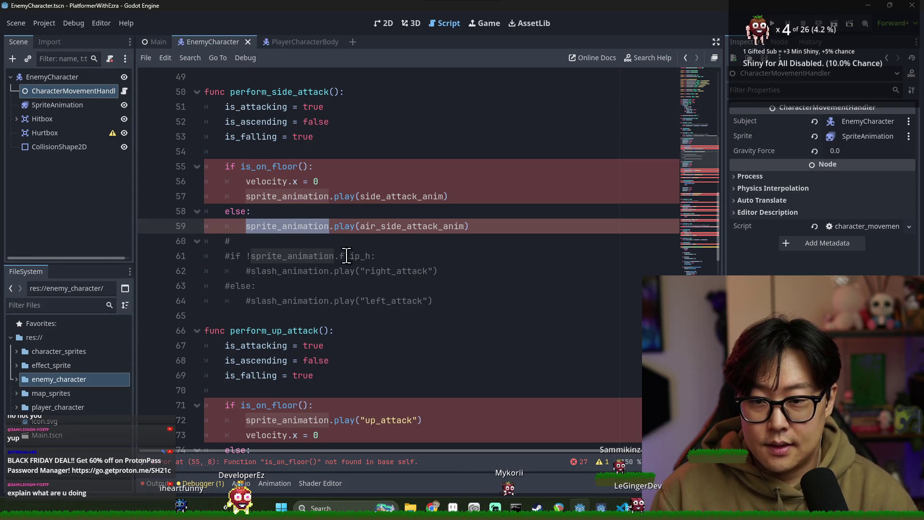
scroll(359, 254, "up", 15)
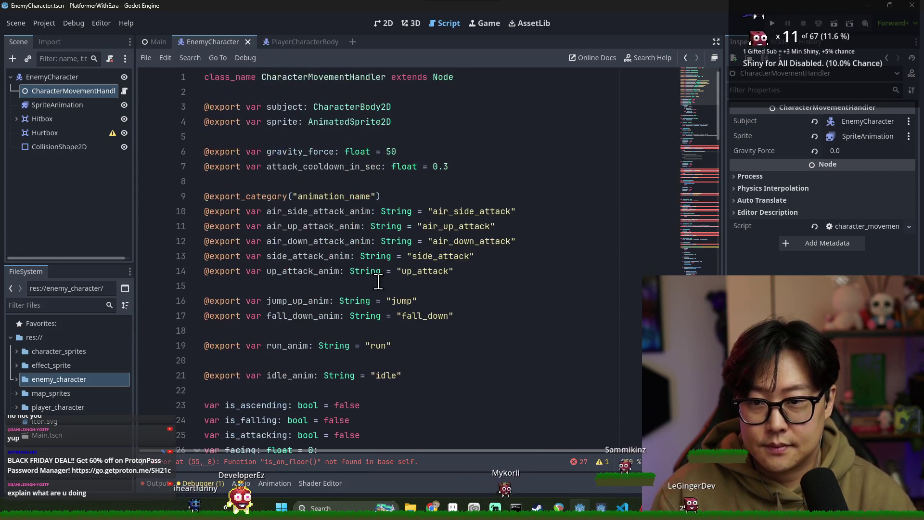
double_click(289, 125)
key("Right")
type("_animation")
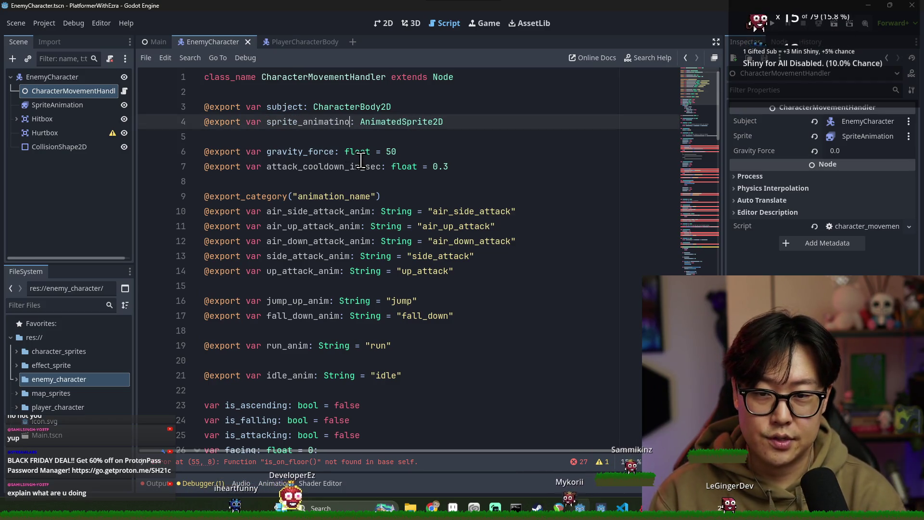
key("BackSpace")
key("BackSpace")
type("on")
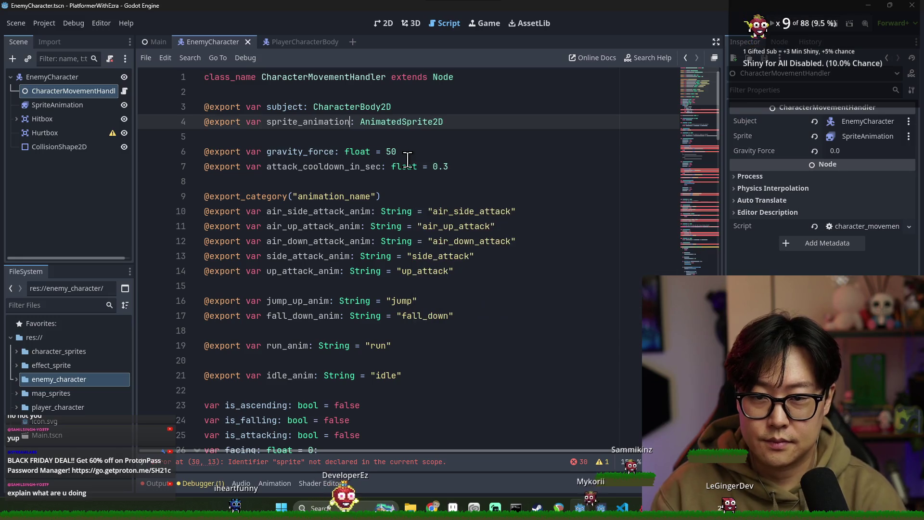
double_click(308, 121)
- Replace "idle" with idle_anim and "fall" with fall_down_anim, then save
scroll(428, 238, "down", 10)
scroll(427, 237, "down", 20)
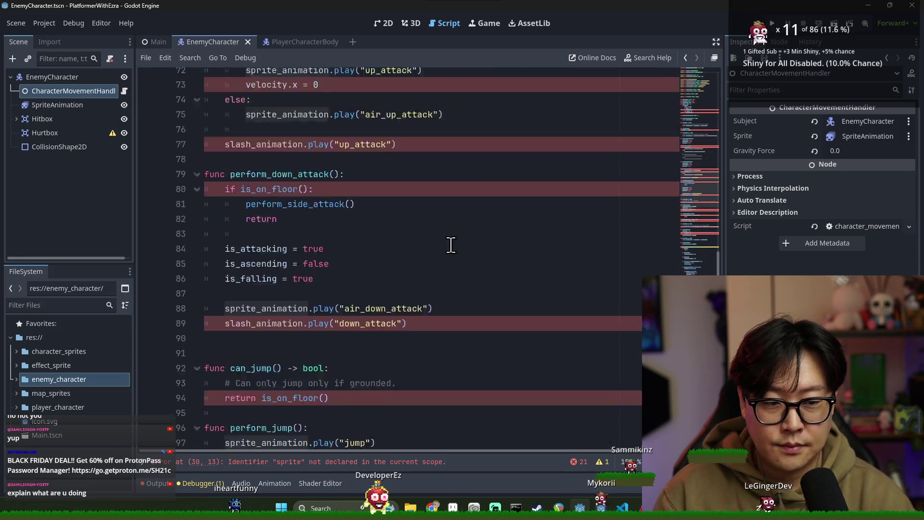
scroll(327, 212, "up", 2)
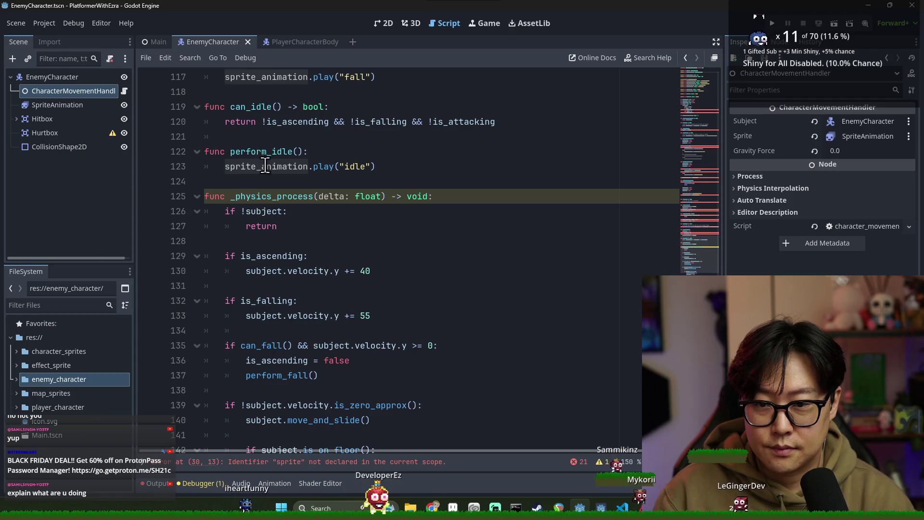
scroll(337, 240, "up", 2)
left_click(350, 256)
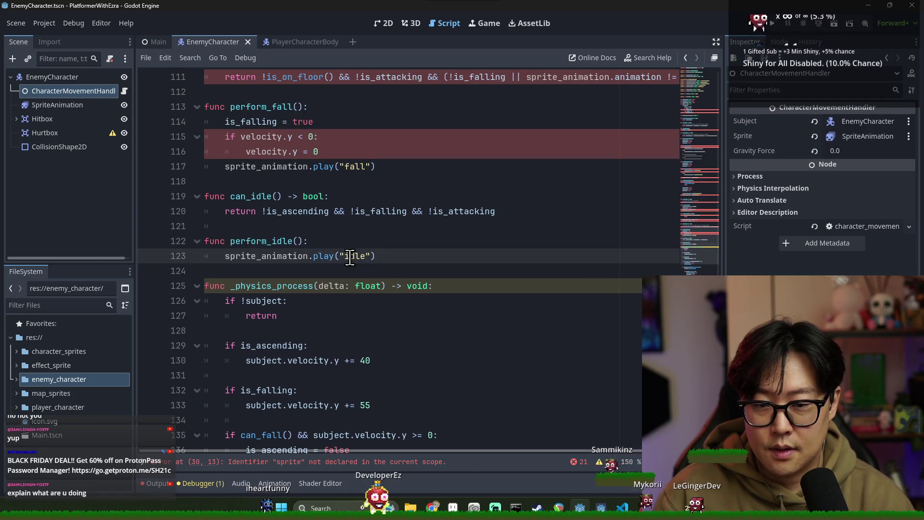
key("BackSpace")
key("BackSpace")
type("dle_anim")
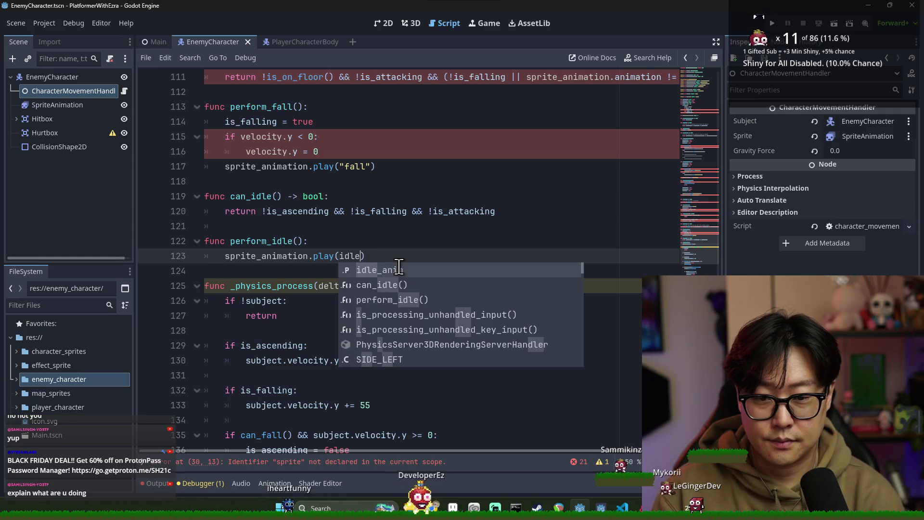
key("Return")
double_click(360, 167)
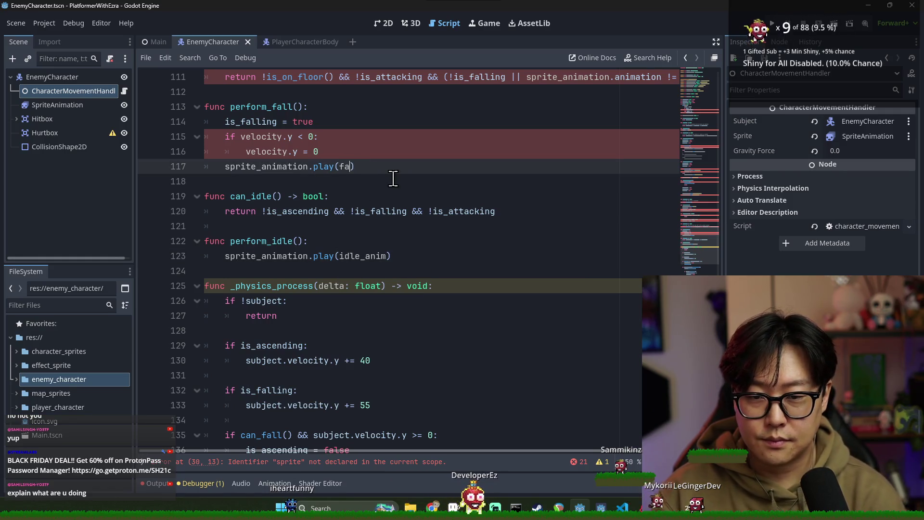
type("ll")
key("Return")
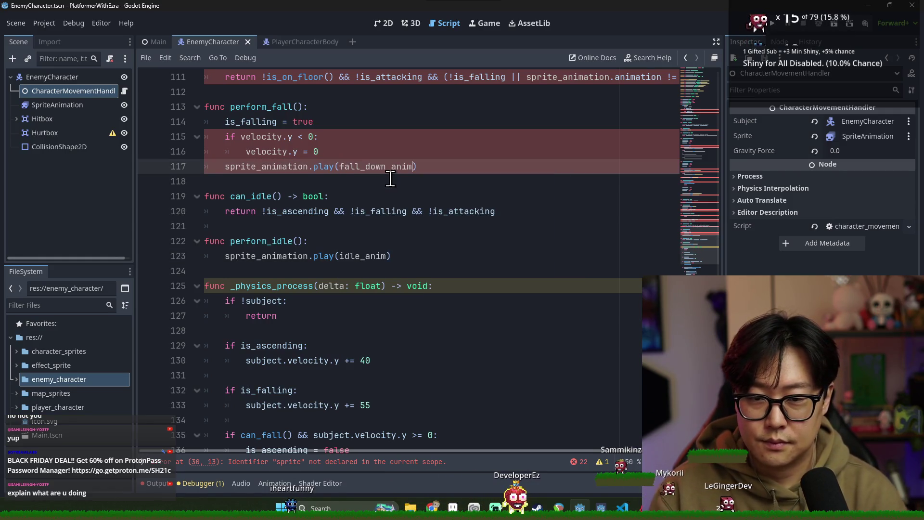
key("ctrl+s")
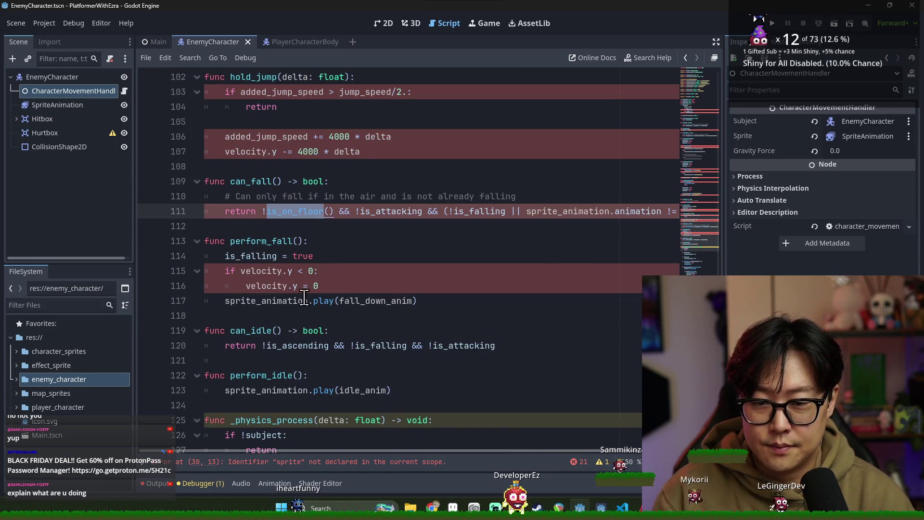
- Prefix velocity with subject. on line 116 in perform_fall
double_click(277, 272)
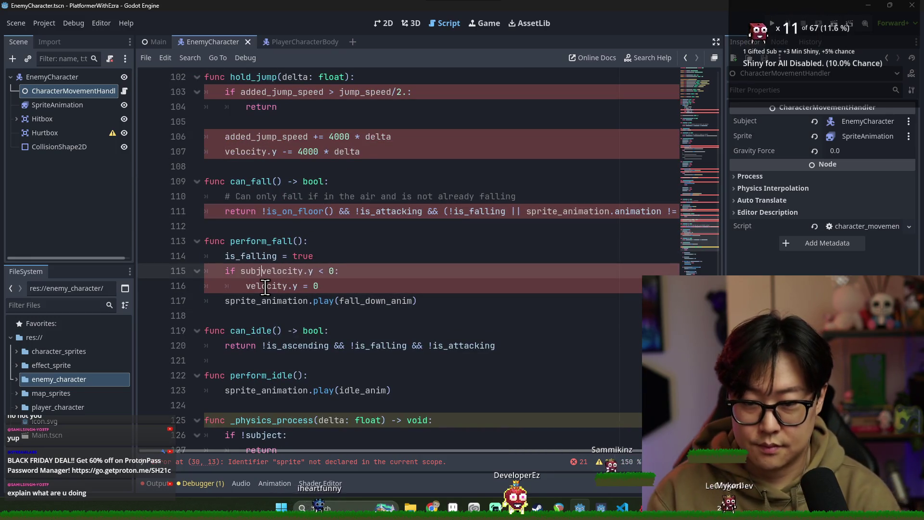
left_click(246, 286)
type("subject.")
key("Escape")
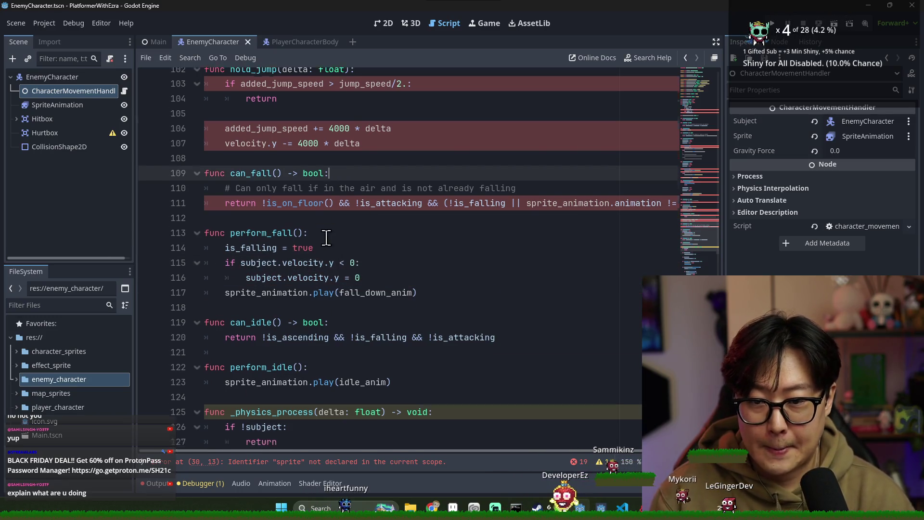
scroll(337, 289, "down", 4)
scroll(338, 315, "down", 3)
scroll(356, 315, "up", 1)
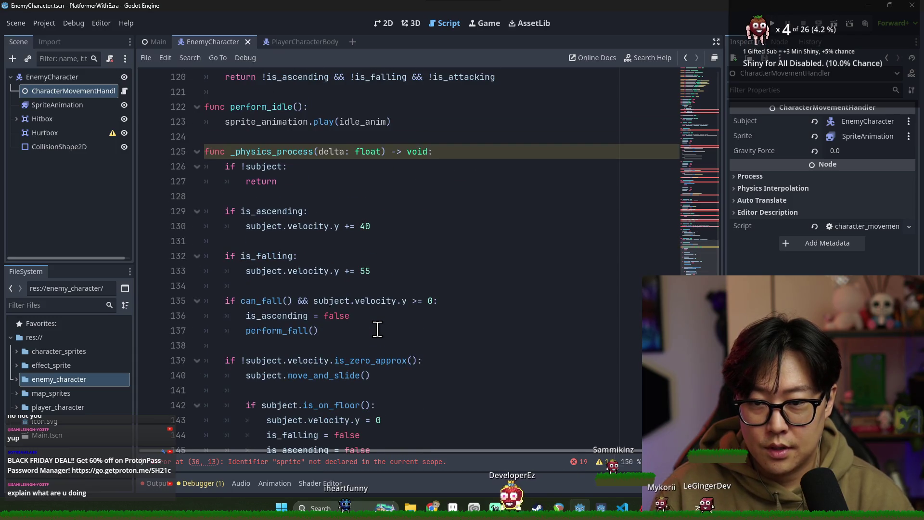
scroll(377, 329, "up", 7)
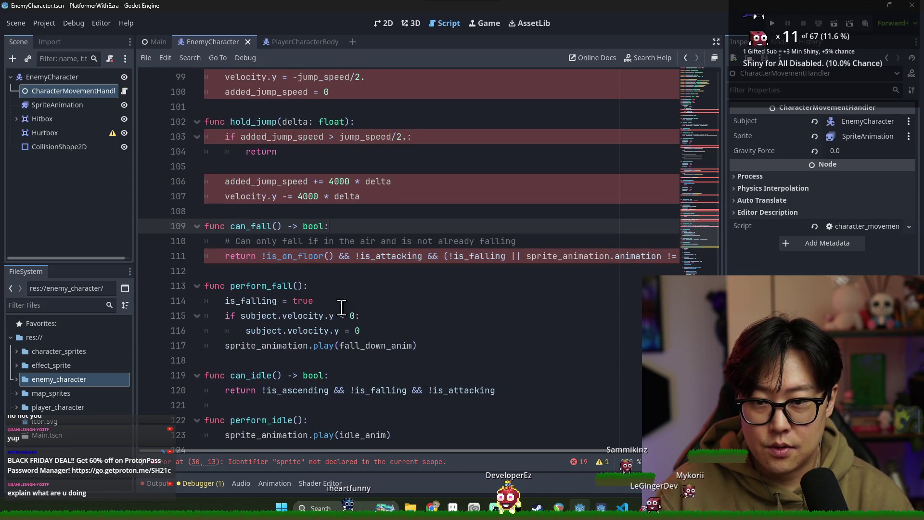
- Append fall_down_anim at the end of the line 111 fall check and save
double_click(297, 258)
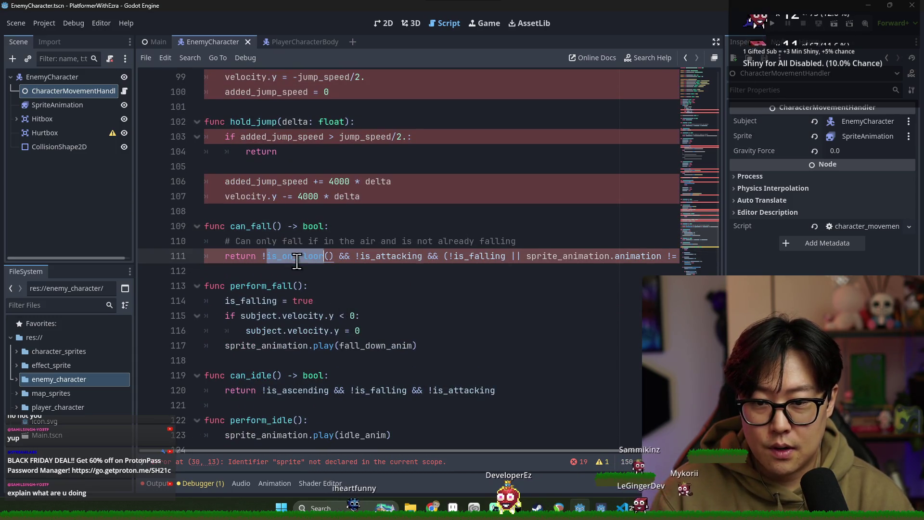
double_click(377, 258)
double_click(479, 256)
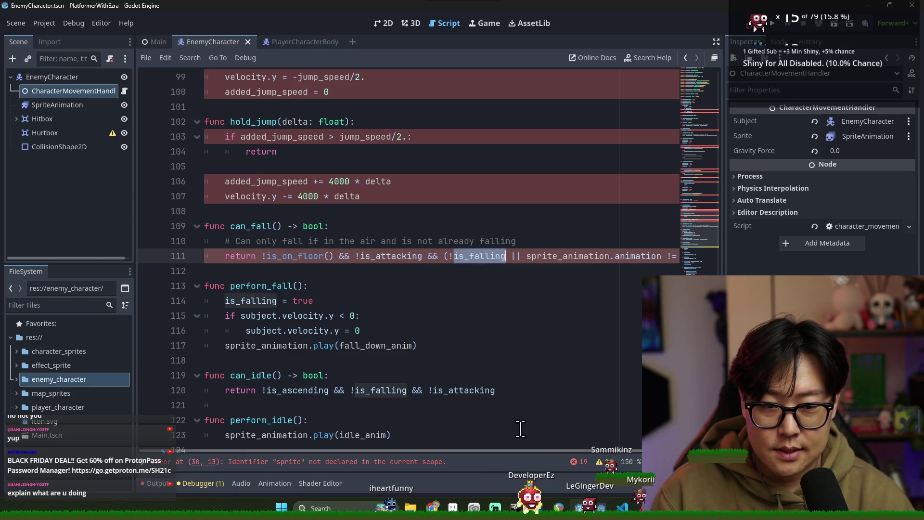
scroll(522, 447, "right", 1)
left_click(661, 260)
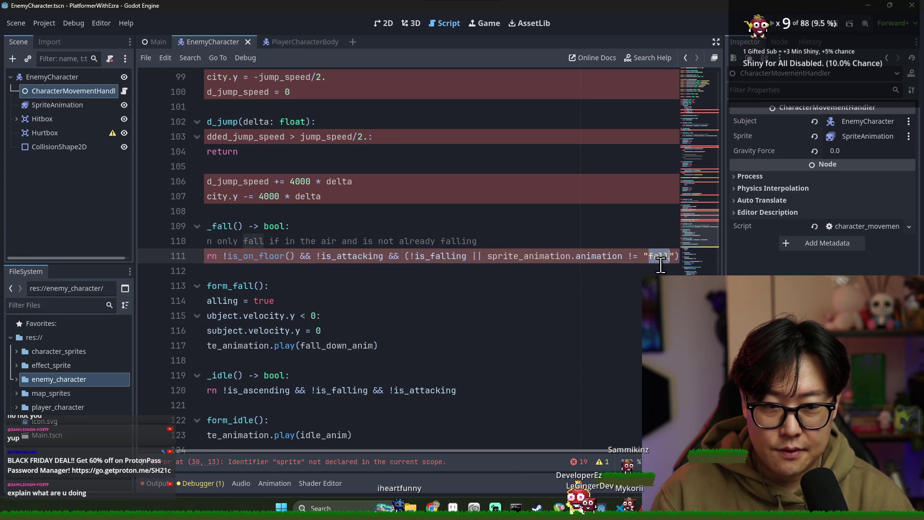
type("fall")
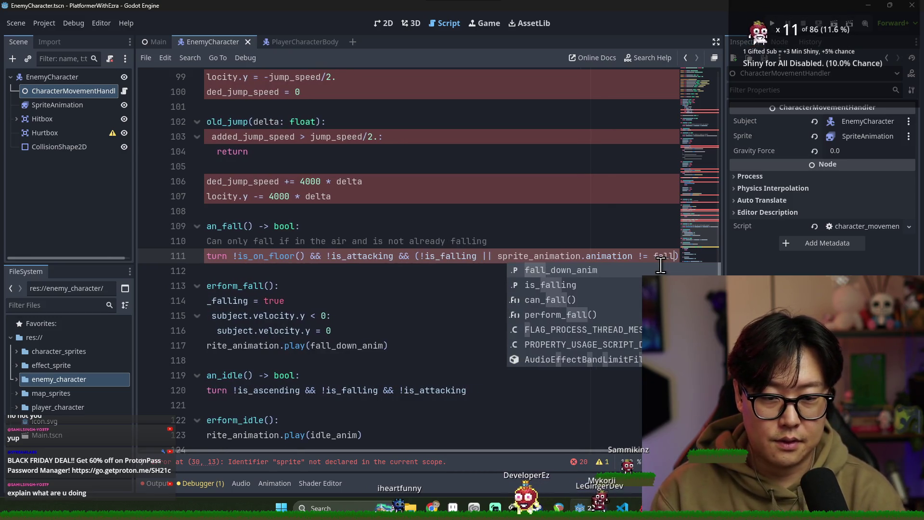
key("Return")
key("ctrl+s")
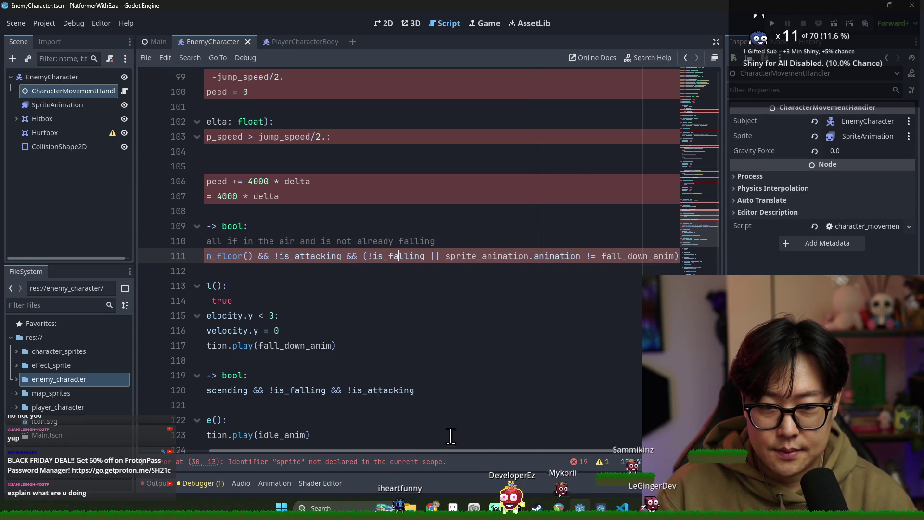
- Save again and jump to the sprite error on line 30
left_click_drag(443, 451, 299, 437)
key("ctrl+s")
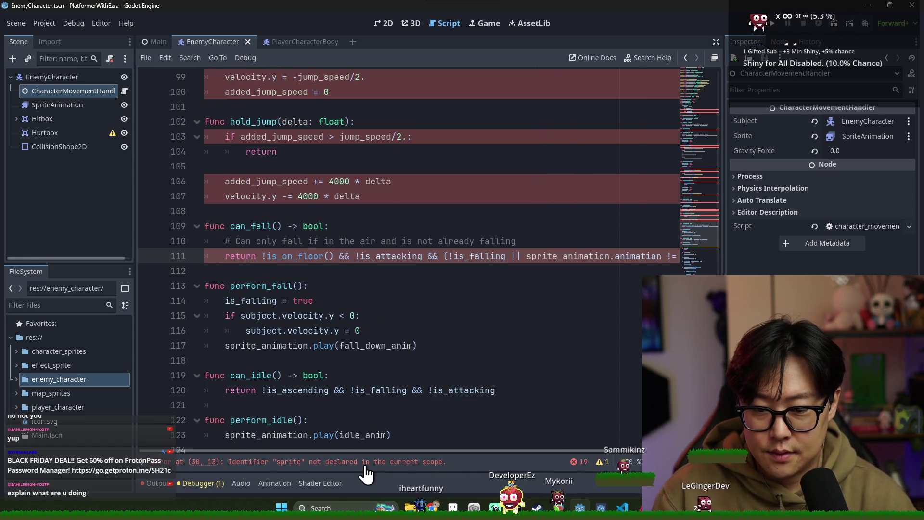
left_click(365, 462)
scroll(376, 268, "down", 1)
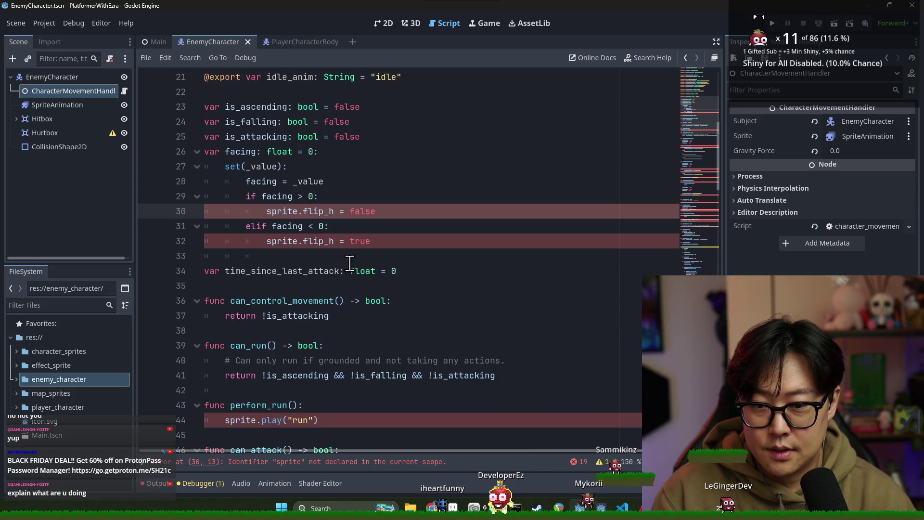
- Prefix the line-80 condition with 'subject.' and comment out the undeclared slash_animation line
double_click(282, 211)
scroll(340, 178, "up", 3)
scroll(340, 179, "down", 15)
double_click(269, 270)
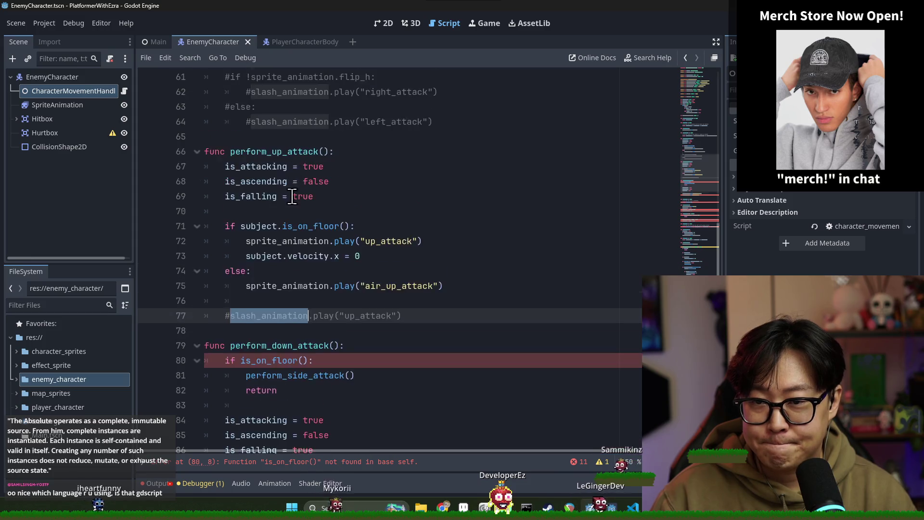
scroll(270, 192, "down", 2)
left_click(236, 227)
key("Right")
type("subject.")
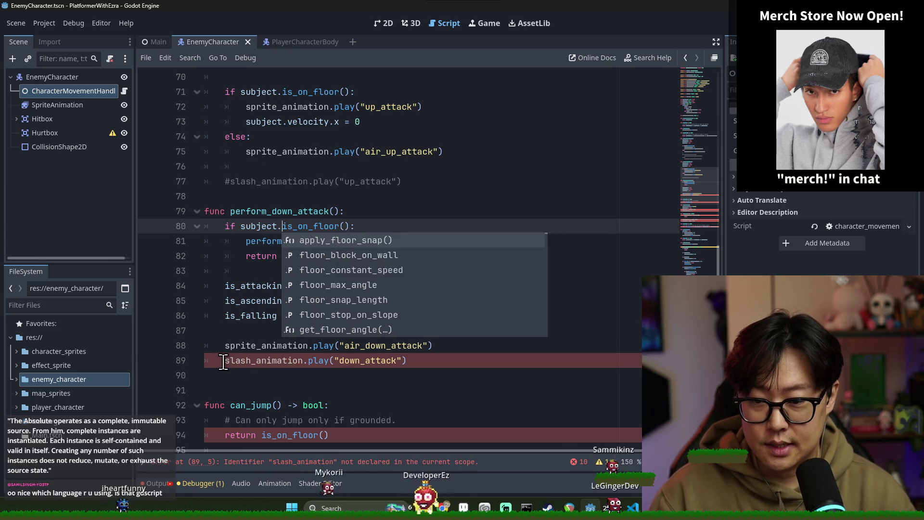
left_click(262, 361)
type("#")
- Replace the hardcoded 'up_attack' animation string with up_attack_anim
scroll(308, 327, "down", 4)
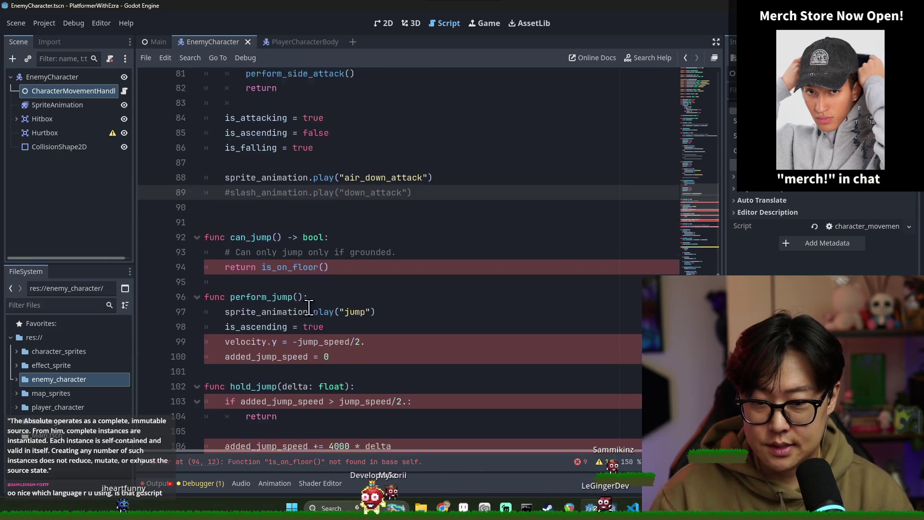
double_click(255, 166)
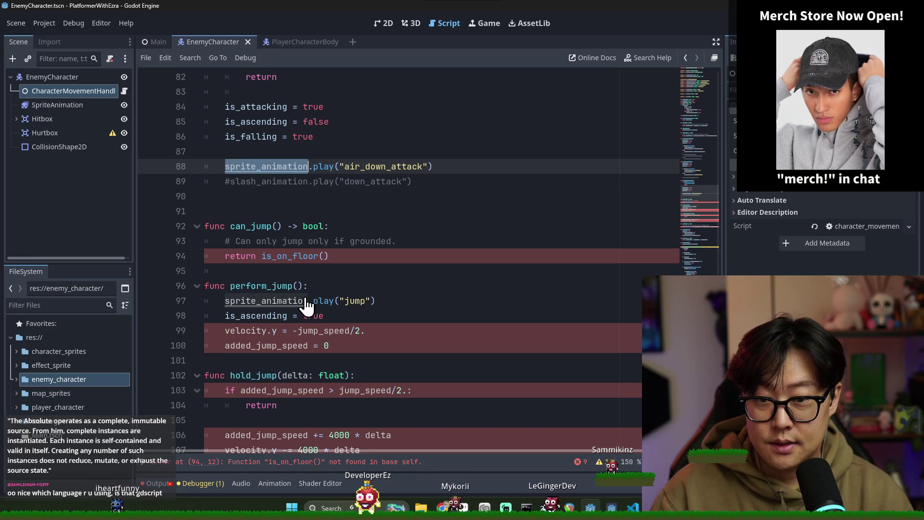
scroll(317, 312, "up", 7)
left_click(379, 241)
double_click(380, 240)
scroll(379, 241, "up", 4)
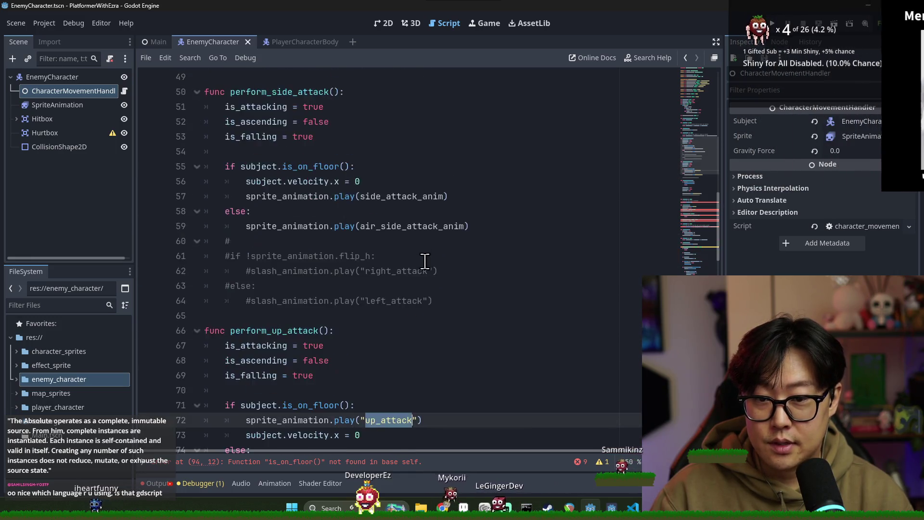
scroll(318, 270, "down", 3)
double_click(288, 285)
scroll(337, 284, "up", 3)
scroll(388, 278, "down", 5)
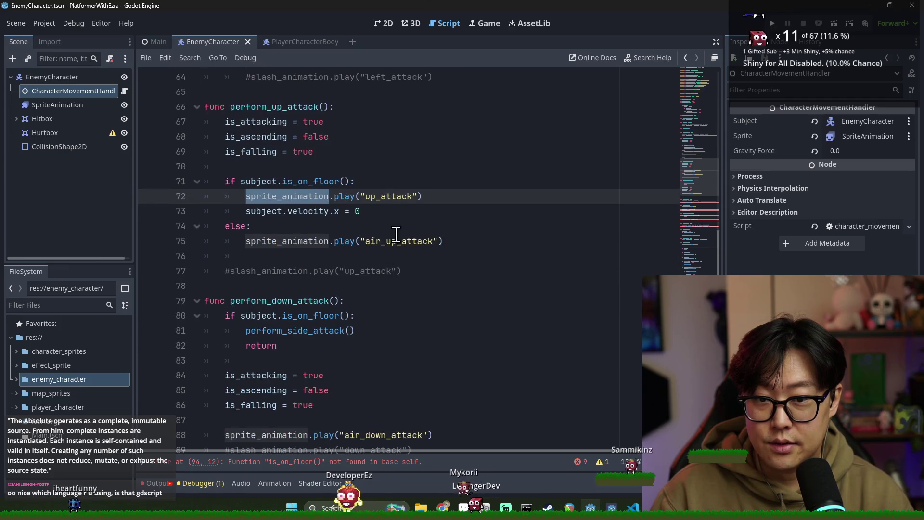
double_click(385, 196)
key("BackSpace")
key("BackSpace")
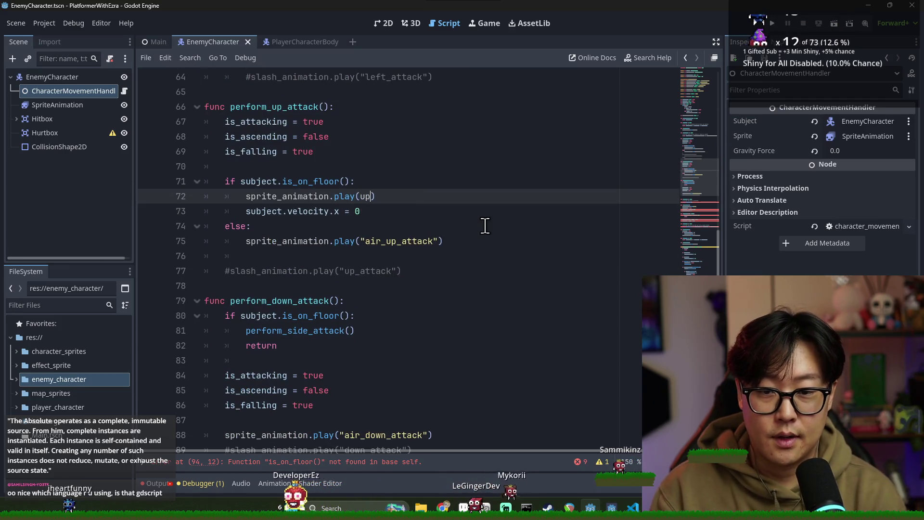
key("Return")
- Replace the air attack strings with air_up_attack_anim and air_down_attack_anim, then save
double_click(405, 240)
key("BackSpace")
key("BackSpace")
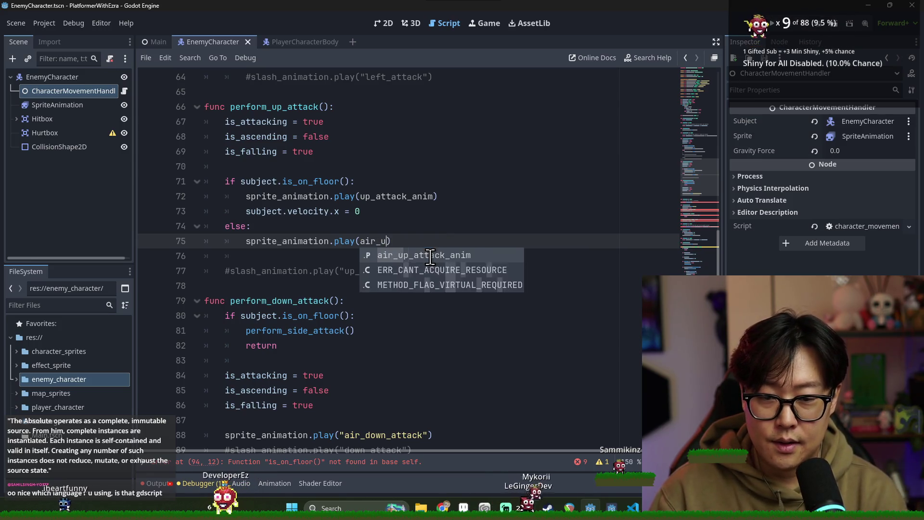
key("Return")
scroll(332, 217, "down", 3)
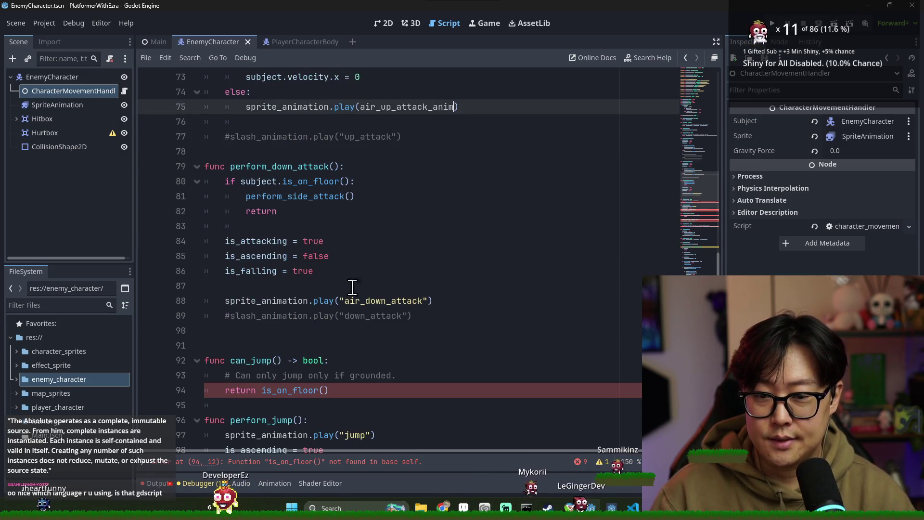
double_click(390, 300)
key("BackSpace")
key("BackSpace")
type("r_")
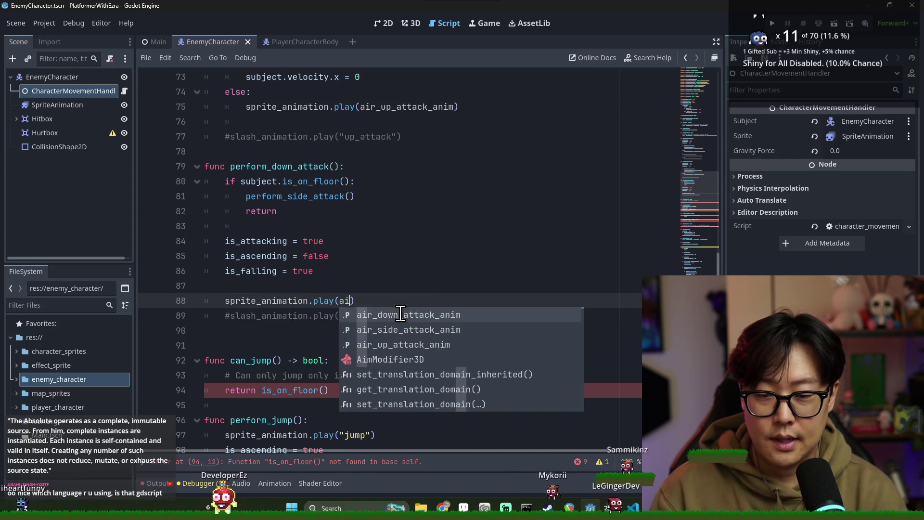
key("Return")
scroll(371, 337, "down", 1)
key("ctrl+s")
- Prefix is_on_floor in can_jump with 'subject.'
scroll(371, 337, "down", 3)
double_click(270, 257)
key("Left")
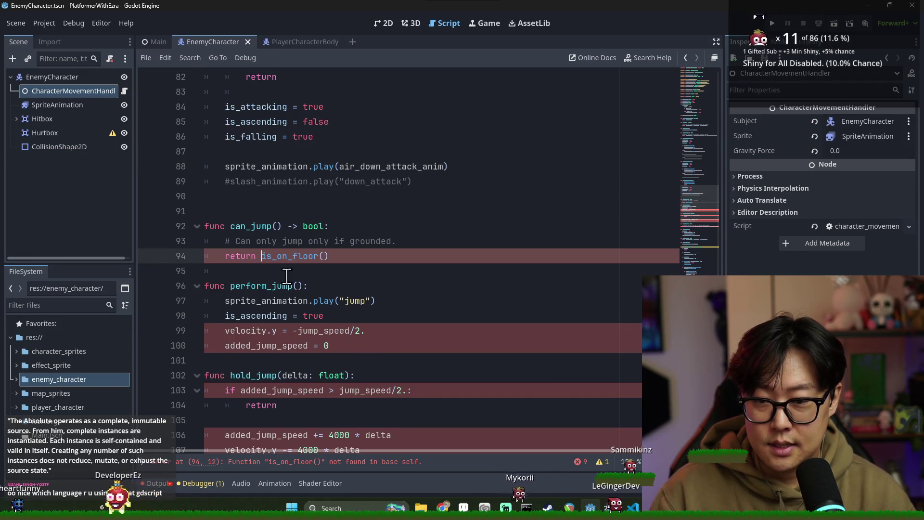
type("ubject.")
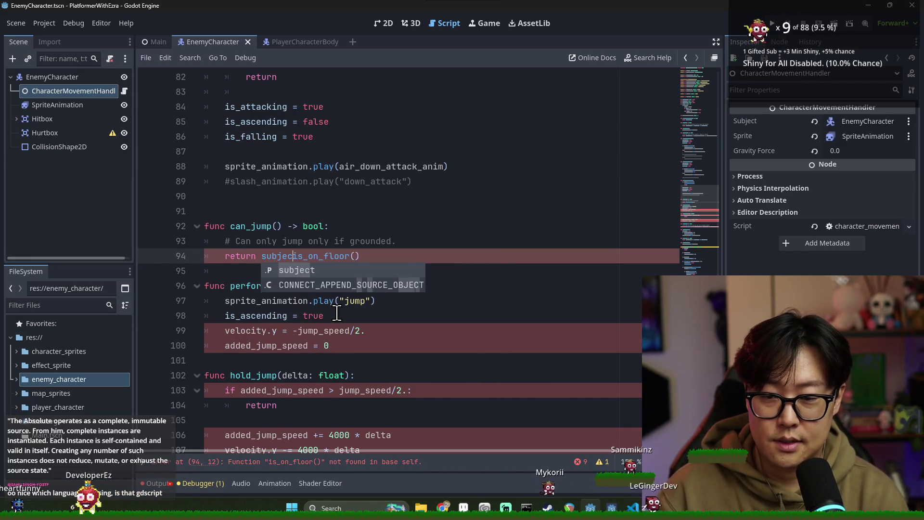
left_click(324, 226)
- Prefix the velocity, jump_speed and added_jump_speed references in perform_jump with 'subject.'
scroll(309, 290, "down", 2)
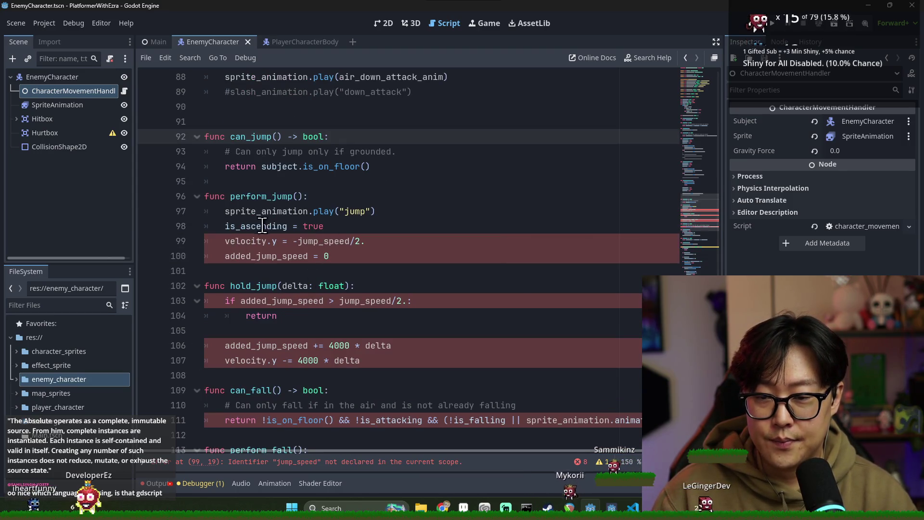
left_click(274, 169)
left_click(224, 239)
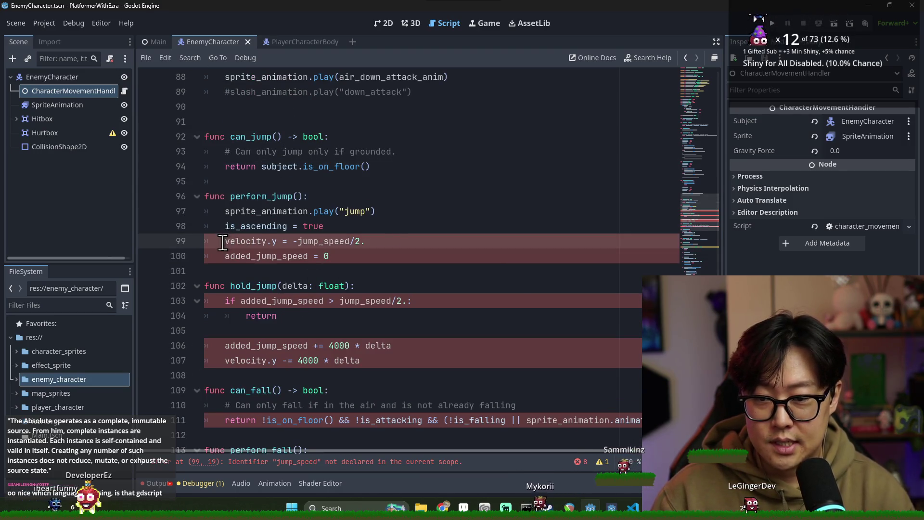
type("subject.")
left_click(342, 242)
type("subject.")
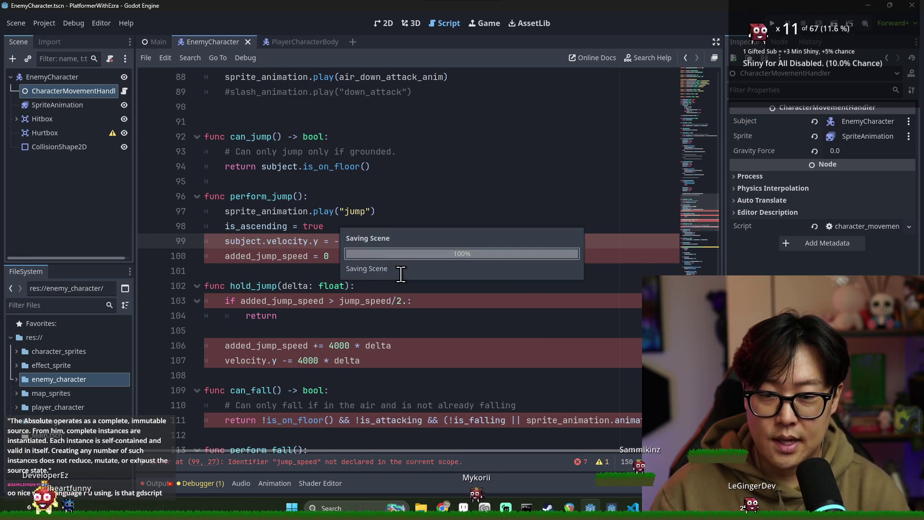
key("ctrl+shift+Right")
left_click(228, 256)
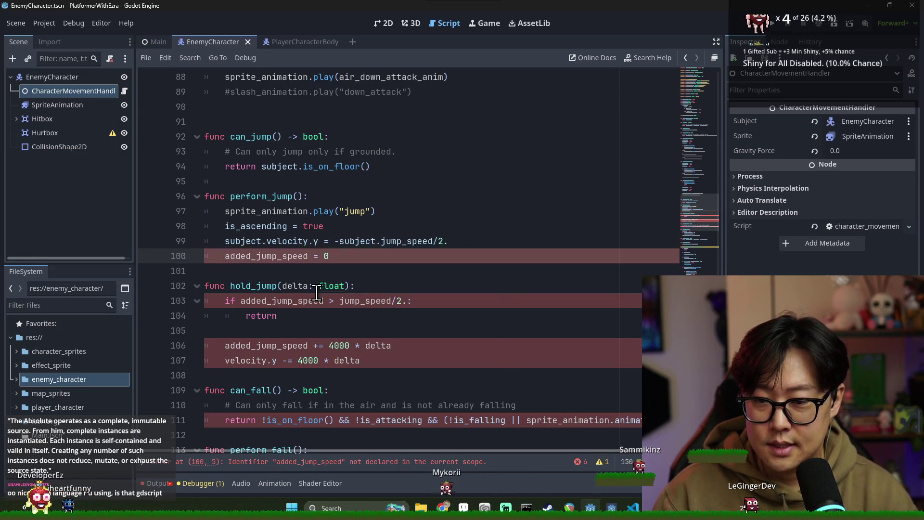
double_click(250, 256)
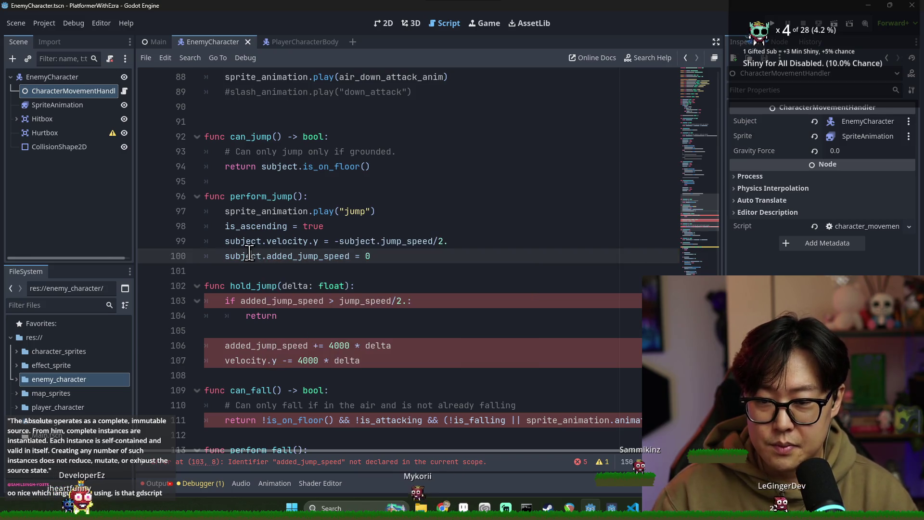
key("ctrl+shift+Right")
key("ctrl+shift+Right")
double_click(246, 256)
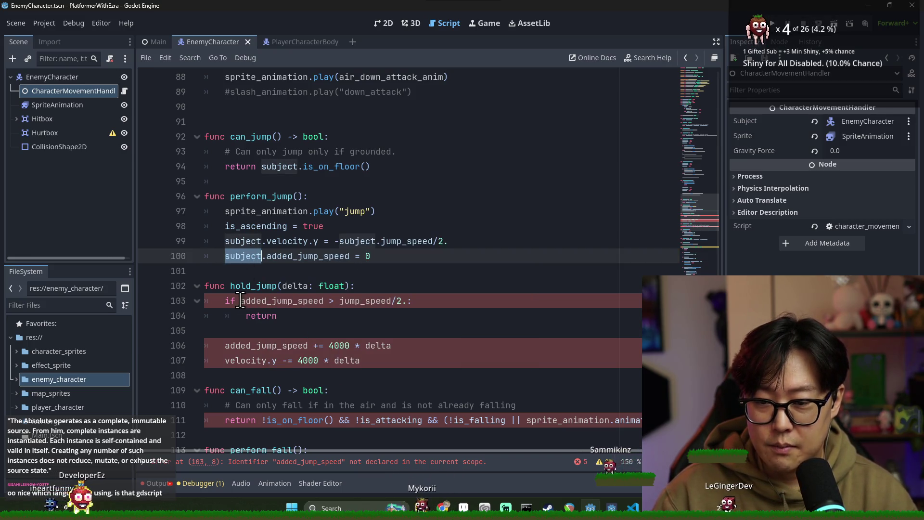
- Use subject.added_jump_speed in hold_jump and remove the 'subject.' prefix from jump_speed on line 99
left_click(244, 302)
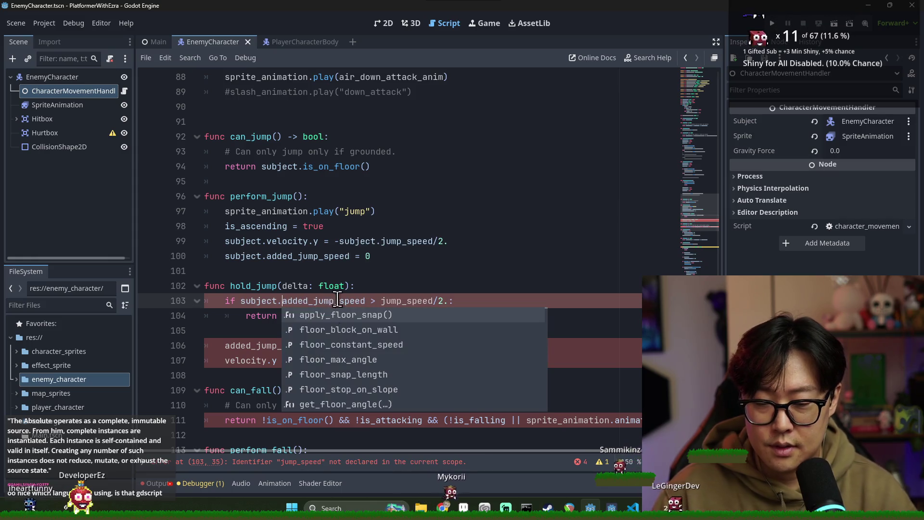
left_click(381, 301)
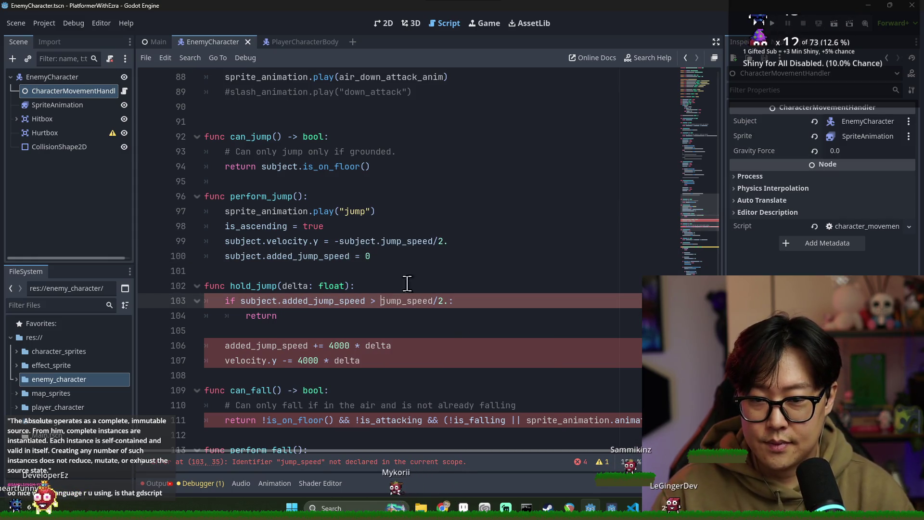
double_click(366, 241)
left_click(400, 241)
double_click(356, 241)
key("BackSpace")
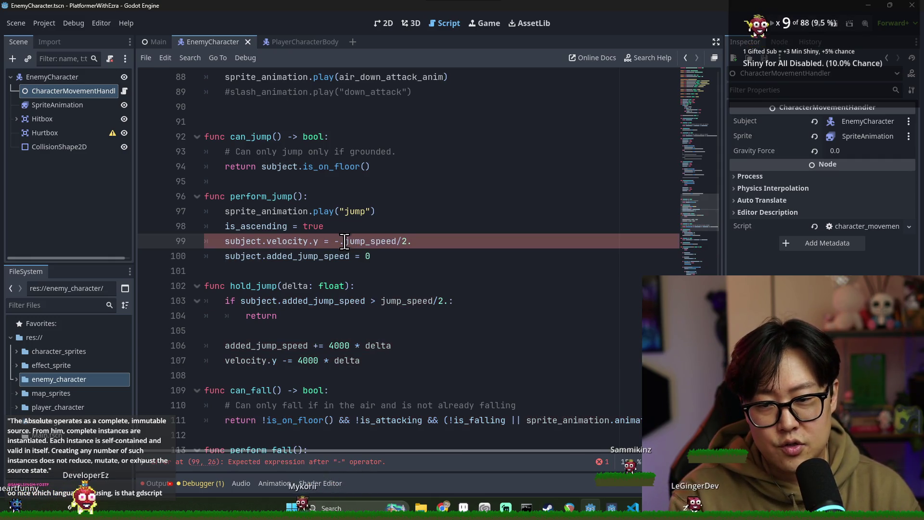
double_click(364, 241)
scroll(501, 272, "up", 20)
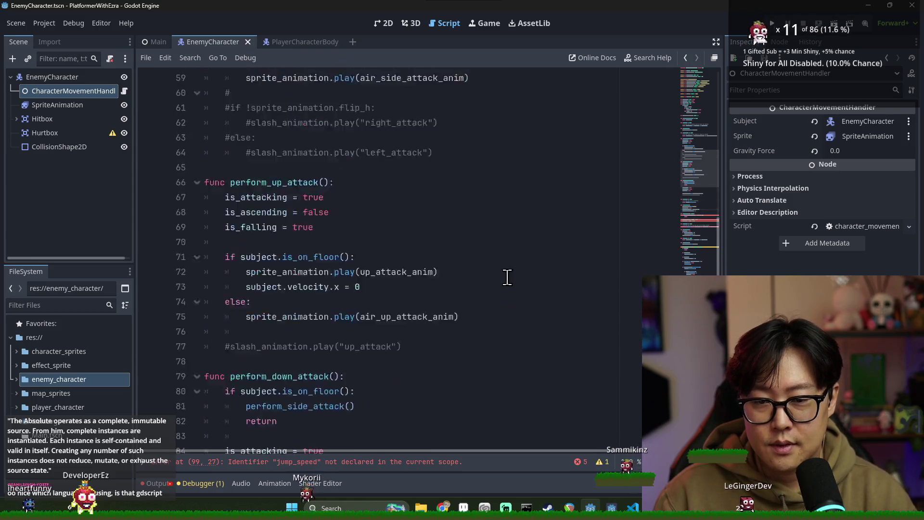
scroll(410, 252, "up", 6)
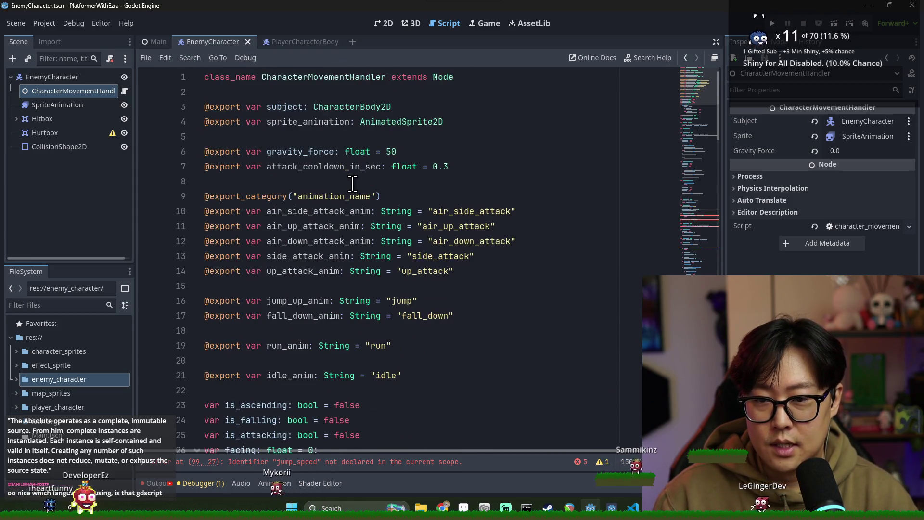
left_click(470, 171)
- Draft jump-speed variable declarations below the exported fields, then remove the draft line
key("Return")
type("@export")
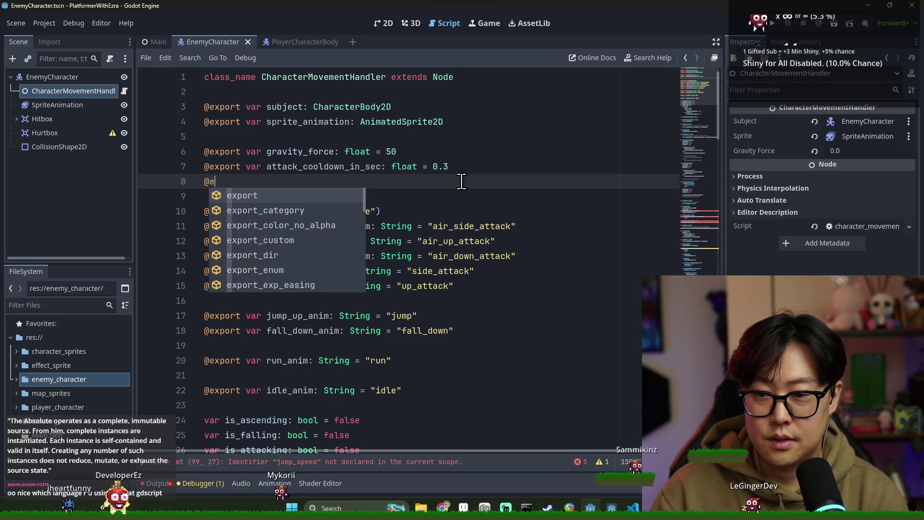
type(" var jump_speed: float = 200")
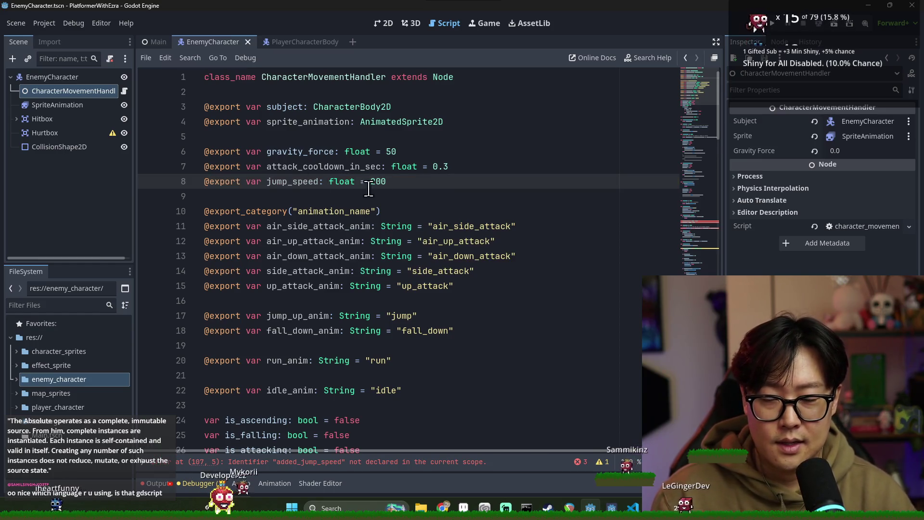
scroll(368, 189, "down", 20)
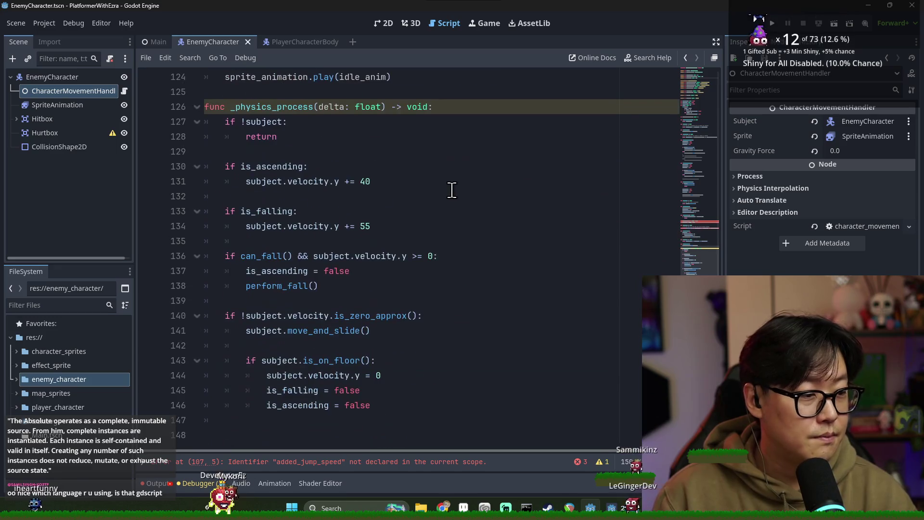
scroll(265, 112, "up", 8)
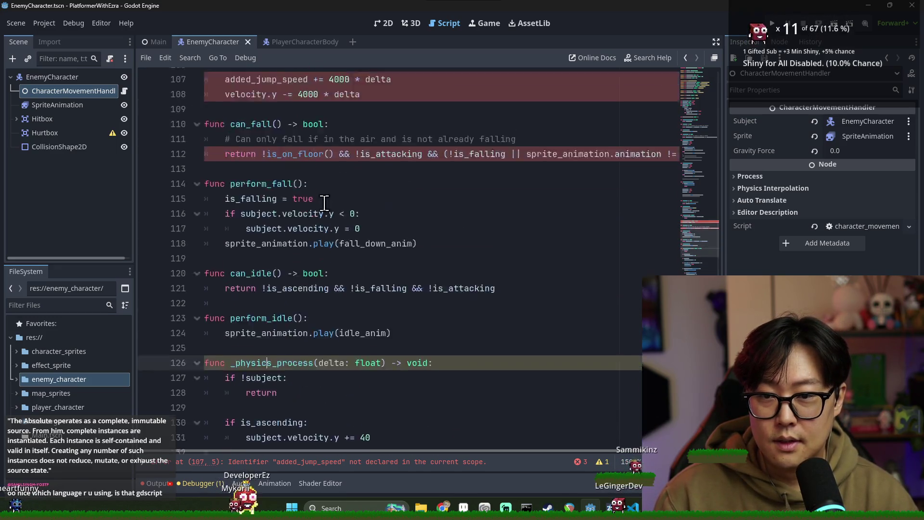
double_click(252, 226)
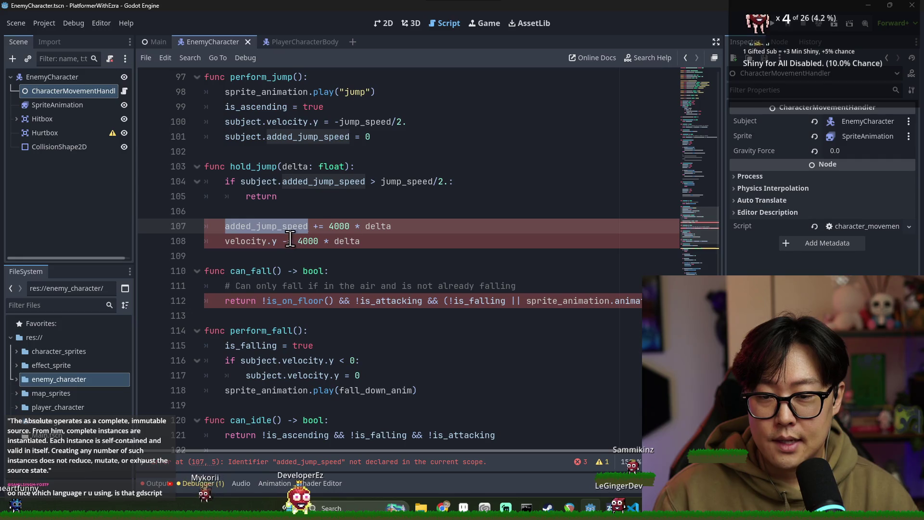
scroll(340, 209, "up", 20)
scroll(341, 209, "down", 2)
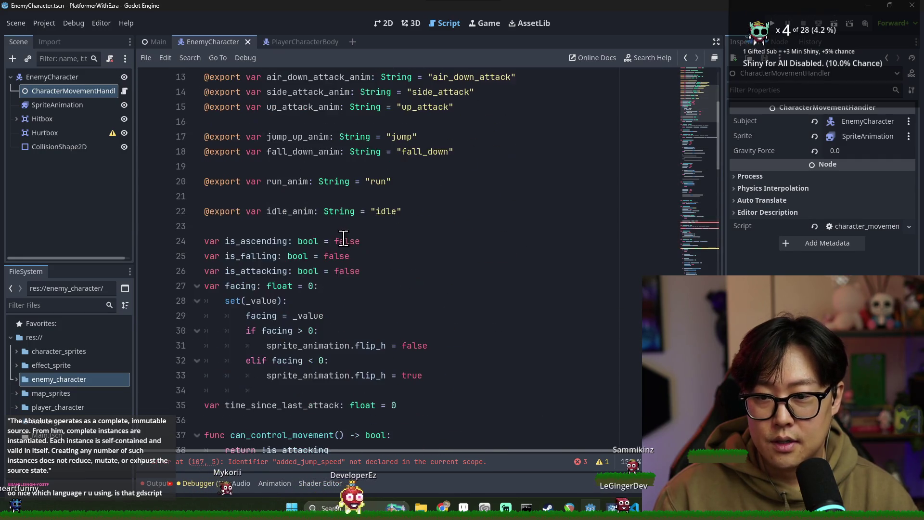
left_click(415, 214)
key("Return")
key("Return")
type("var ")
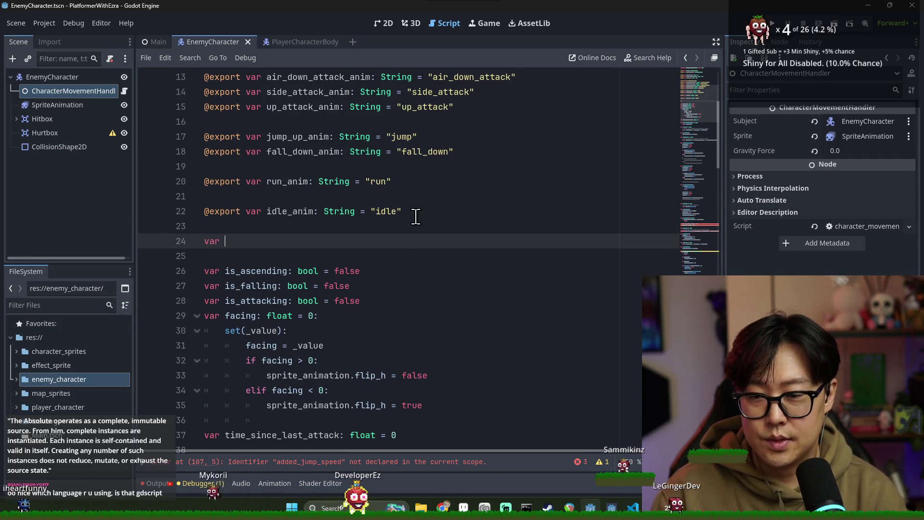
type("added_jump_speed = 0")
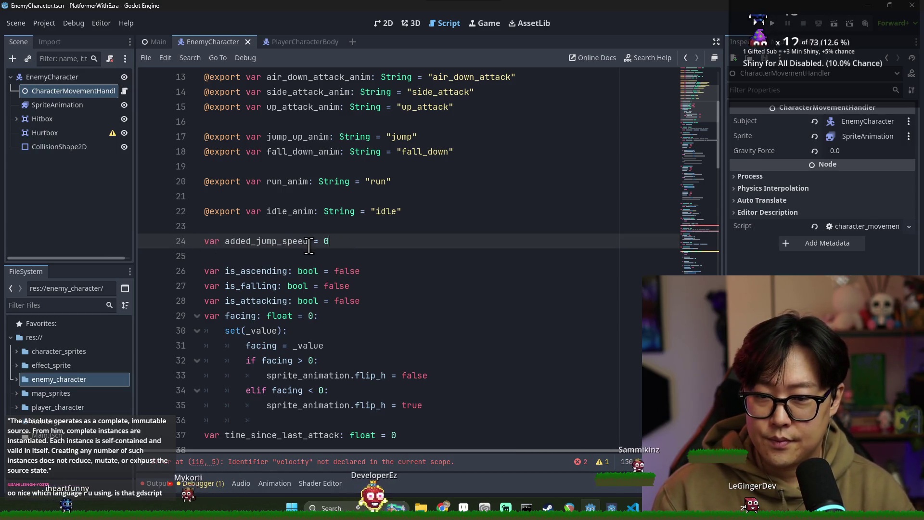
left_click_drag(206, 242, 392, 256)
key("ctrl+c")
key("BackSpace")
- Paste 'var added_jump_speed: float = 0' on line 38, delete blank lines near line 24, save
scroll(260, 356, "down", 2)
left_click(258, 355)
key("ctrl+v")
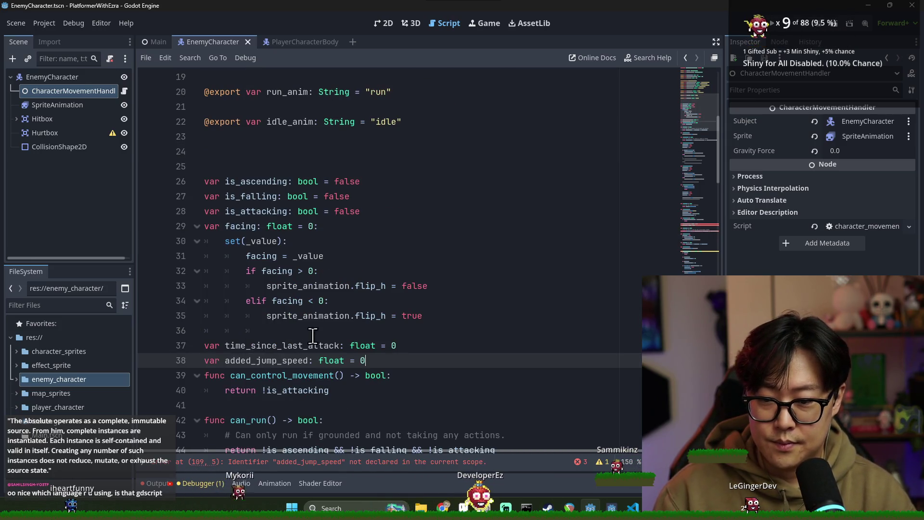
left_click(289, 166)
key("BackSpace")
key("BackSpace")
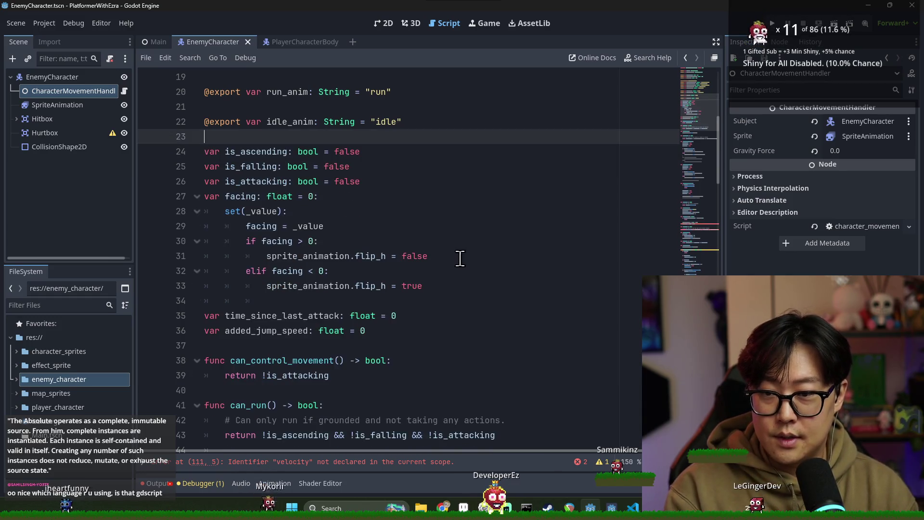
scroll(515, 283, "down", 10)
key("ctrl+s")
scroll(435, 231, "down", 12)
scroll(433, 241, "up", 10)
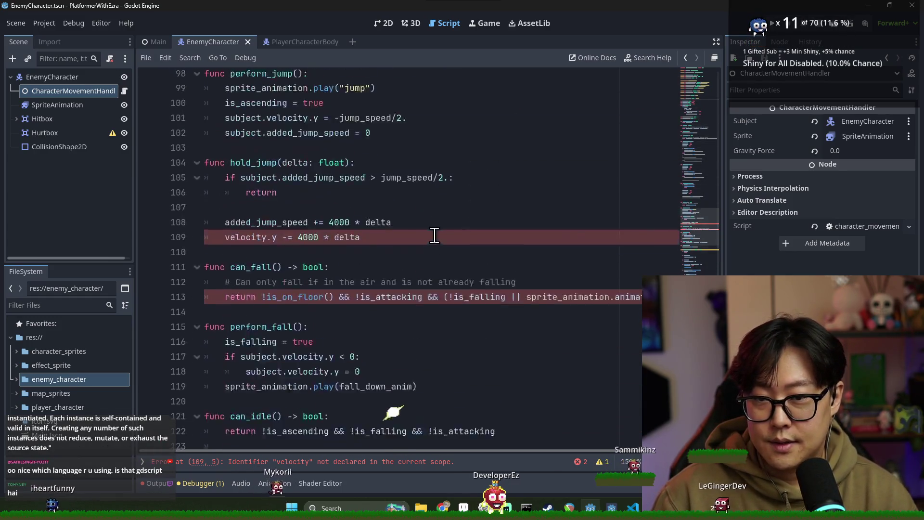
- Prefix velocity on line 109 in hold_jump with 'subject.'
double_click(311, 301)
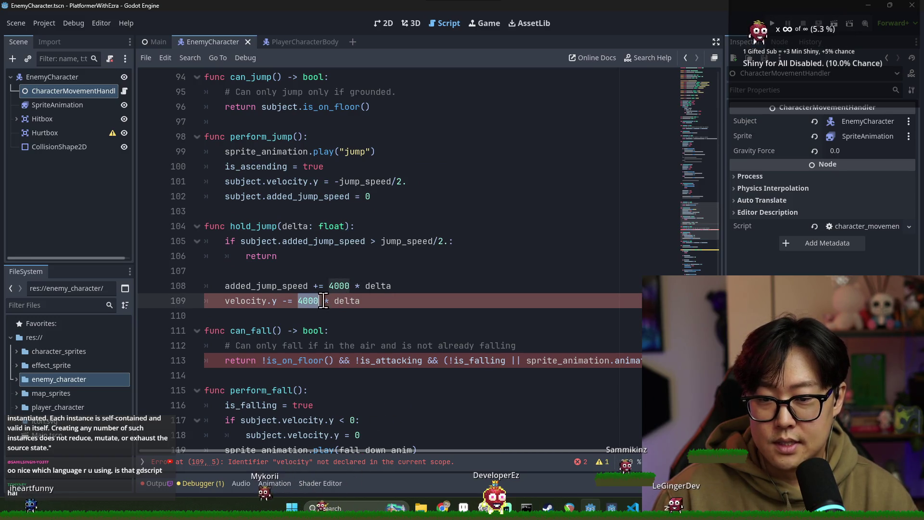
left_click(225, 302)
type("sujb")
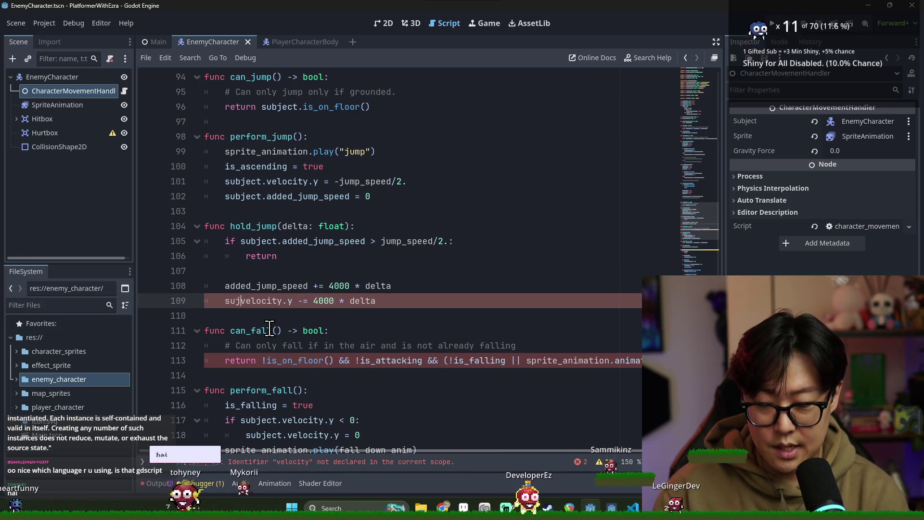
key("BackSpace")
key("BackSpace")
type("bject.")
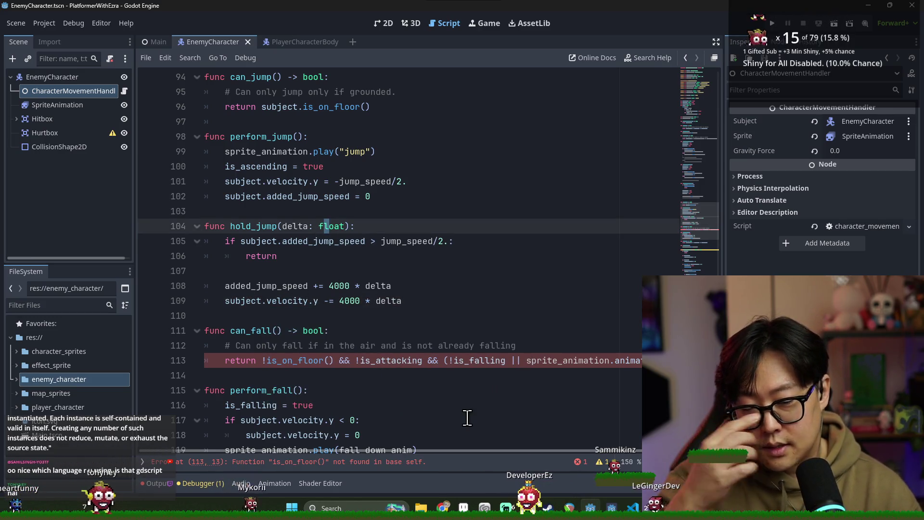
left_click_drag(507, 450, 621, 457)
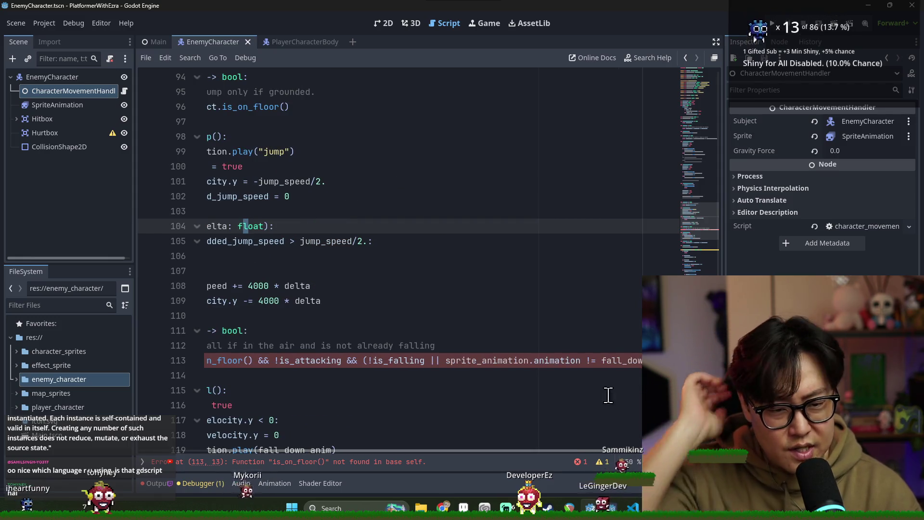
left_click_drag(422, 452, 337, 450)
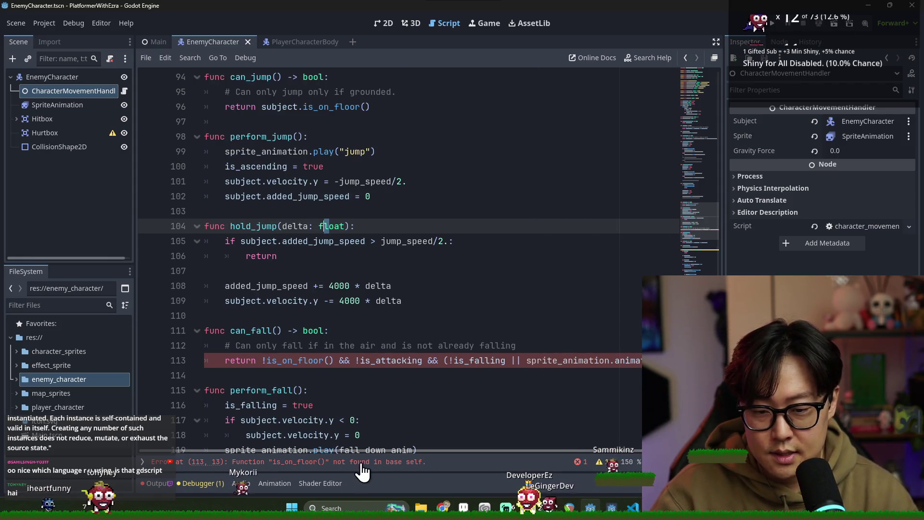
scroll(435, 378, "down", 3)
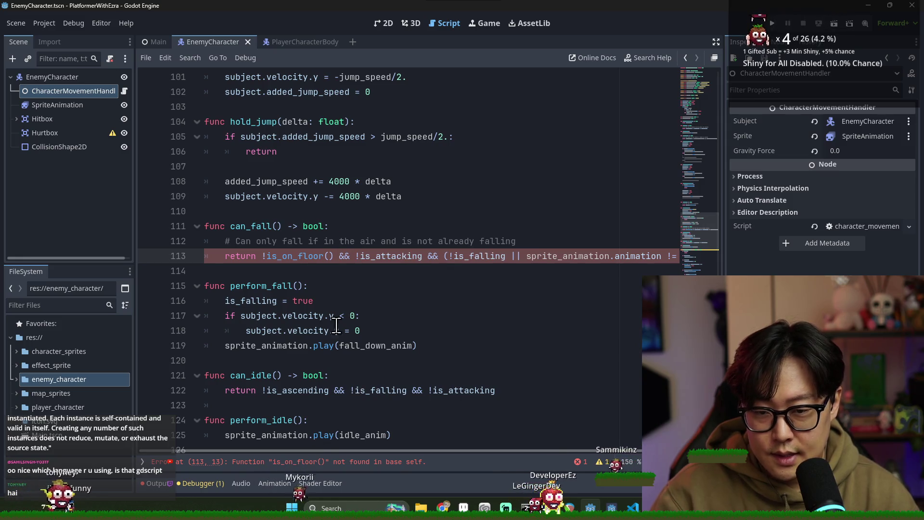
- Prefix is_on_floor on line 113 with 'subject.', wrap the condition with a backslash, indent, and save
left_click(265, 256)
type("subject")
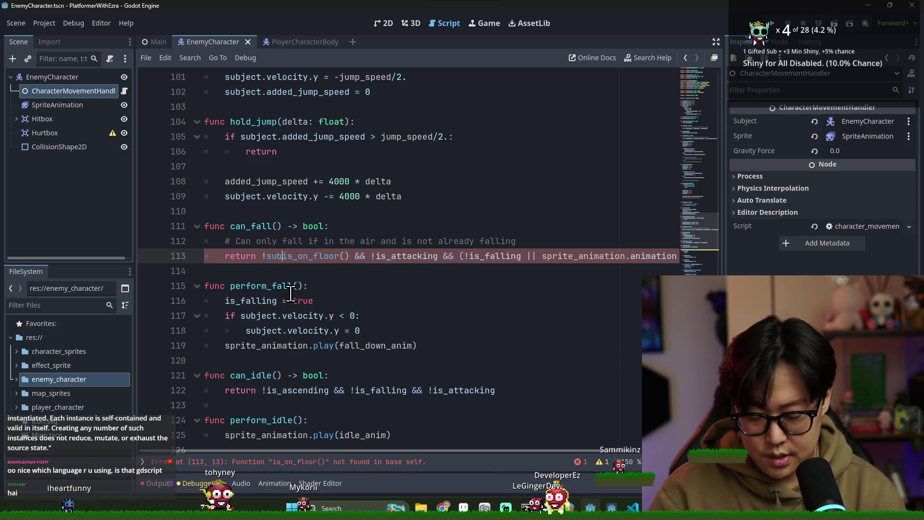
type(".")
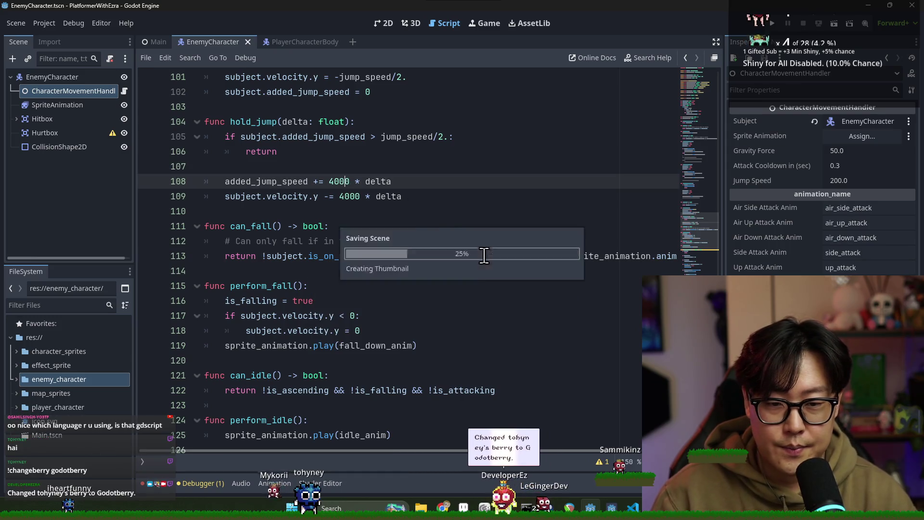
left_click(486, 256)
key("Return")
key("Up")
key("End")
type("\\")
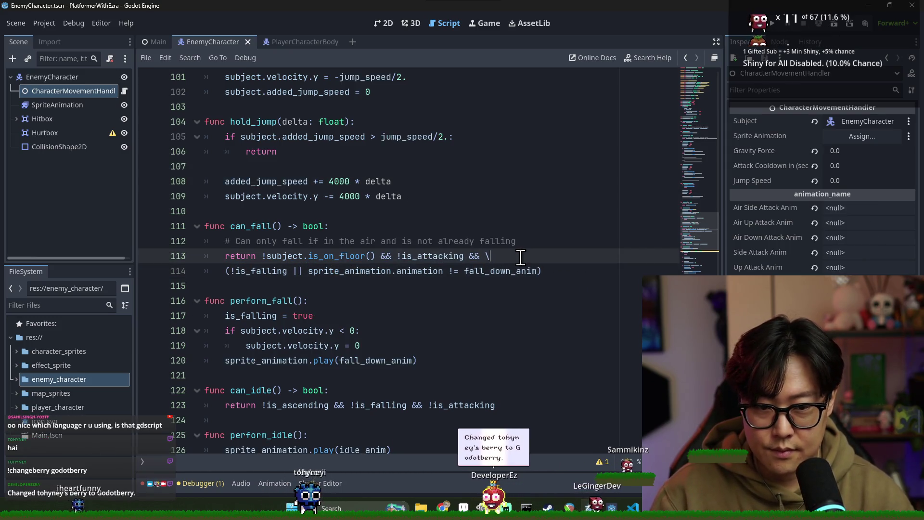
key("Down")
key("Home")
key("Tab")
left_click(396, 271)
left_click_drag(420, 346, 417, 332)
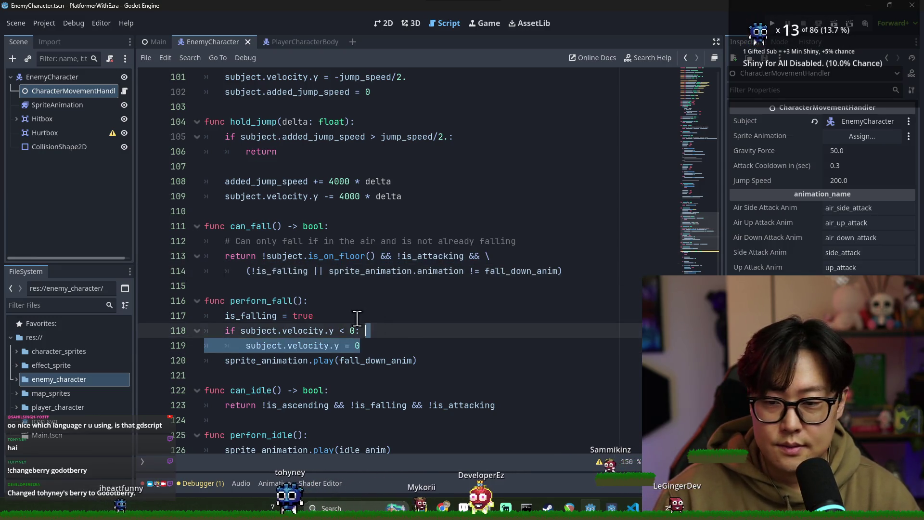
scroll(399, 334, "down", 5)
key("ctrl+s")
scroll(386, 333, "down", 3)
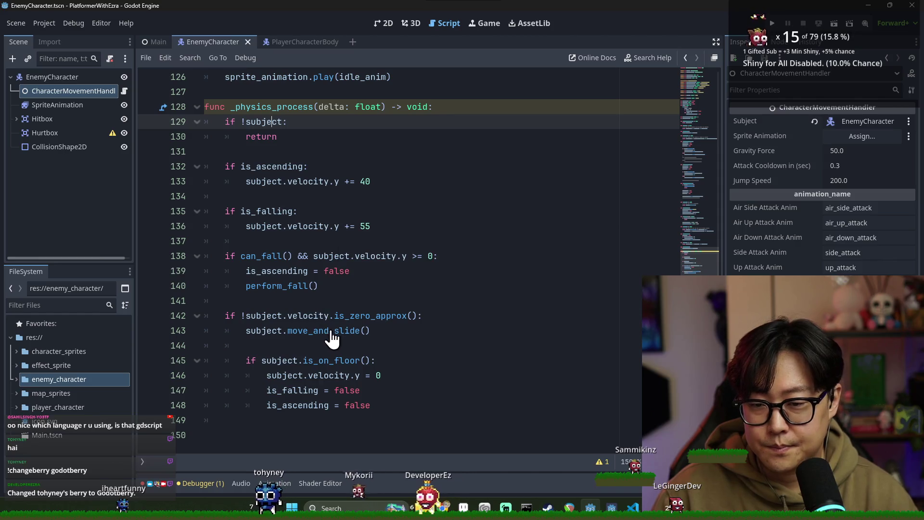
- Rename the delta parameter on line 128 to _delta and save
left_click(318, 106)
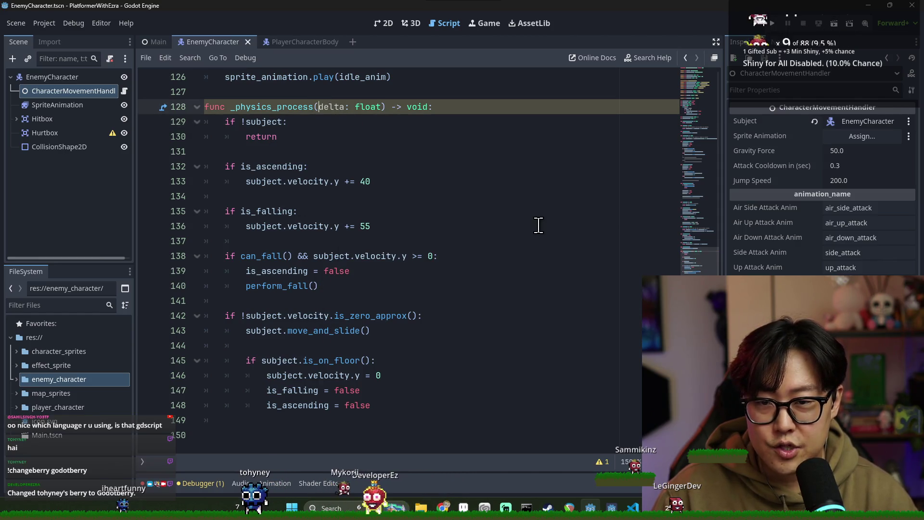
type("_")
key("ctrl+s")
- Run the project from the Main scene to test it, then stop the game
left_click(361, 181)
left_click(167, 40)
key("ctrl+s")
left_click(839, 26)
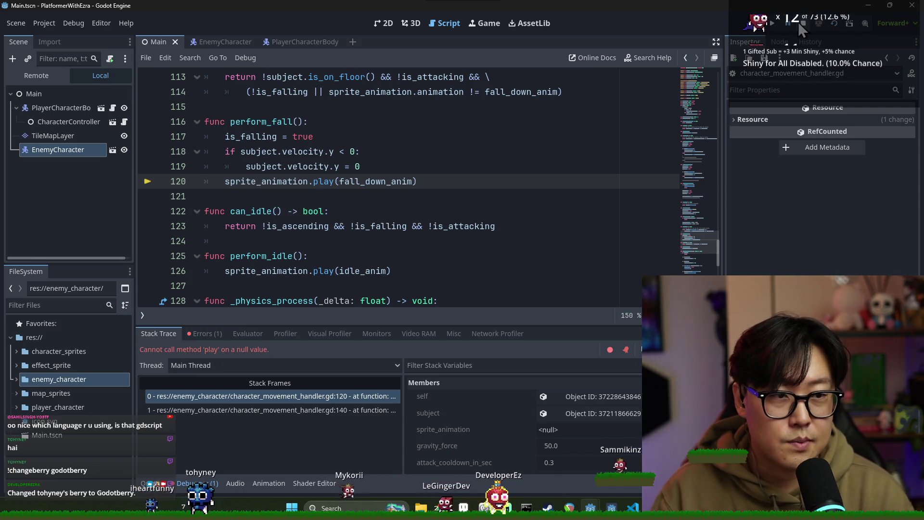
key("F8")
- Assign the SpriteAnimation node to the CharacterMovementHandler's Sprite Animation field and save the scene
left_click(111, 133)
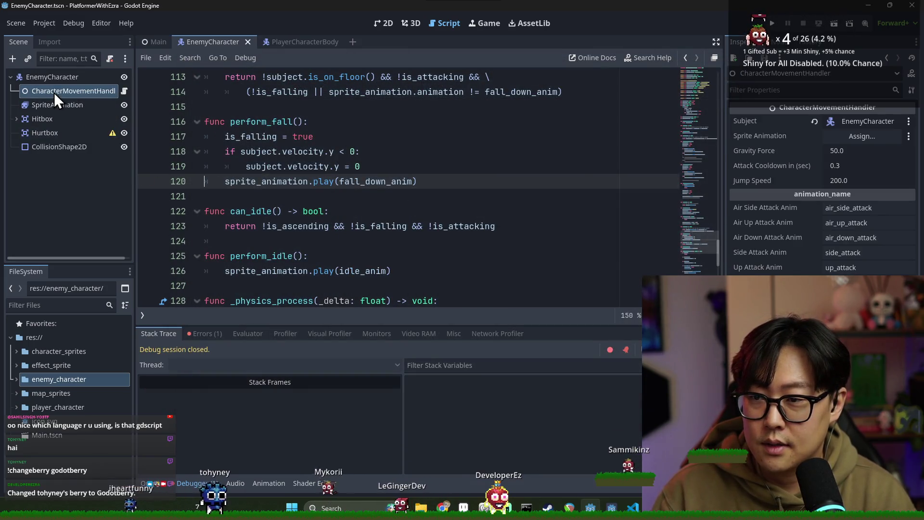
left_click(862, 136)
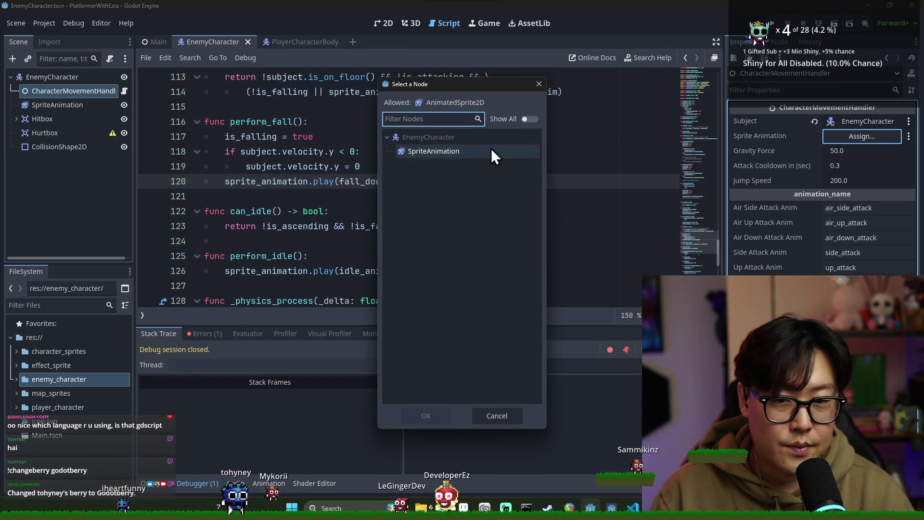
double_click(498, 150)
left_click(673, 166)
key("ctrl+s")
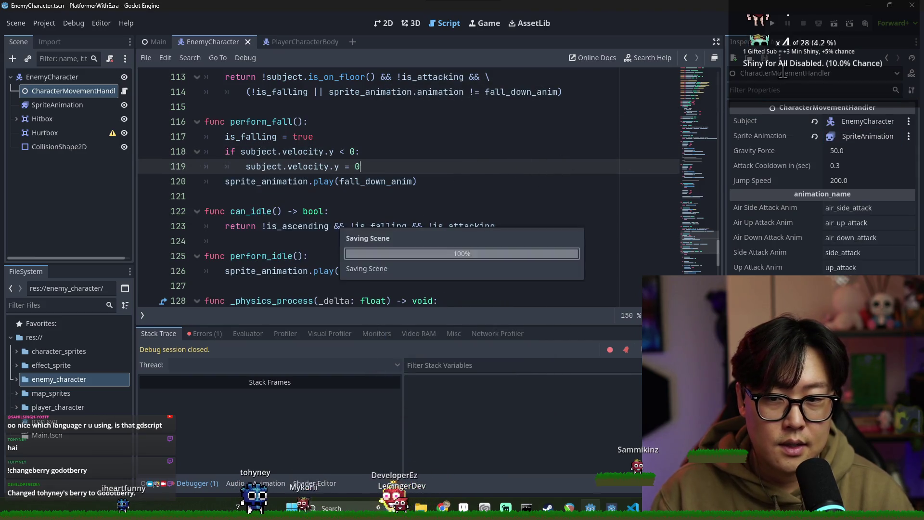
- Review the is_falling check on line 135 of the physics process code
scroll(569, 188, "down", 7)
scroll(543, 178, "up", 3)
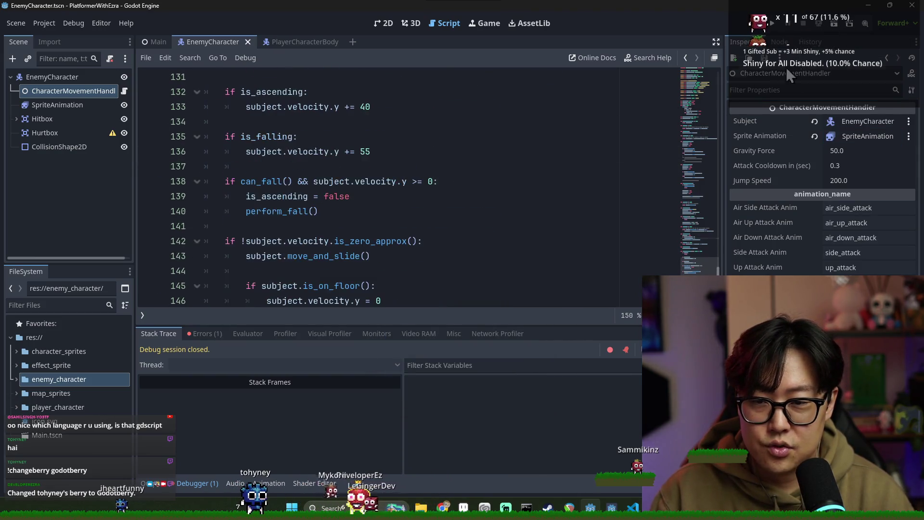
left_click(263, 183)
double_click(268, 227)
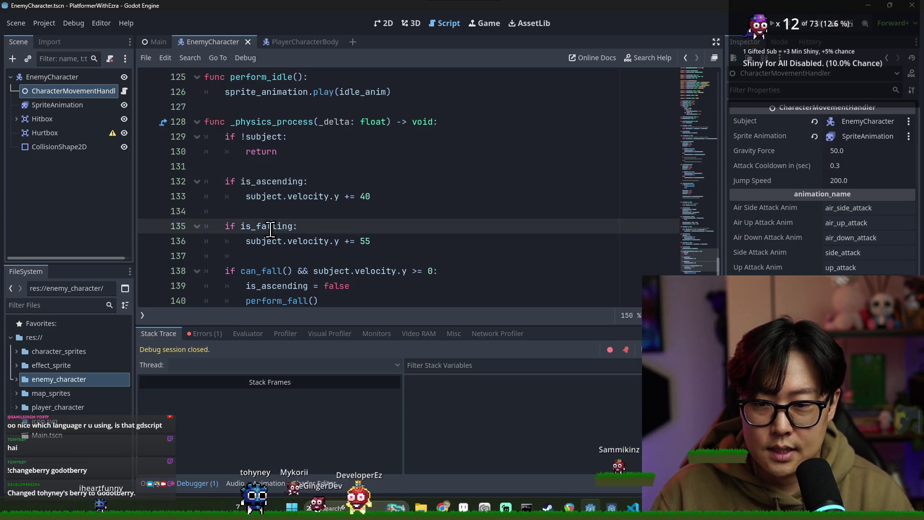
scroll(289, 230, "down", 4)
- Run the game, stop it, and relaunch it from the Main scene
left_click(830, 26)
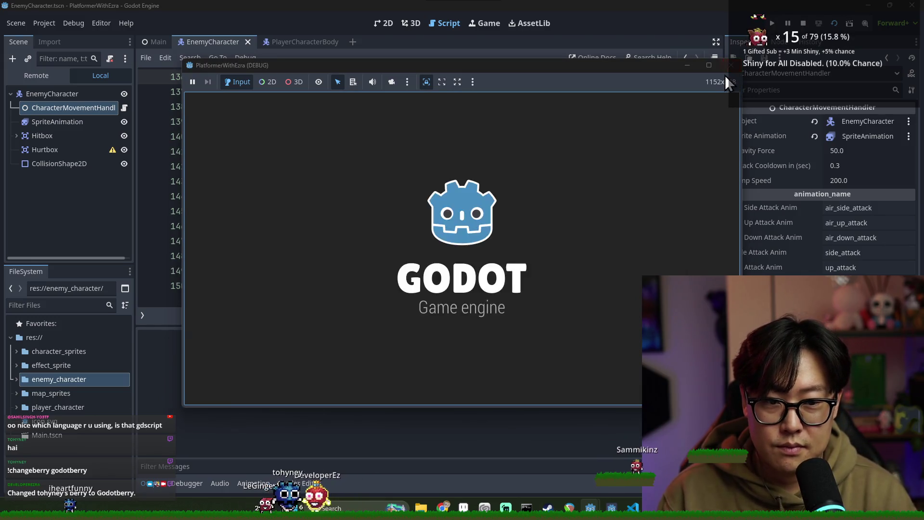
key("F8")
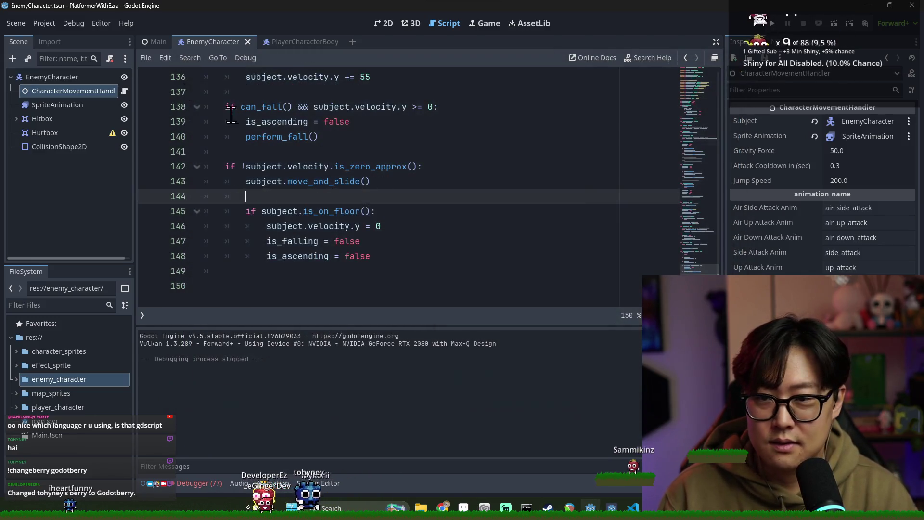
left_click(164, 42)
key("F5")
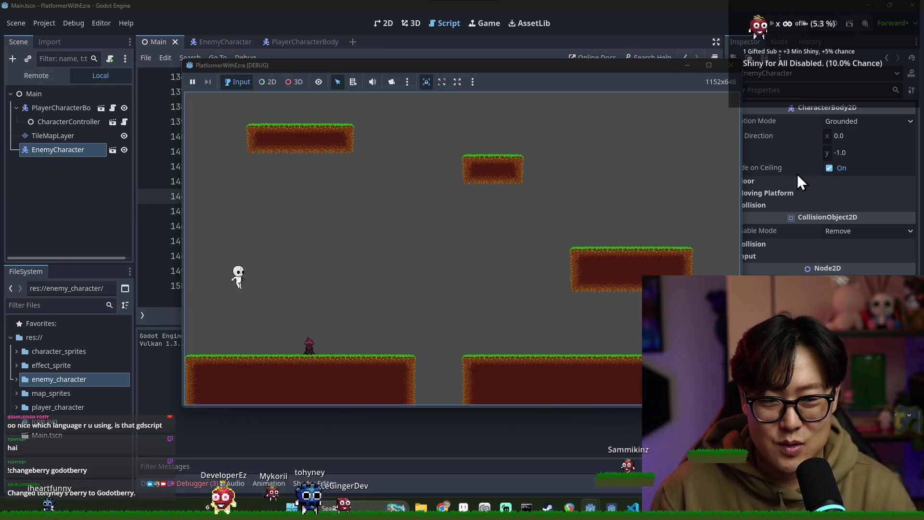
- Play-test the player moving left and right, jumping repeatedly and attacking
key("Right")
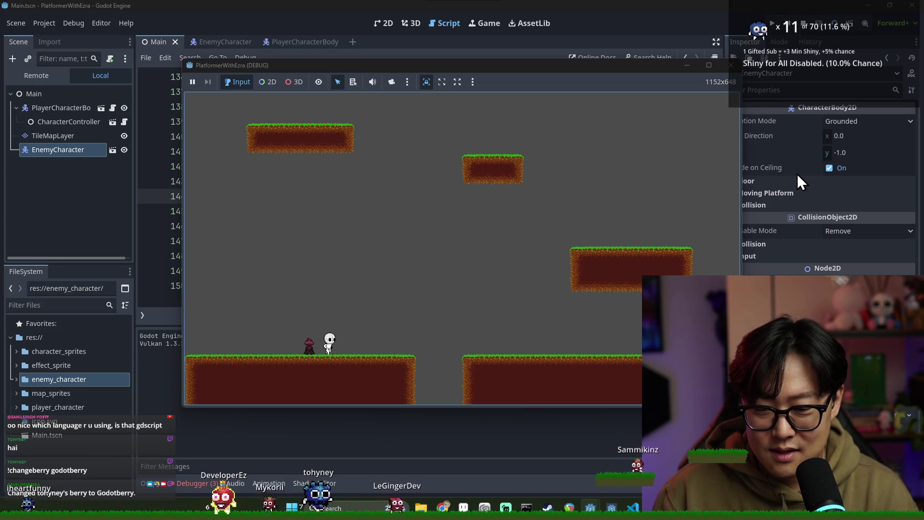
key("space")
key("Left")
key("j")
key("Left")
key("Right")
key("Left")
key("space")
key("Left")
key("space")
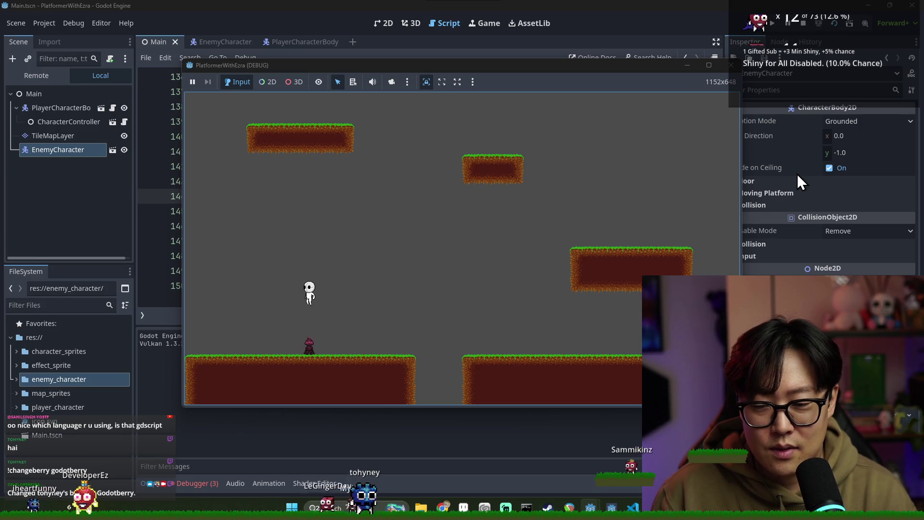
key("space")
key("Right")
key("space")
key("Left")
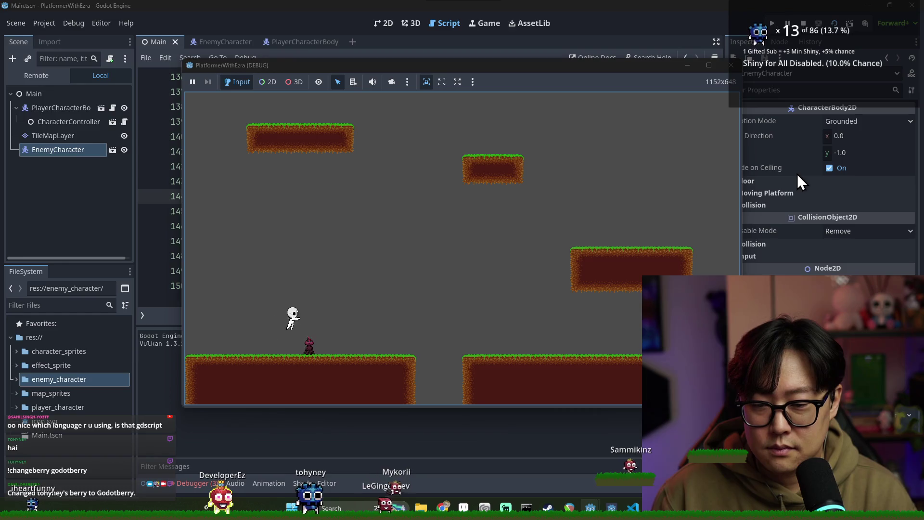
- Walk the player past and back onto the enemy while attacking, then stop the game
key("Right")
key("Left")
key("Right")
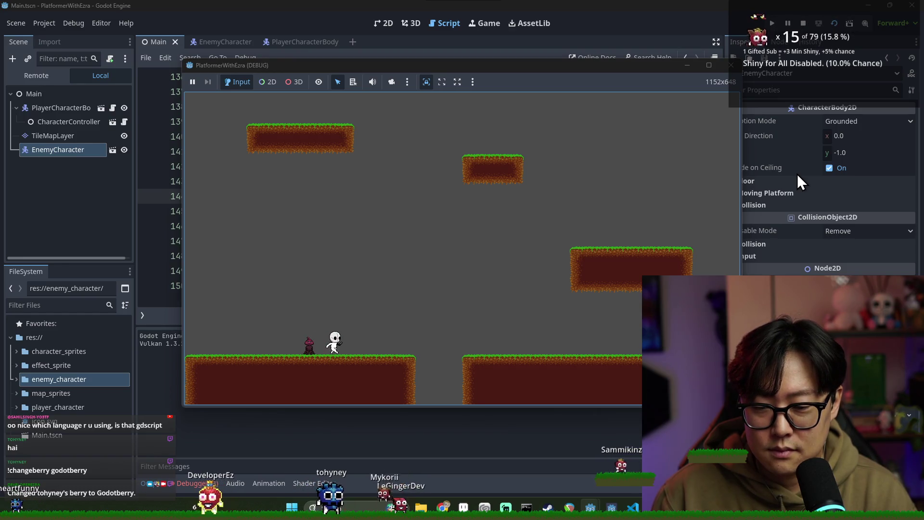
key("Right")
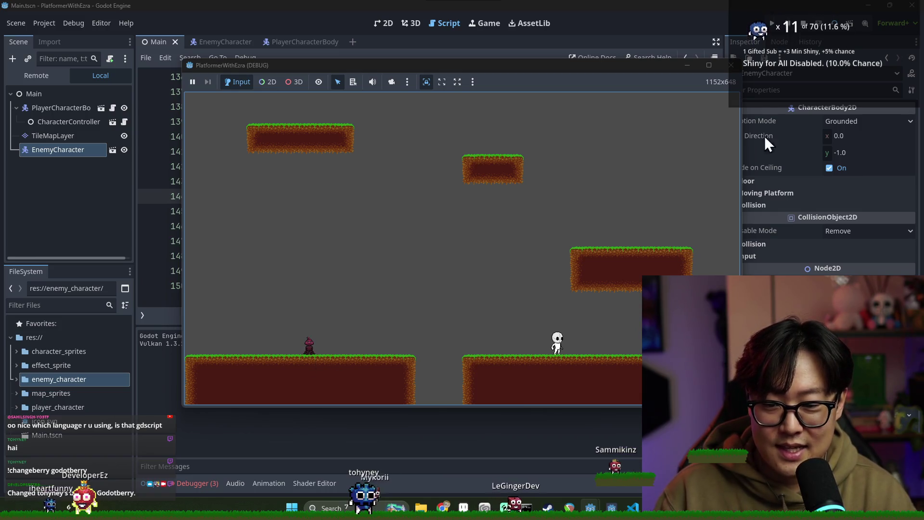
left_click(803, 23)
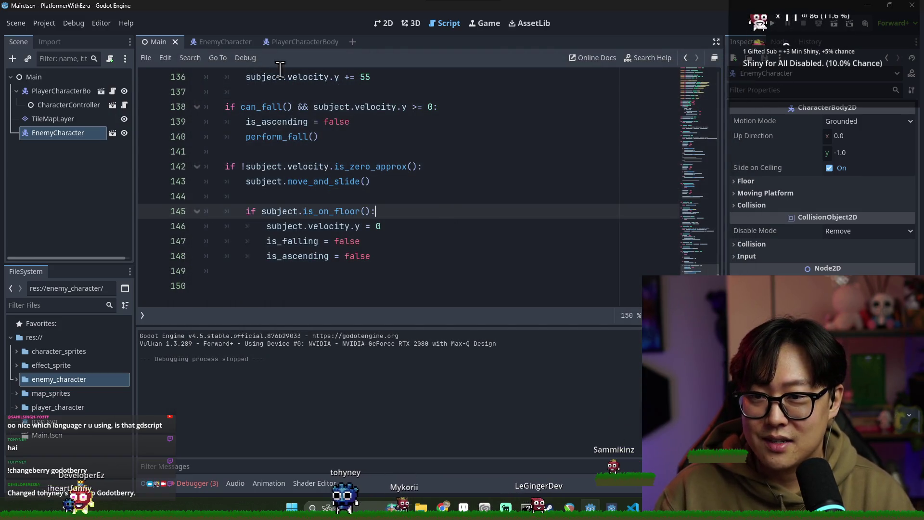
- Inspect the attack animation frames on the EnemyCharacter's sprite animation node
left_click(234, 46)
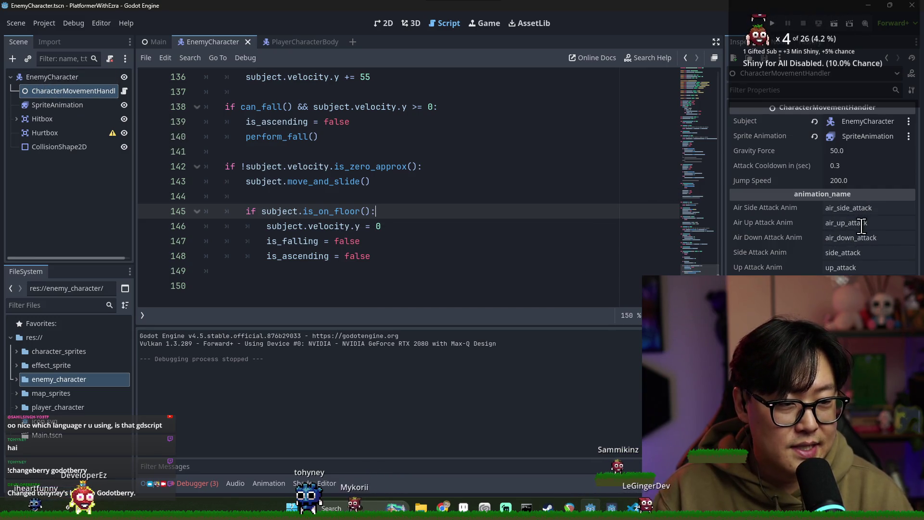
left_click(76, 110)
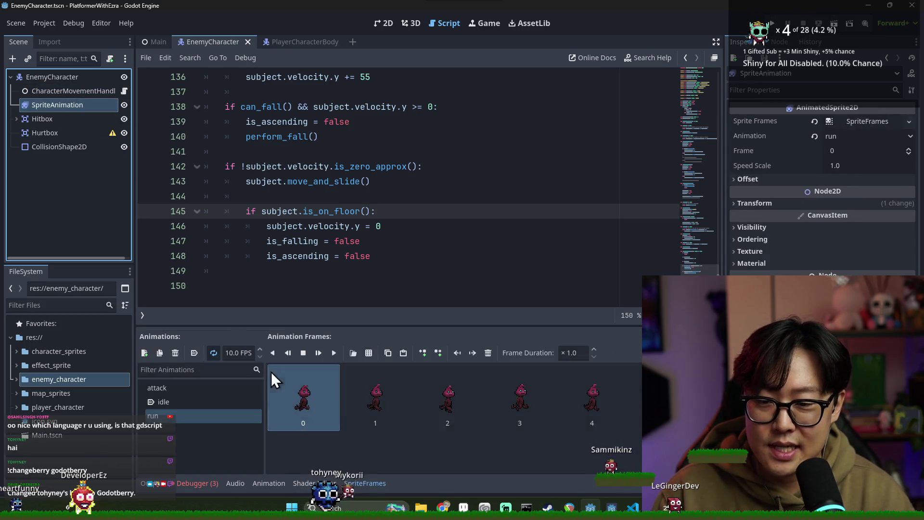
left_click(178, 389)
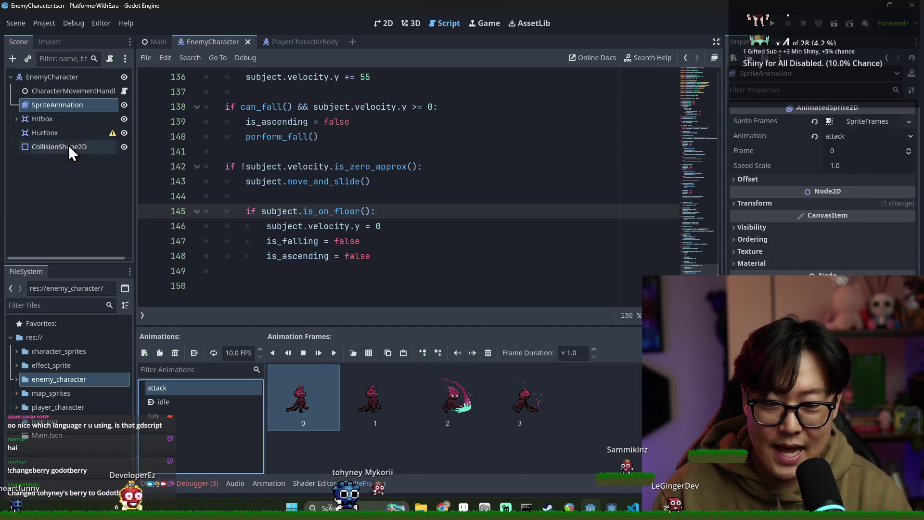
- Set Air Side, Air Up, Air Down, Side and Up Attack Anim to 'attack', save, and review the run frames
left_click(85, 92)
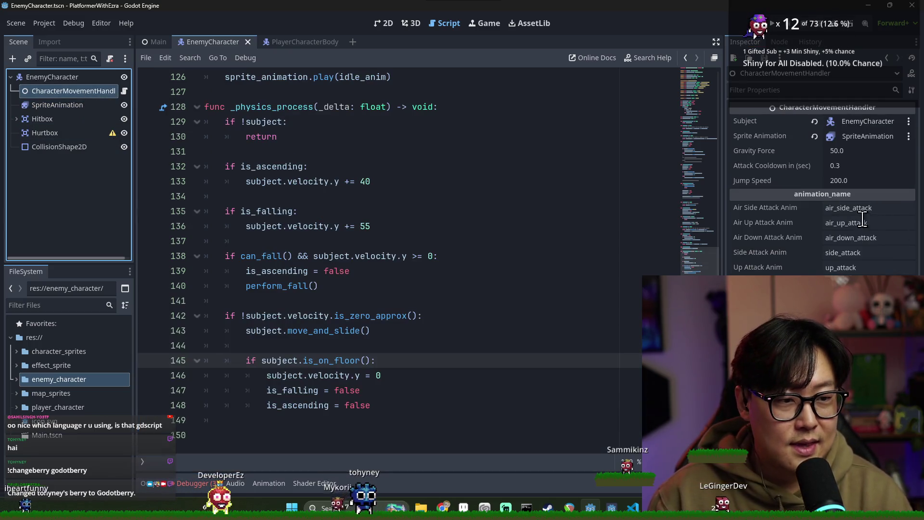
double_click(848, 208)
type("attack")
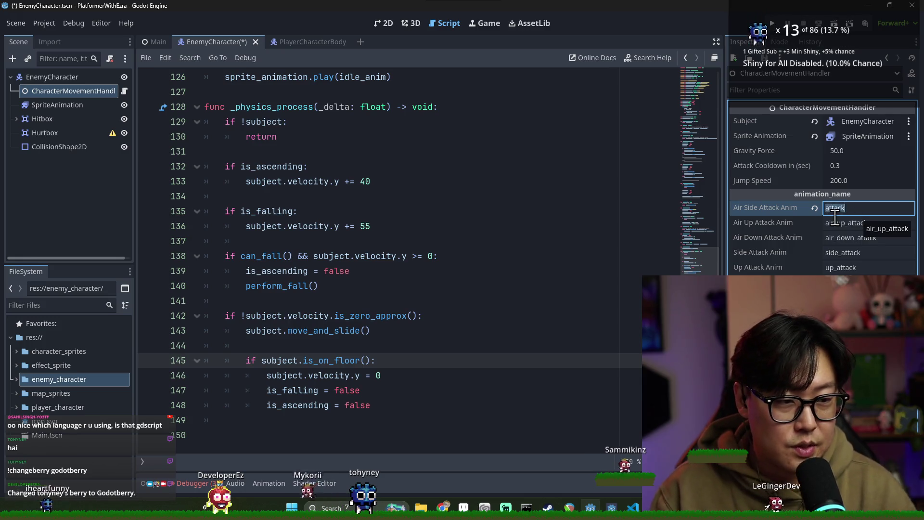
double_click(846, 223)
type("attack")
double_click(847, 238)
type("attack")
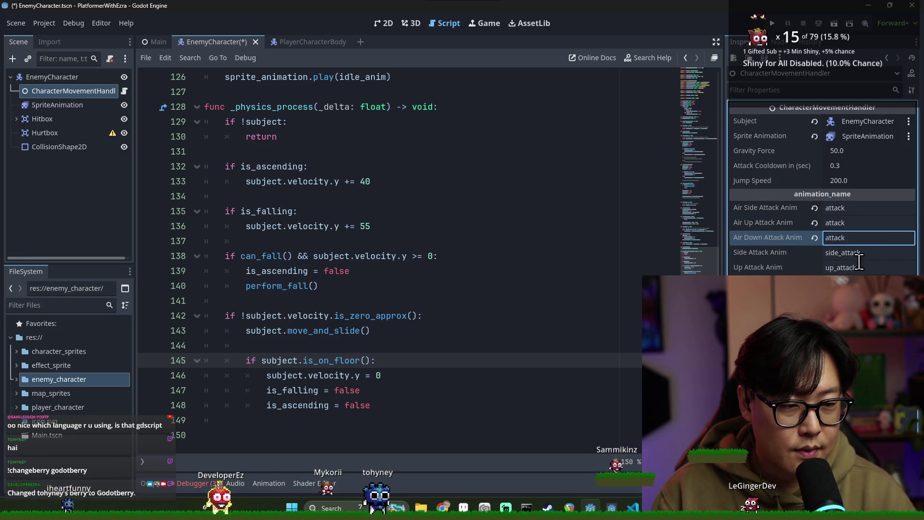
double_click(843, 253)
type("attack")
double_click(845, 268)
type("attack")
key("ctrl+s")
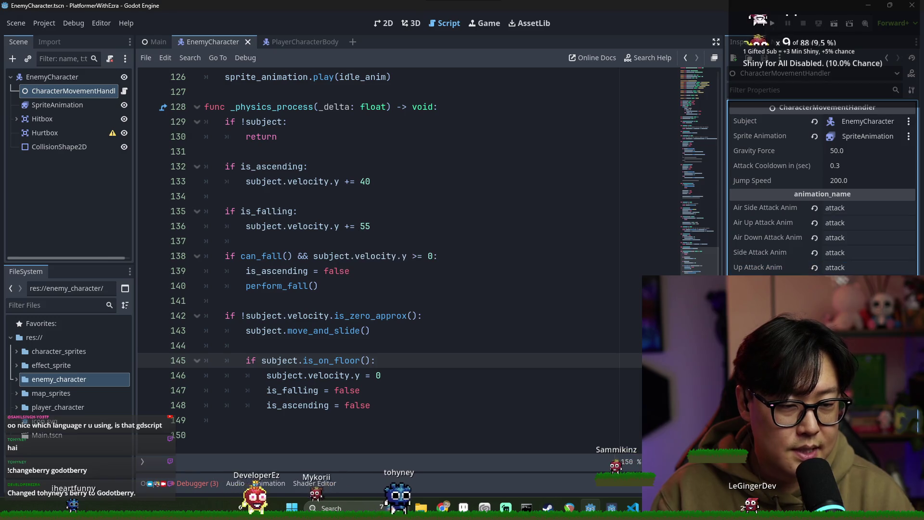
left_click(58, 105)
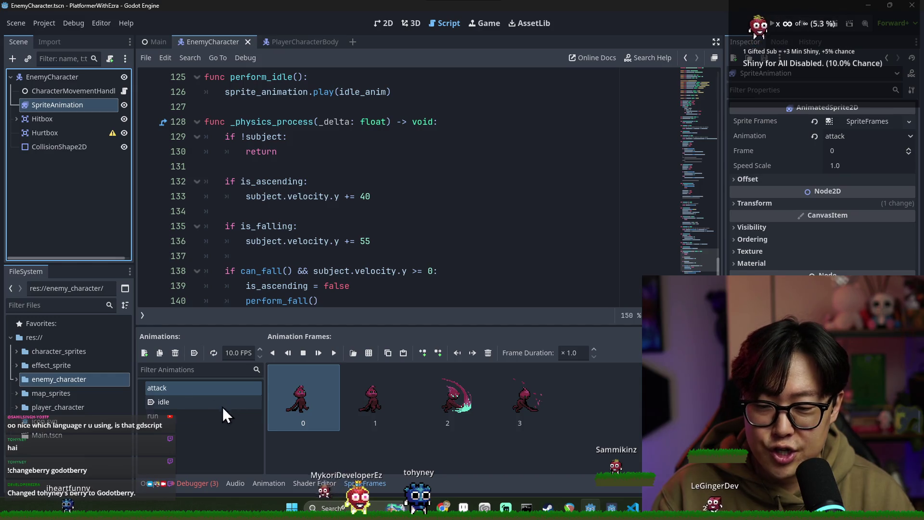
left_click(202, 417)
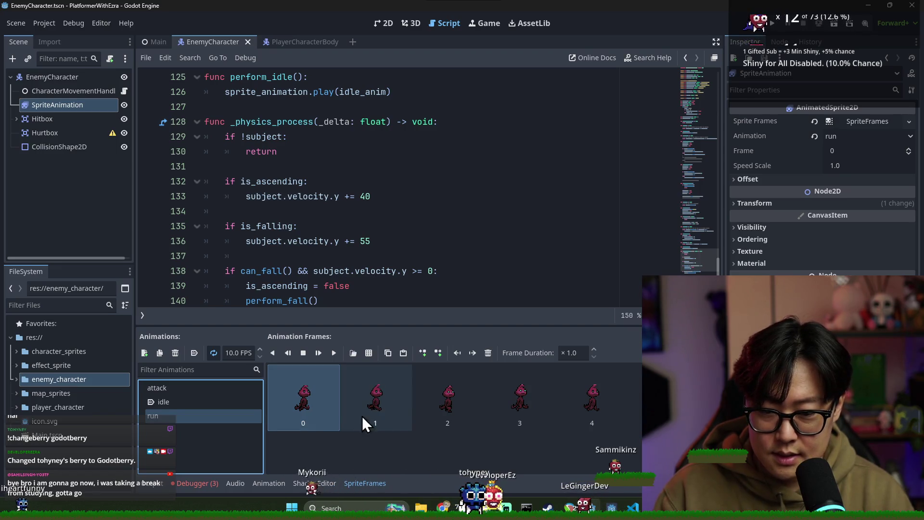
- Add a new sprite animation and name it in_air
left_click(144, 353)
double_click(183, 415)
key("BackSpace")
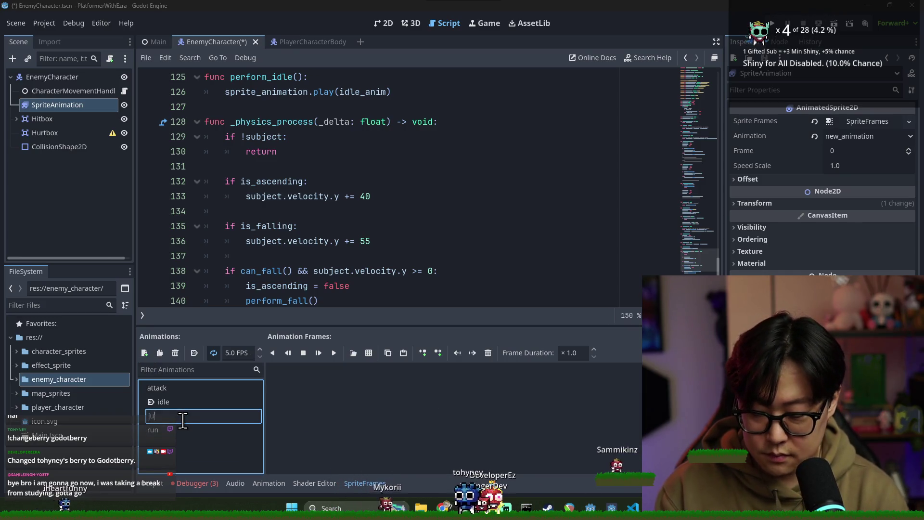
key("Return")
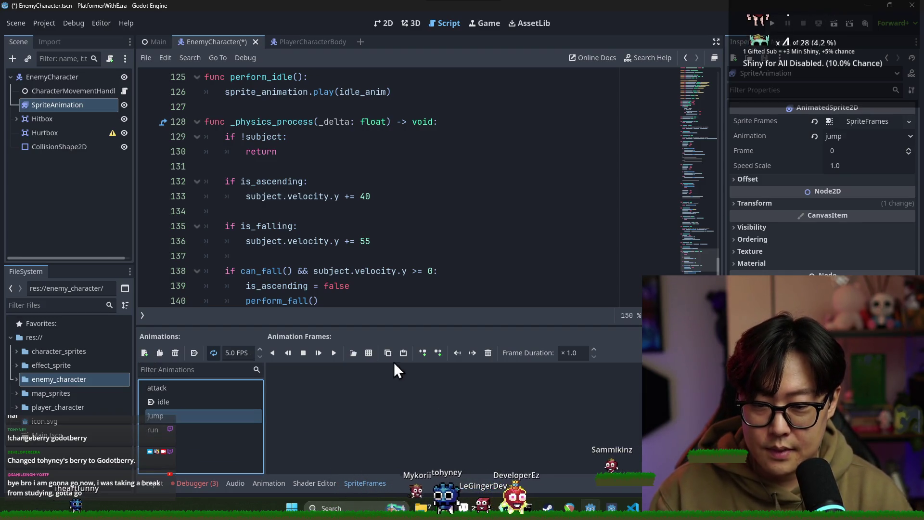
left_click(353, 353)
left_click(554, 412)
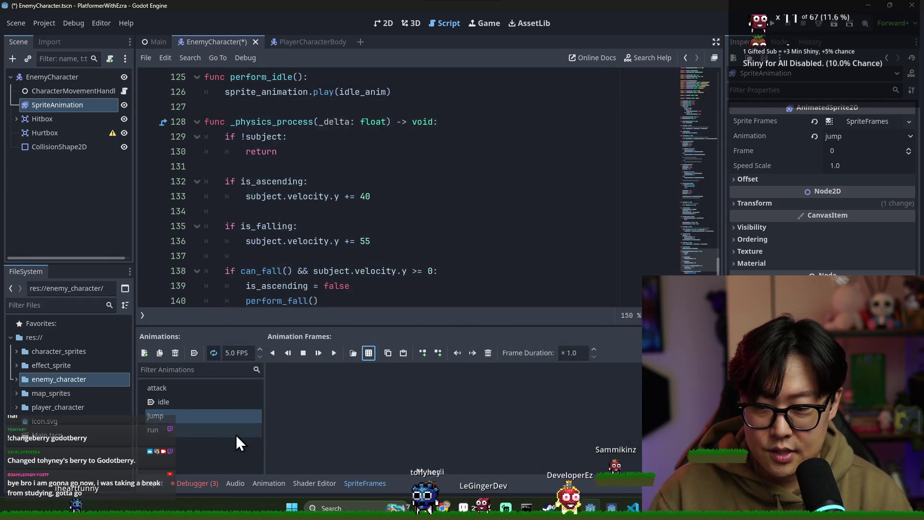
double_click(226, 416)
type("in_air")
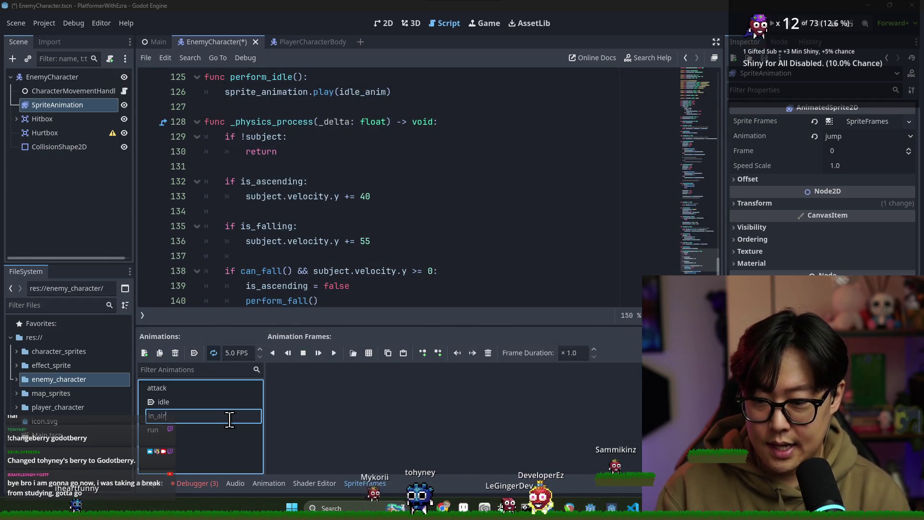
key("Return")
- Choose enemy_sprite.png from the character_sprites folder as the in_air sprite sheet
left_click(369, 353)
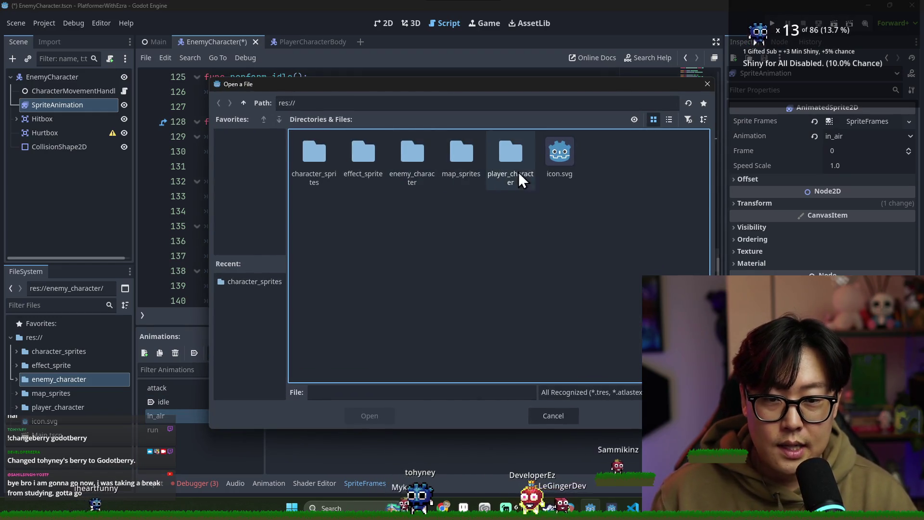
double_click(417, 171)
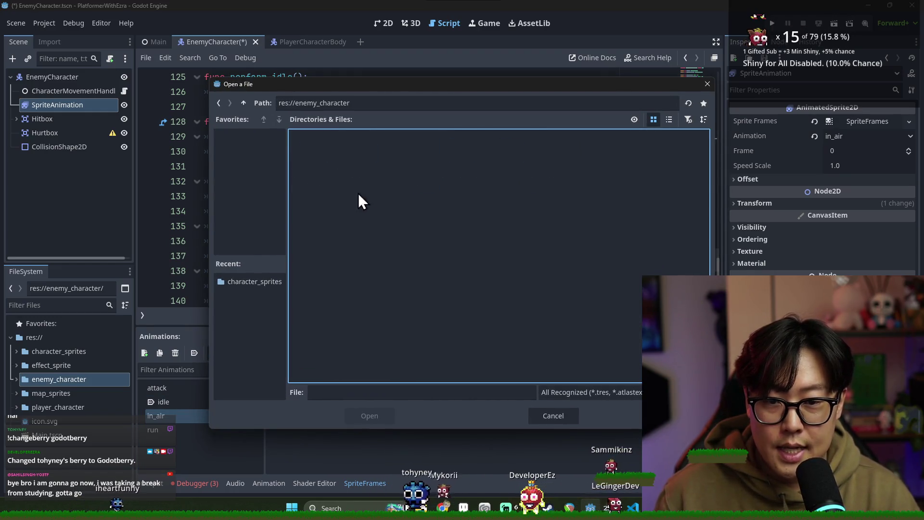
left_click(555, 415)
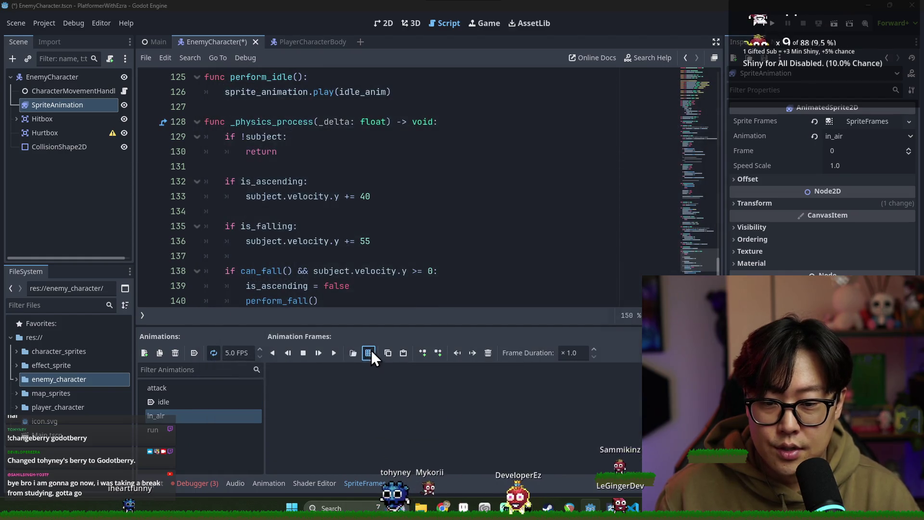
left_click(369, 354)
left_click(244, 103)
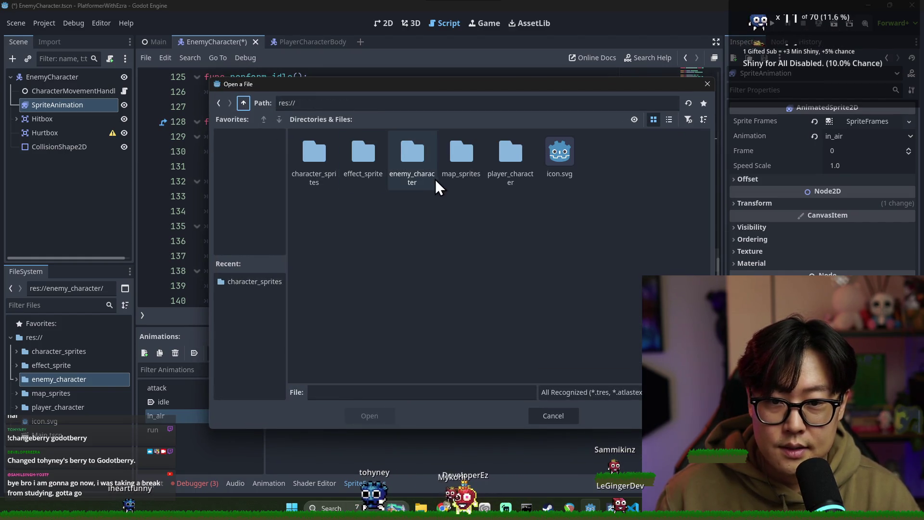
double_click(324, 167)
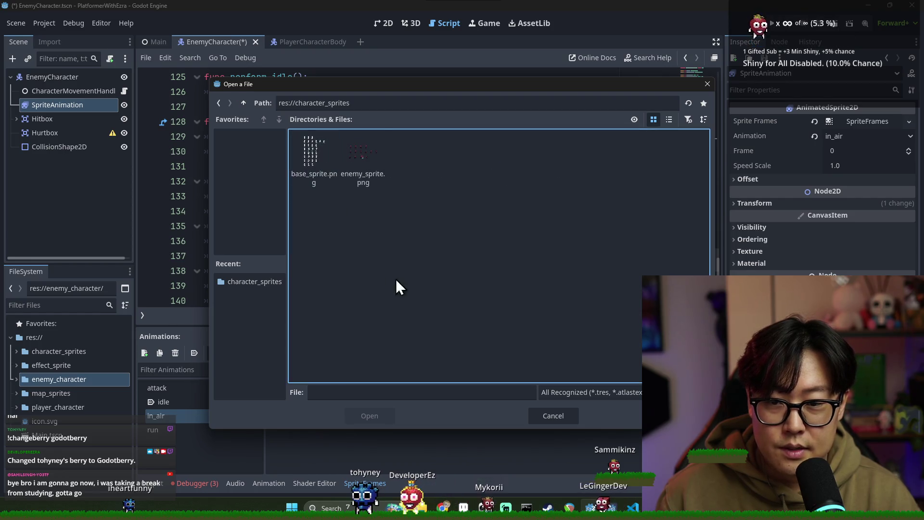
double_click(364, 155)
- Slice the sheet into 64x64 cells, add one frame to in_air, and save
double_click(731, 136)
type("64")
key("Tab")
type("64")
key("shift+Tab")
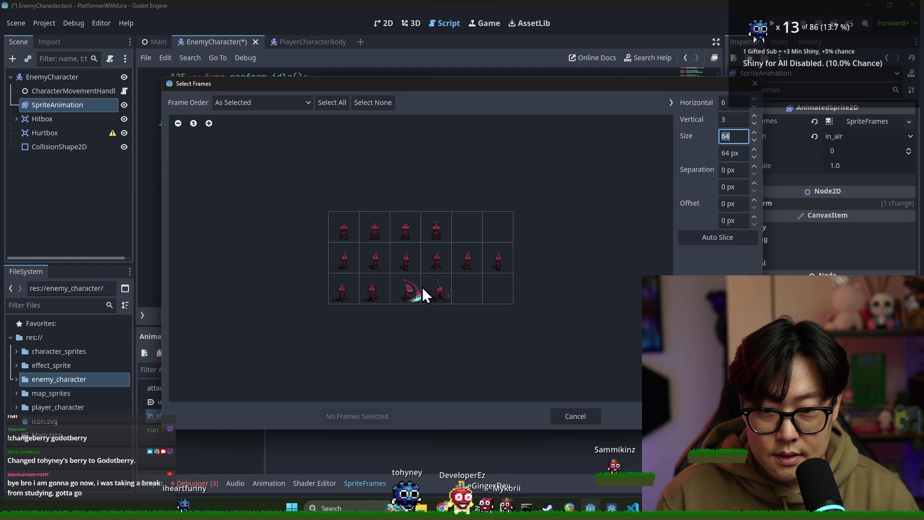
left_click(459, 263)
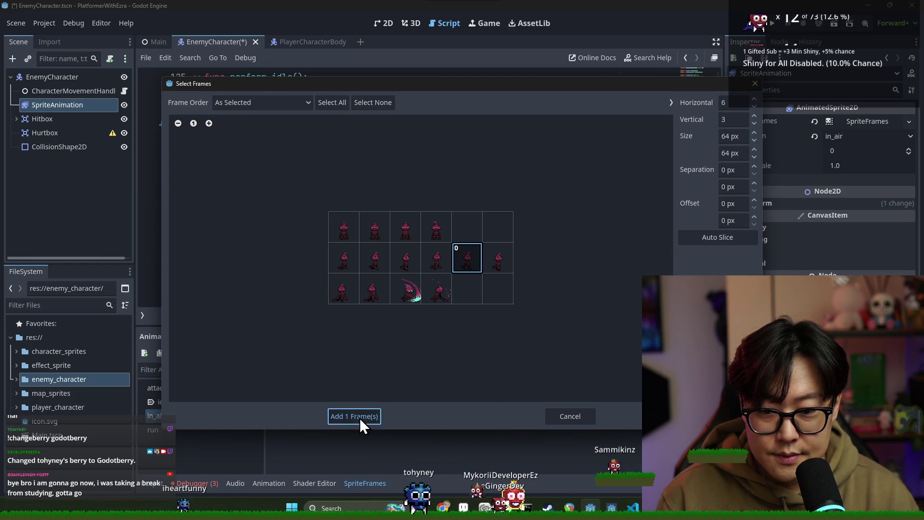
left_click(359, 417)
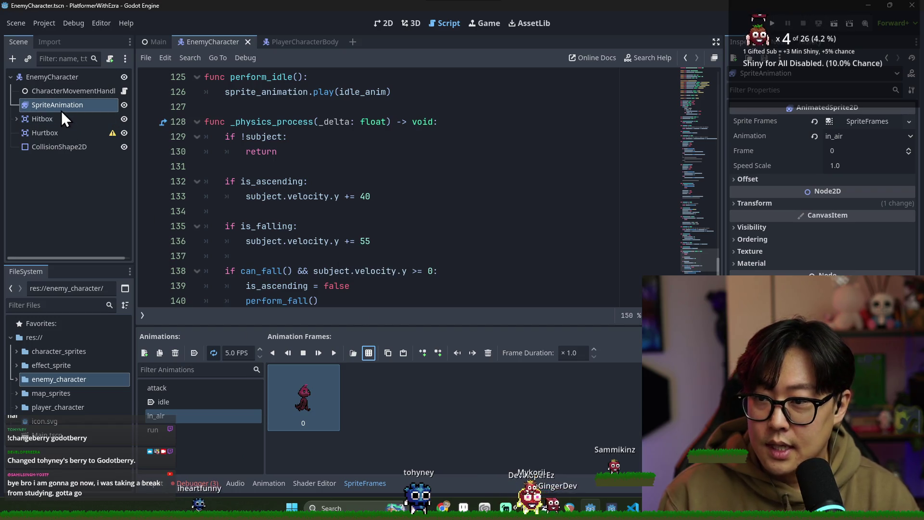
key("ctrl+s")
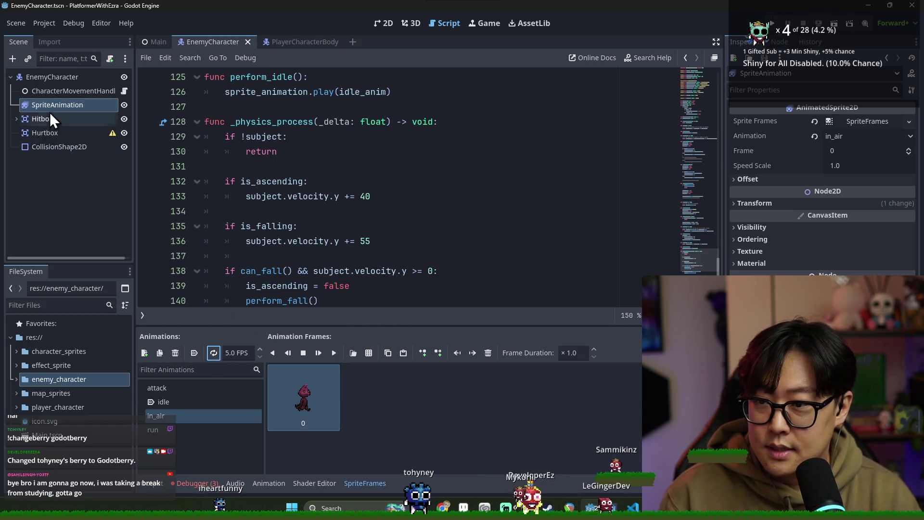
- Select CharacterMovementHandler and save the EnemyCharacter scene
left_click(113, 92)
key("ctrl+s")
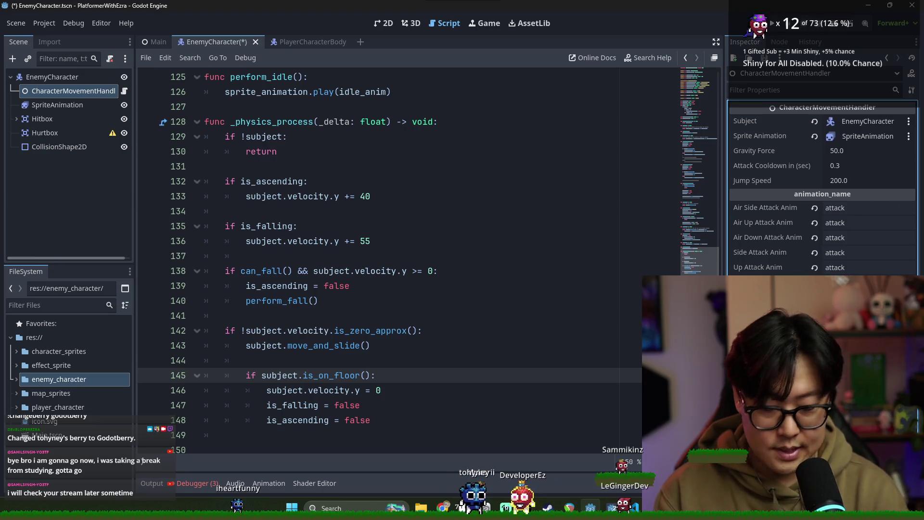
key("ctrl+s")
key("alt+Tab")
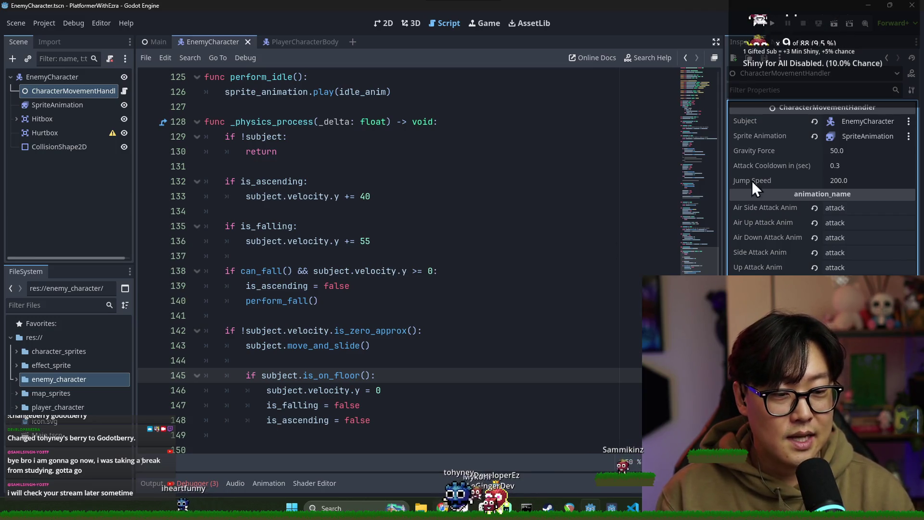
- Restore and widen the editor window to read the Inspector field names, then maximize it
double_click(750, 5)
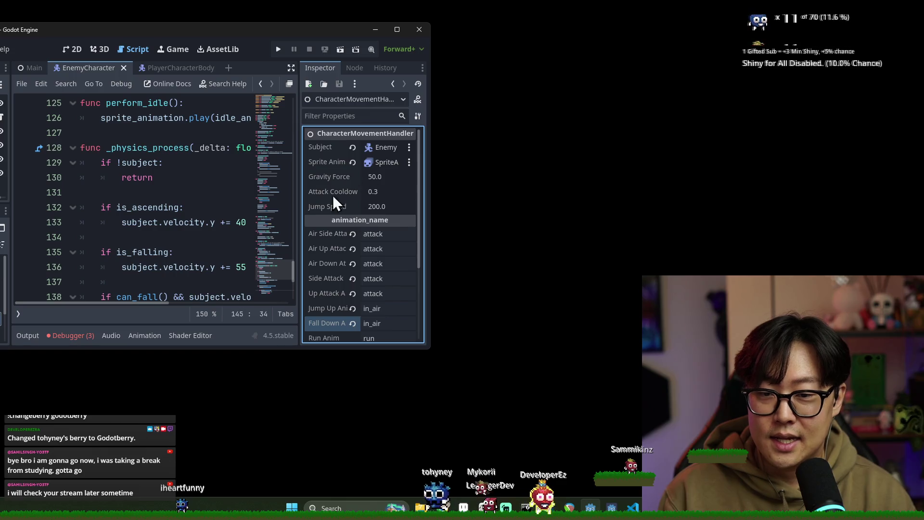
left_click_drag(431, 234, 482, 235)
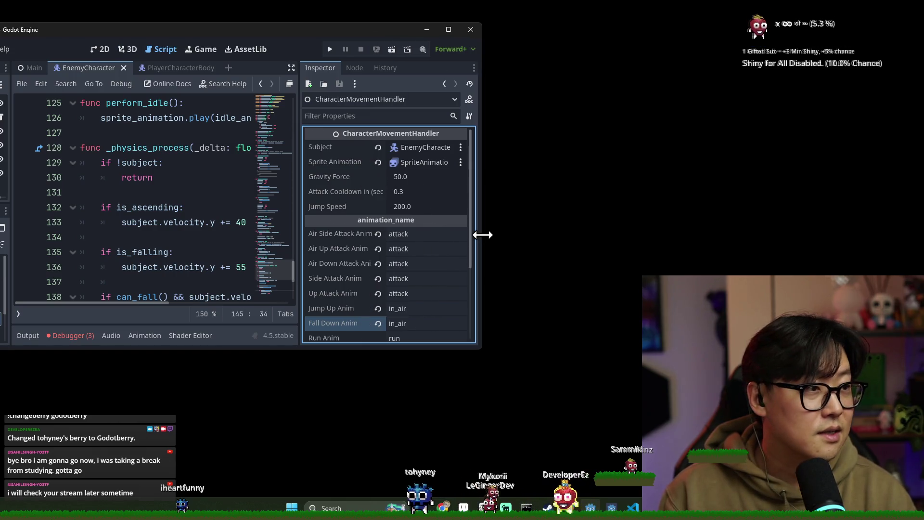
double_click(386, 33)
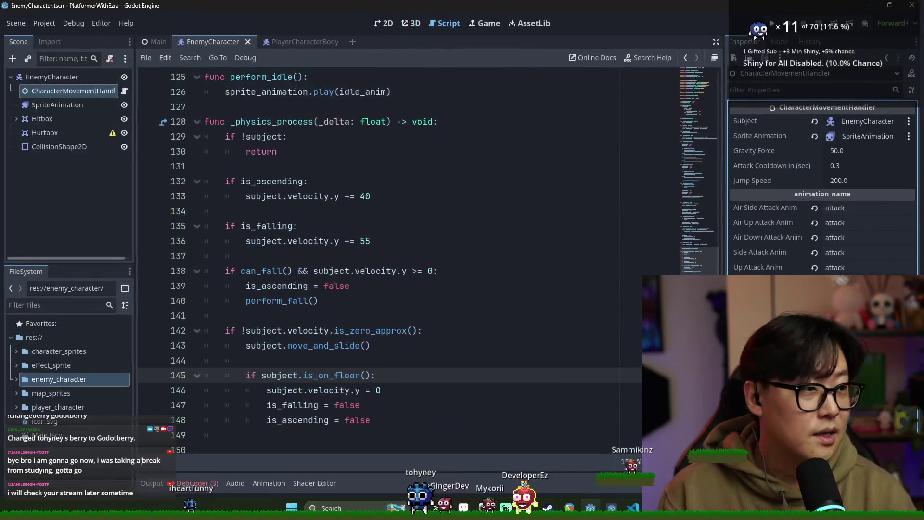
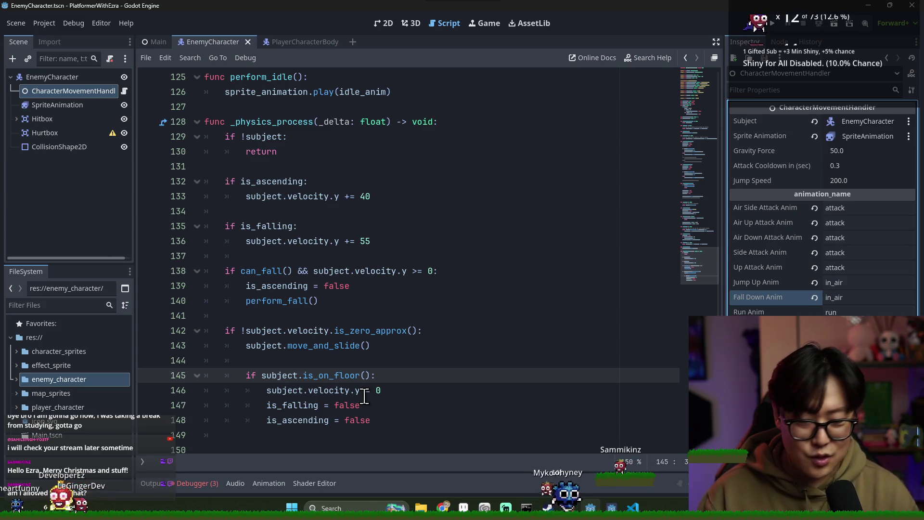
- Save the EnemyCharacter scene with its current _physics_process movement code
key("ctrl+s")
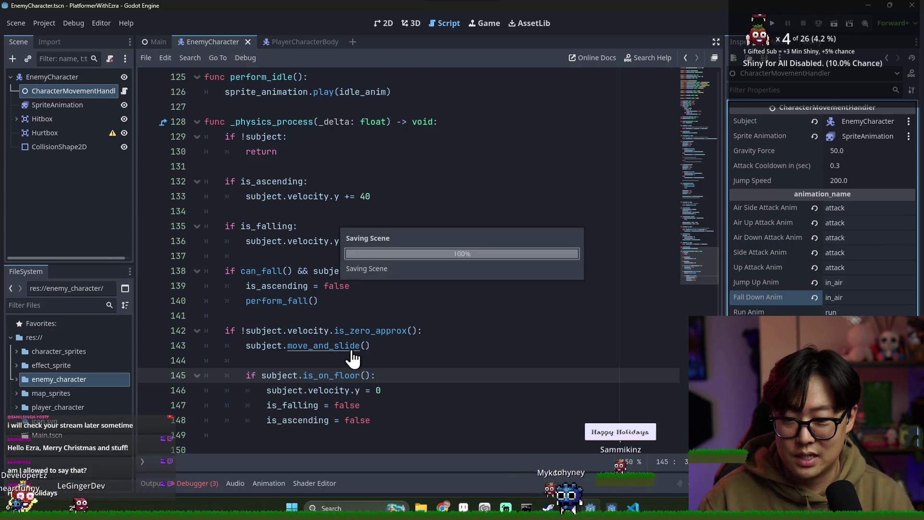
left_click(289, 360)
key("ctrl+s")
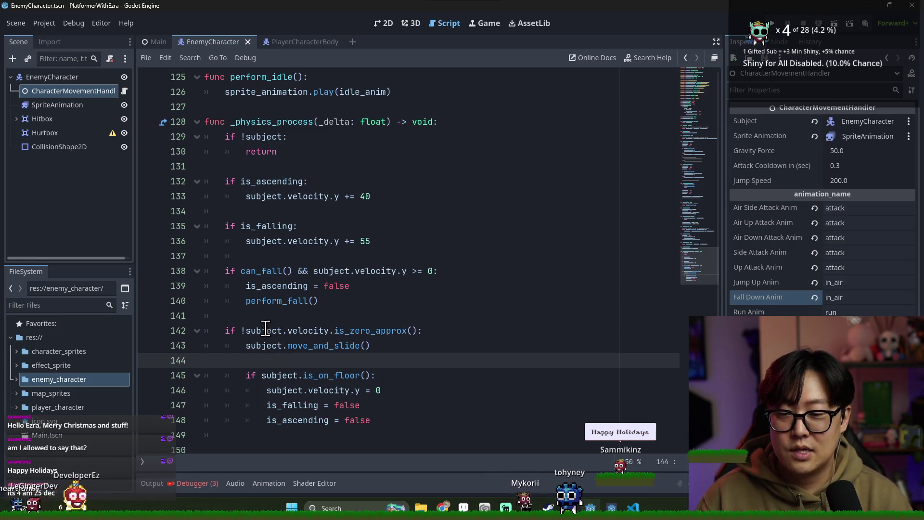
left_click(268, 317)
key("ctrl+s")
- Review the blank lines 131–139 of _physics_process, save again, and select the Run Anim animation name
left_click(278, 261)
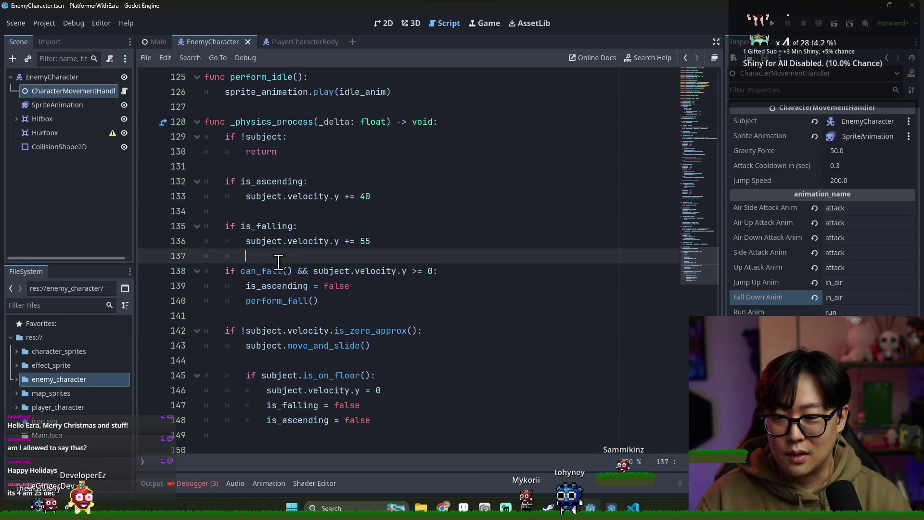
left_click(303, 212)
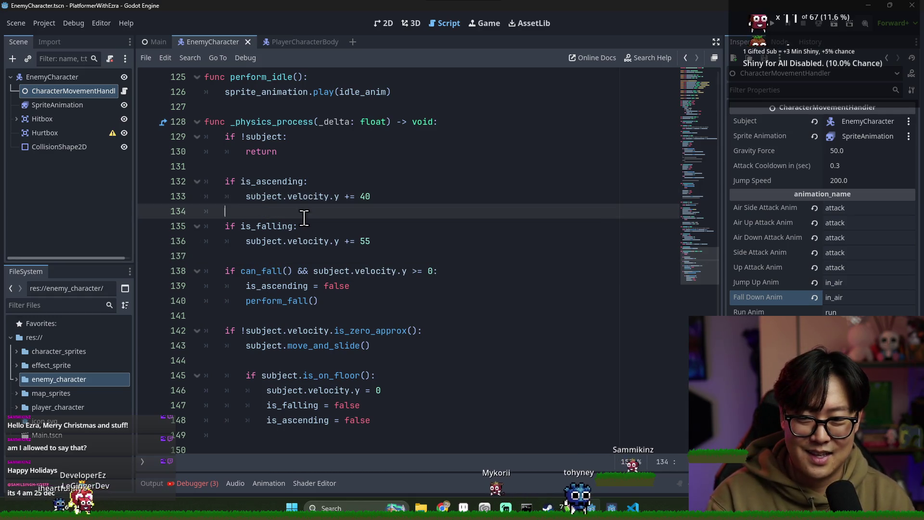
left_click(278, 168)
key("ctrl+s")
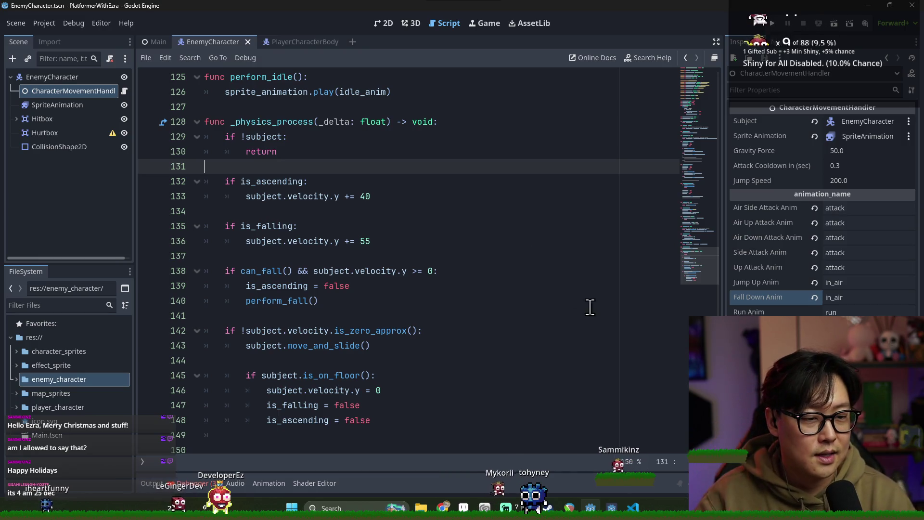
left_click(424, 280)
left_click(856, 311)
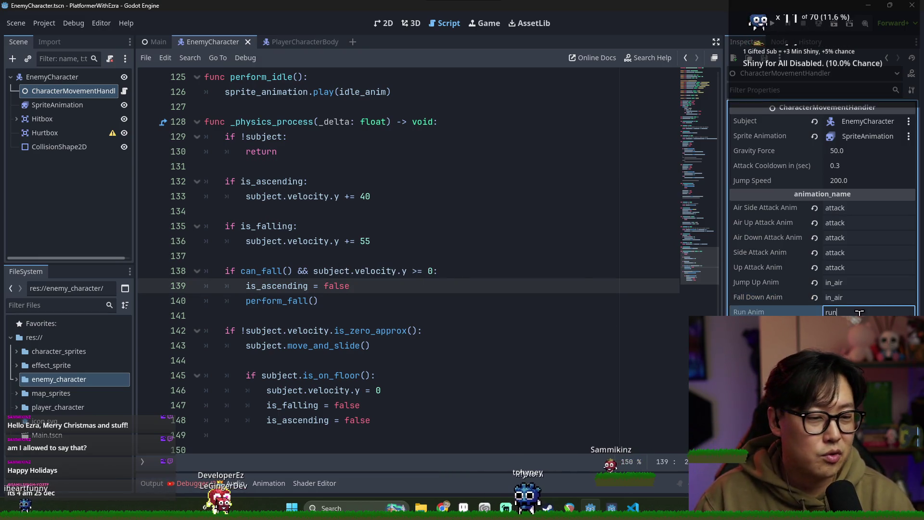
left_click(458, 254)
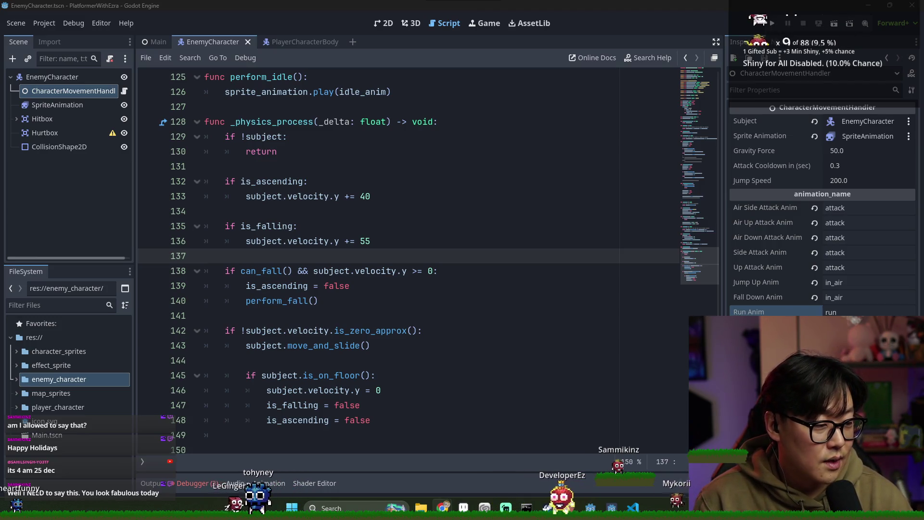
left_click(452, 314)
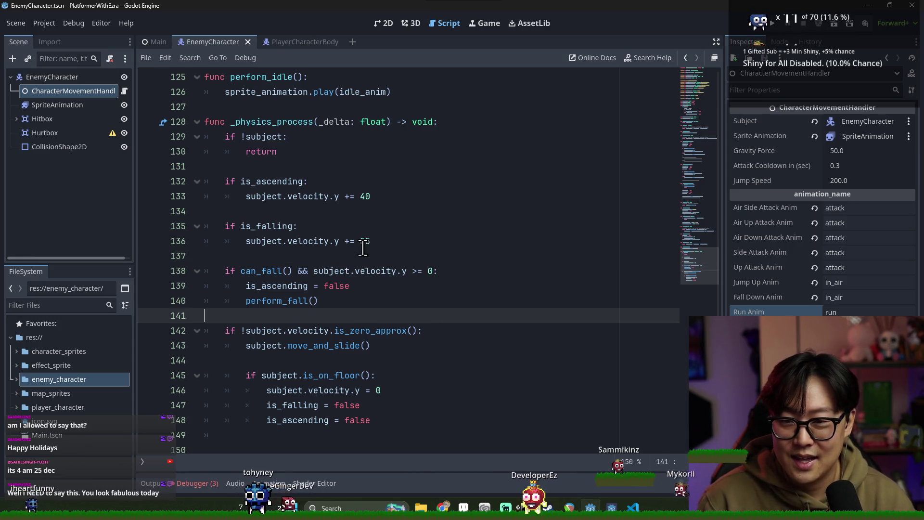
- Delete the extra blank line after line 91 in the down-attack code
scroll(323, 190, "up", 8)
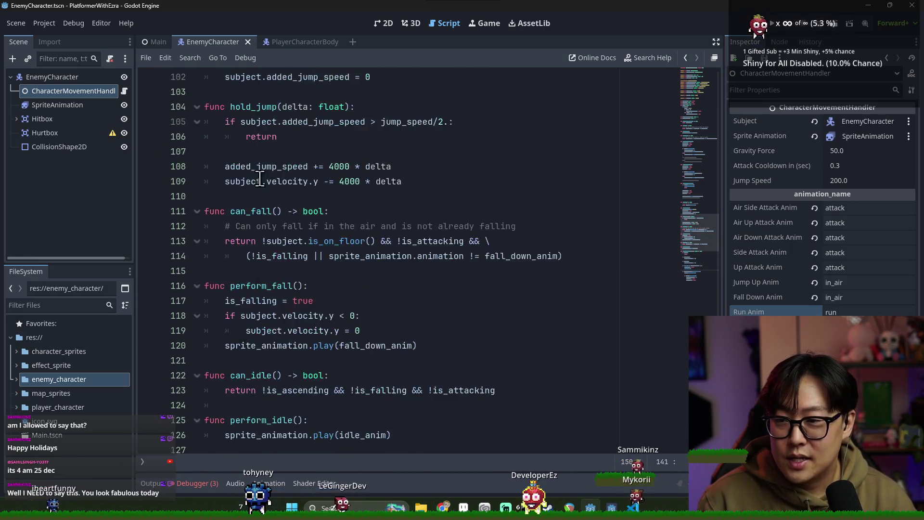
scroll(262, 181, "up", 5)
left_click(295, 153)
key("BackSpace")
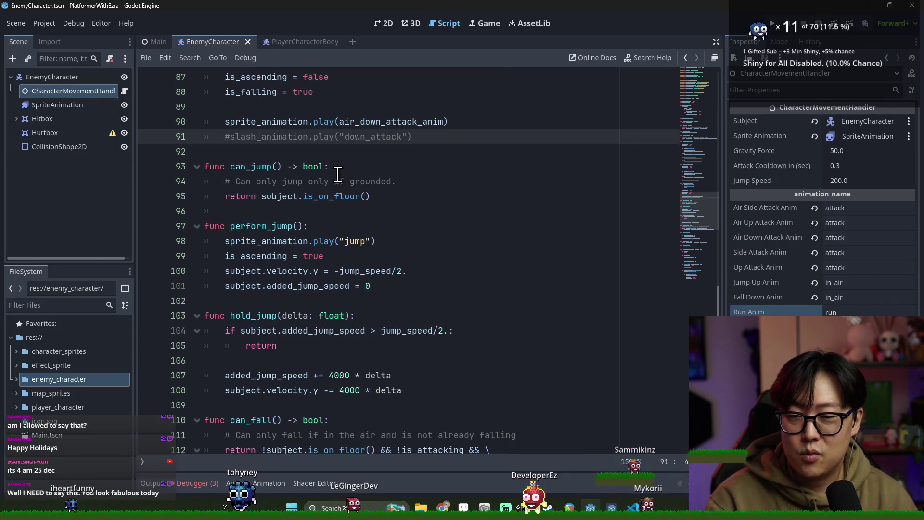
scroll(255, 154, "up", 7)
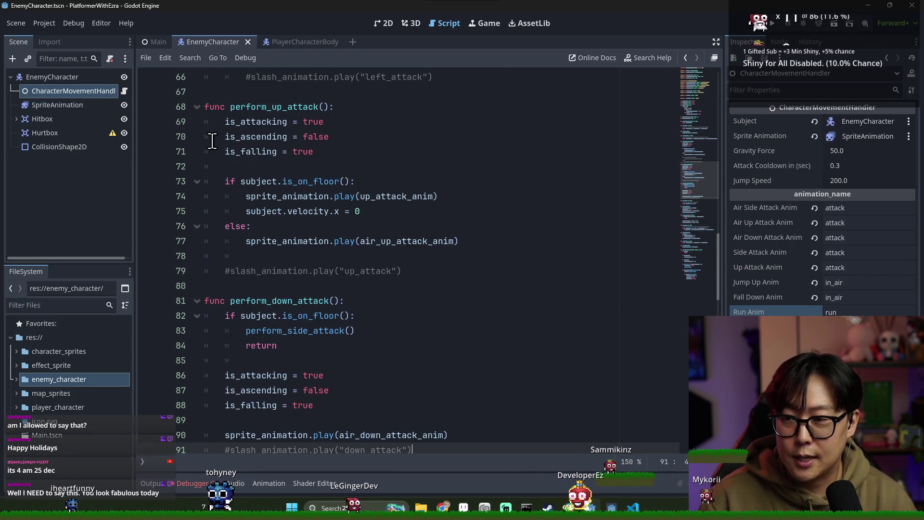
- Highlight the velocity uses in CharacterMovementHandler, save the script, and show the enemy scene in 2D
left_click(57, 76)
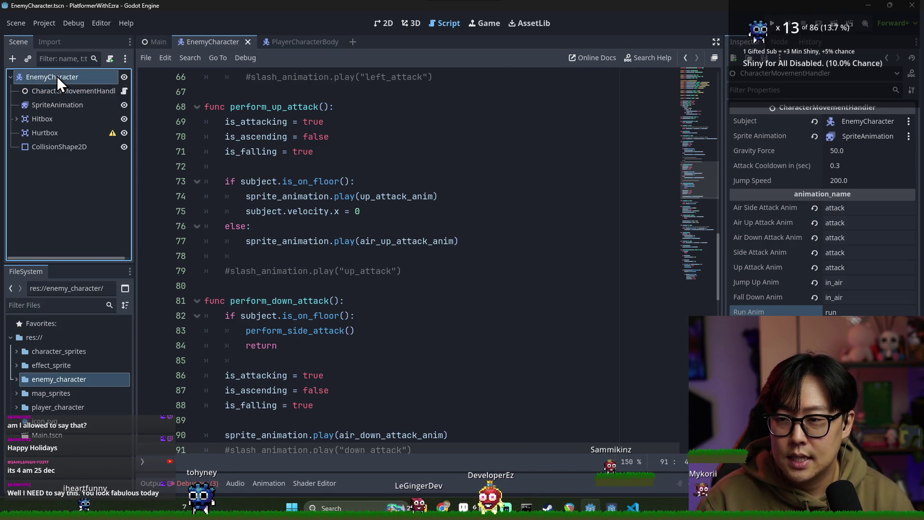
left_click(71, 89)
scroll(369, 240, "down", 20)
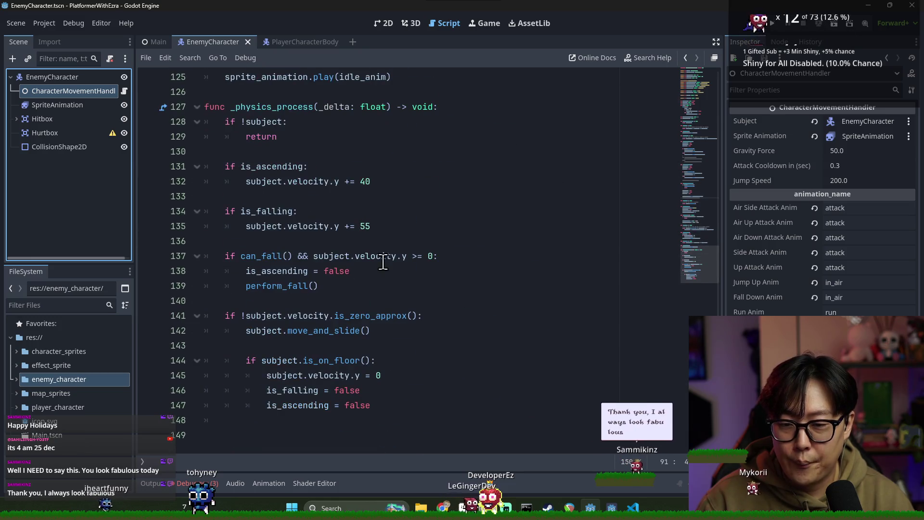
double_click(282, 286)
double_click(308, 315)
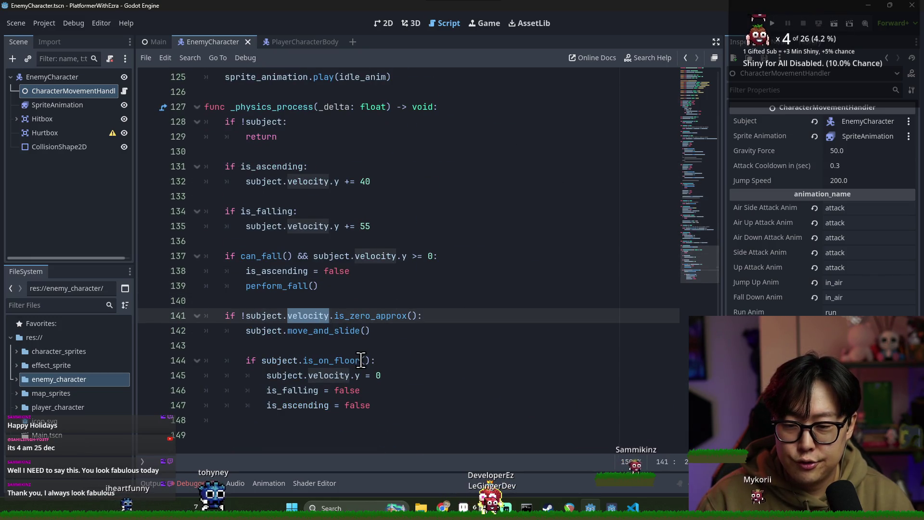
key("ctrl+s")
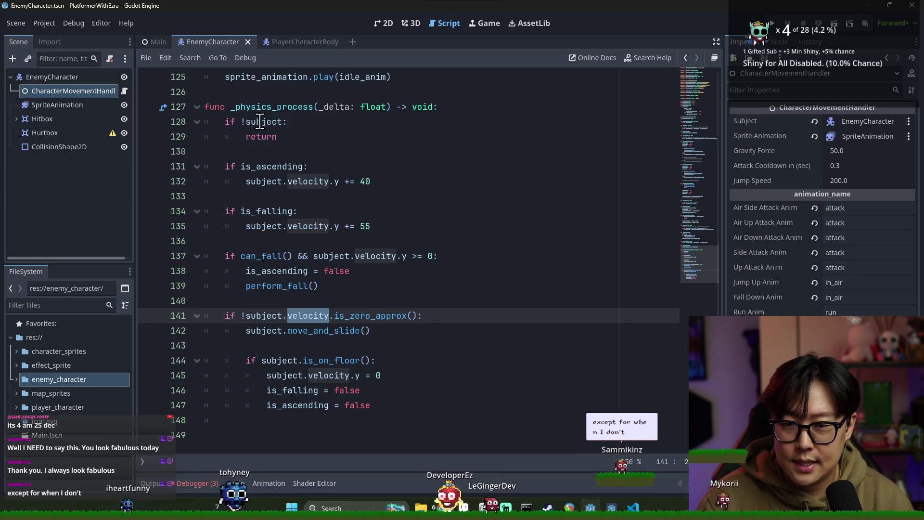
left_click(381, 22)
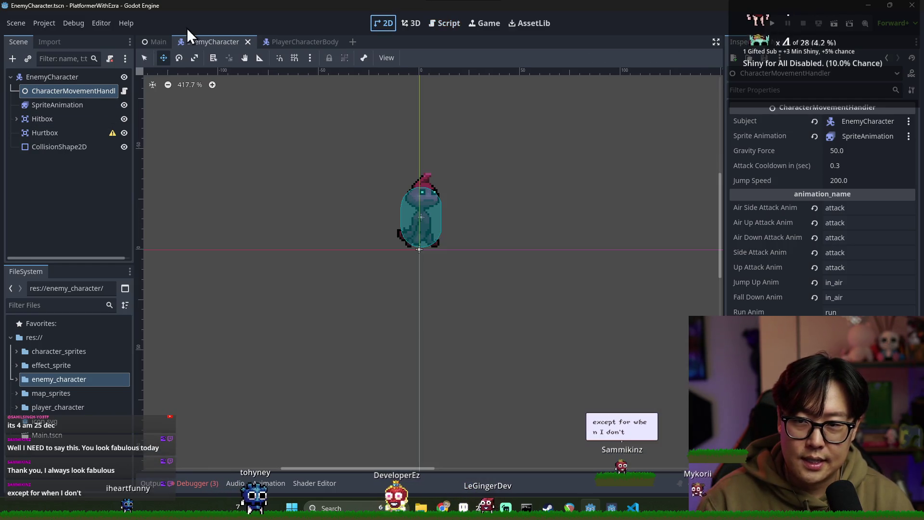
- In the Main scene, drag the enemy high above the left platform and save
left_click(153, 41)
key("ctrl+s")
scroll(296, 159, "down", 5)
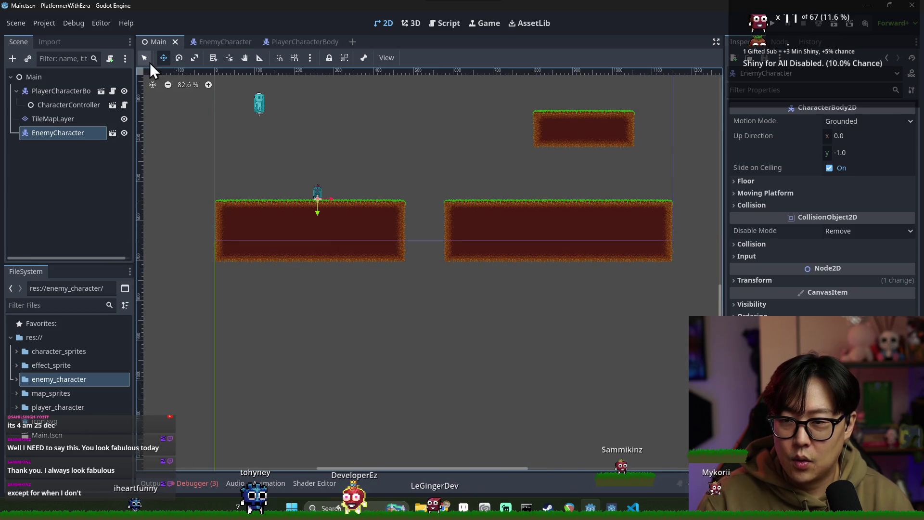
left_click_drag(361, 199, 413, 102)
key("ctrl+s")
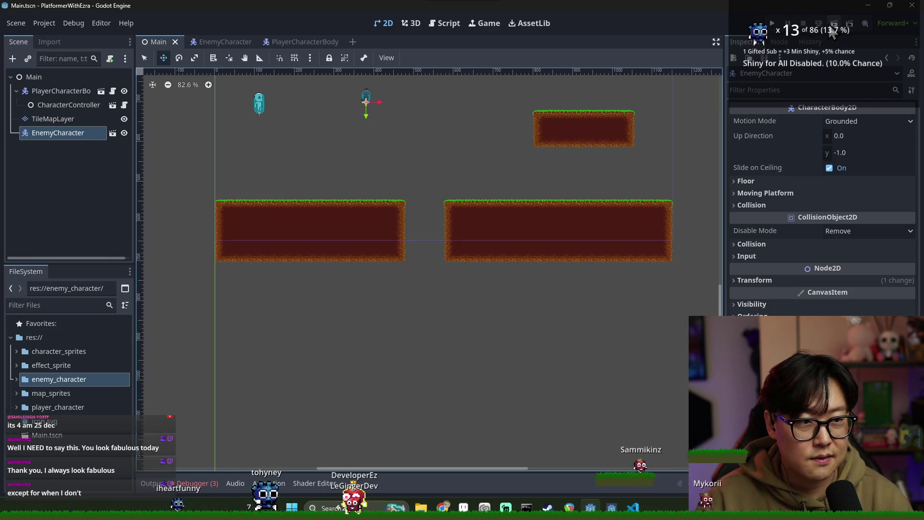
- Run the game and move the player right, jumping across the gap
left_click(831, 29)
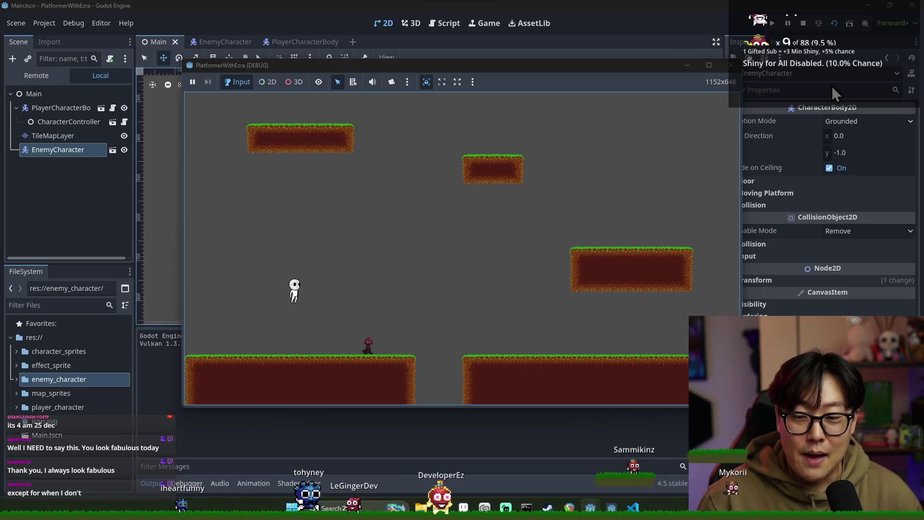
key("Right")
key("space")
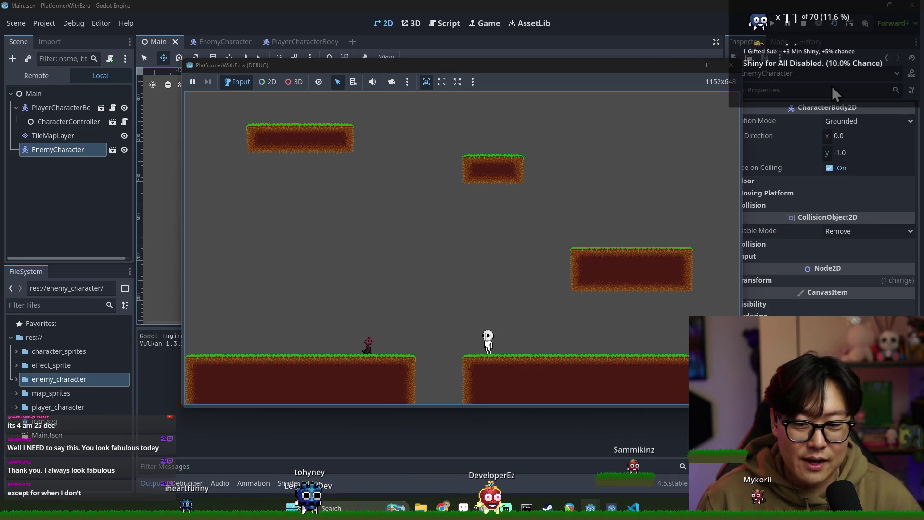